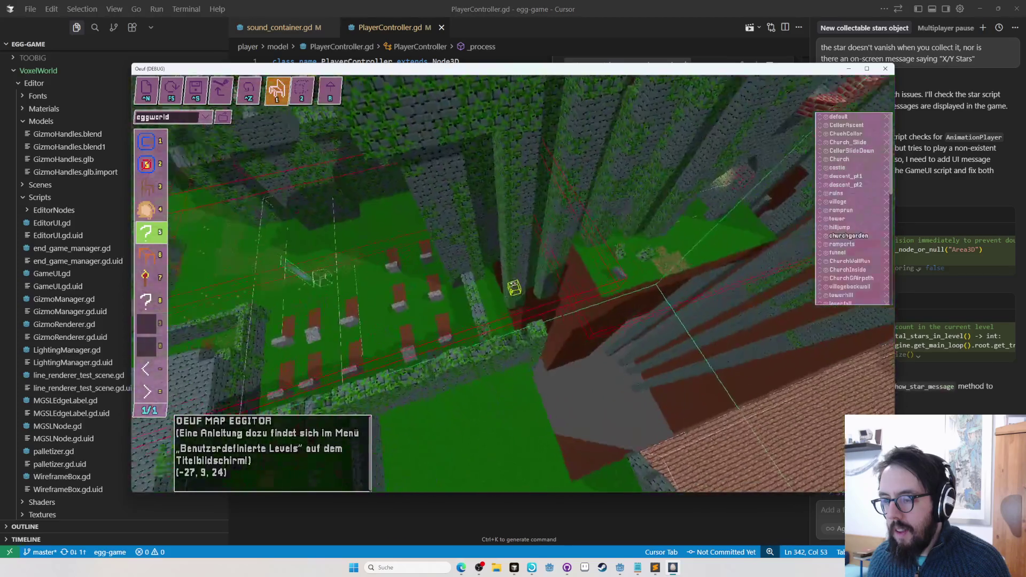
Place a glowing star collectible by the ivy wall and fly around to view it
key(s)
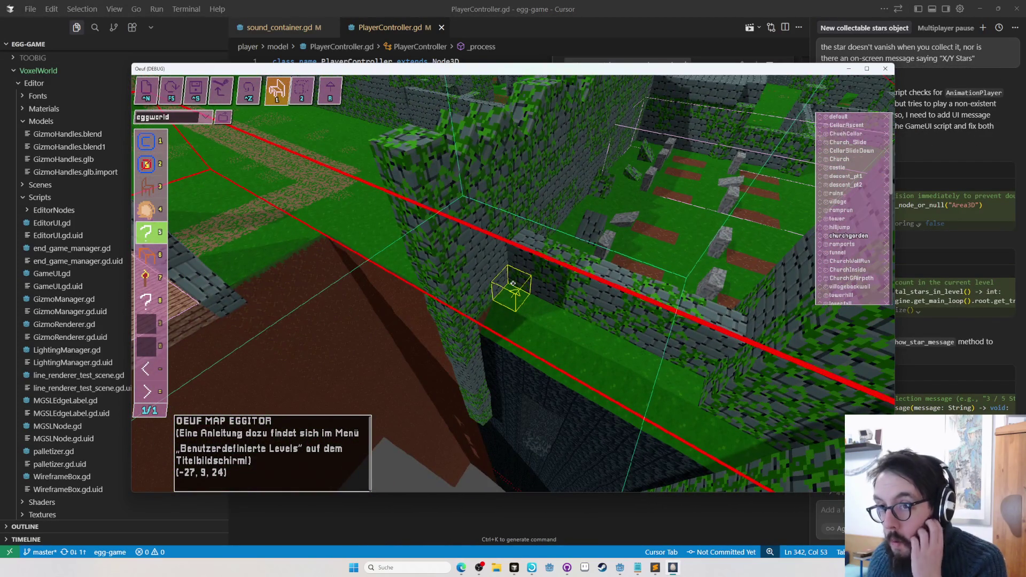
click(513, 283)
key(s)
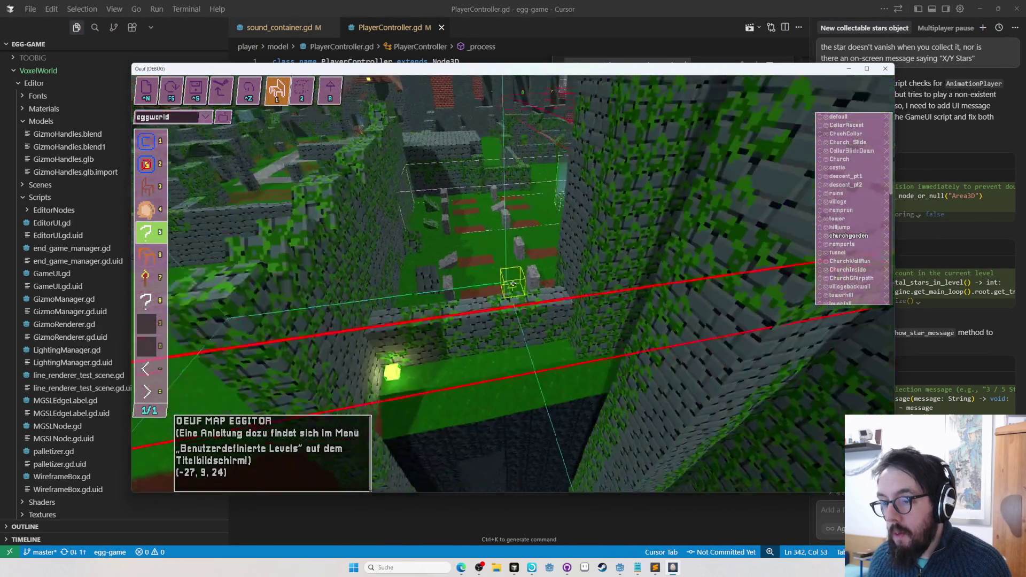
key(w)
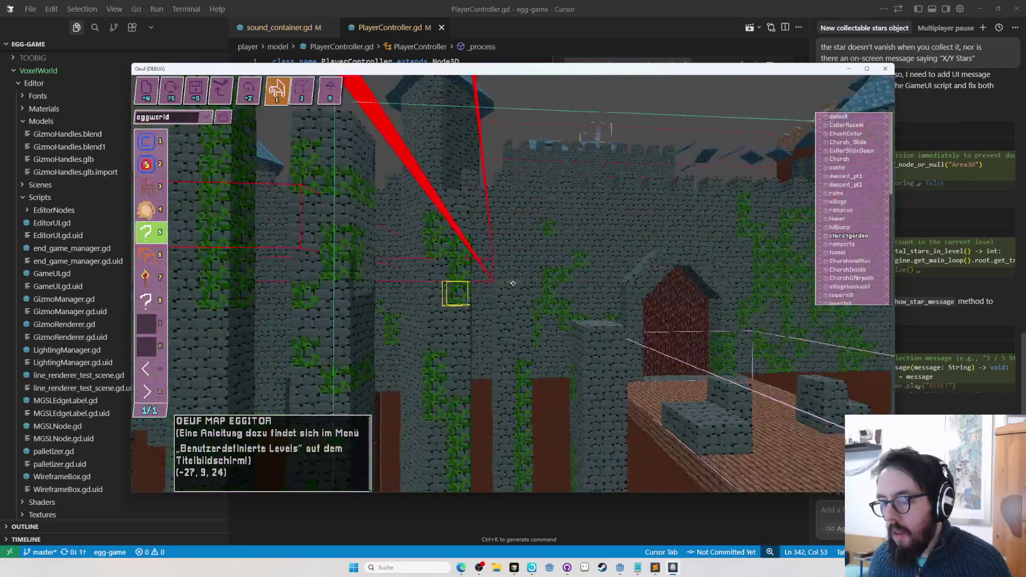
key(w)
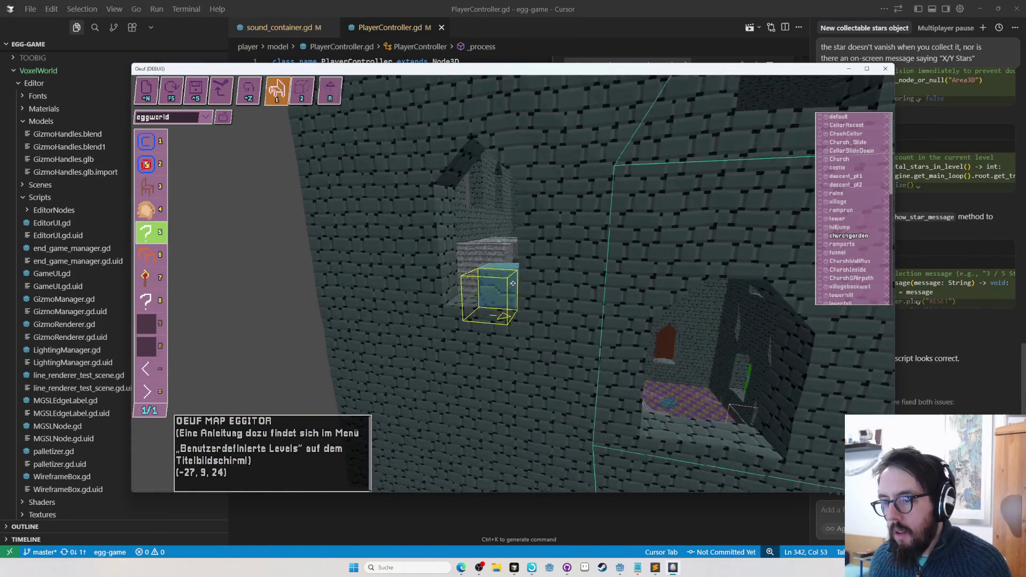
Switch to the larger block placing tool with texture page 3/6
key(f)
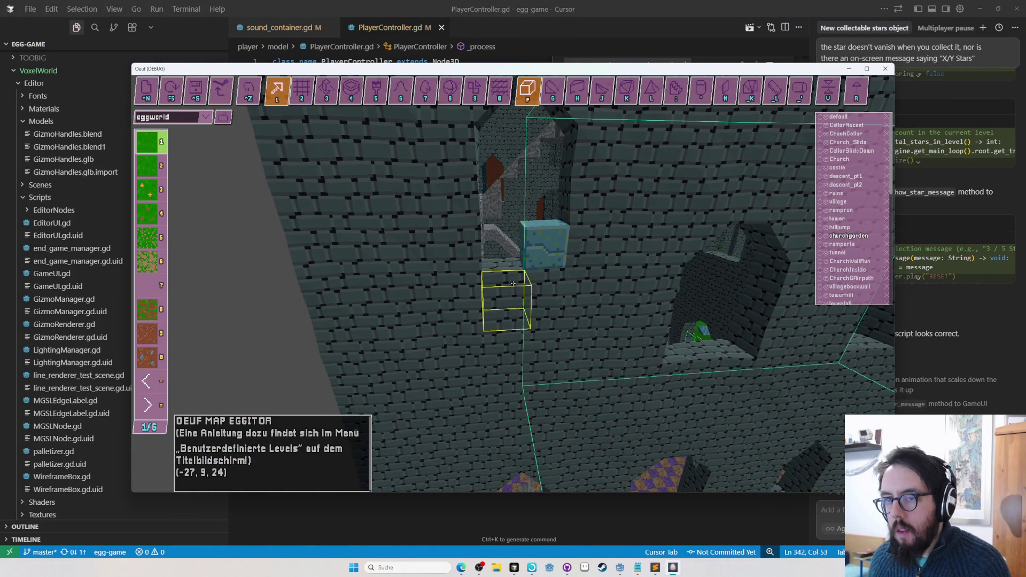
key(f)
key(f)
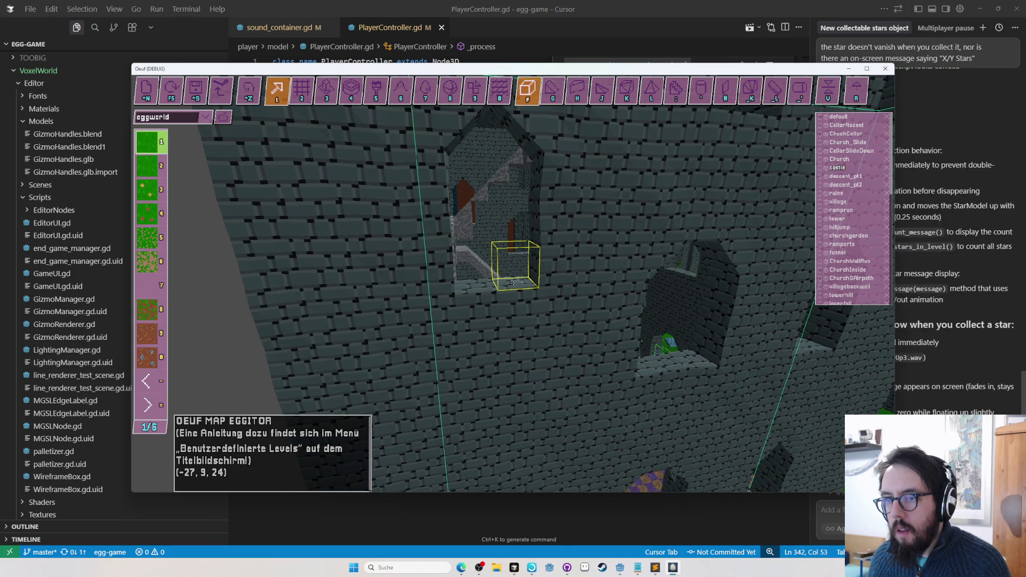
key(equal)
key(equal)
key(2)
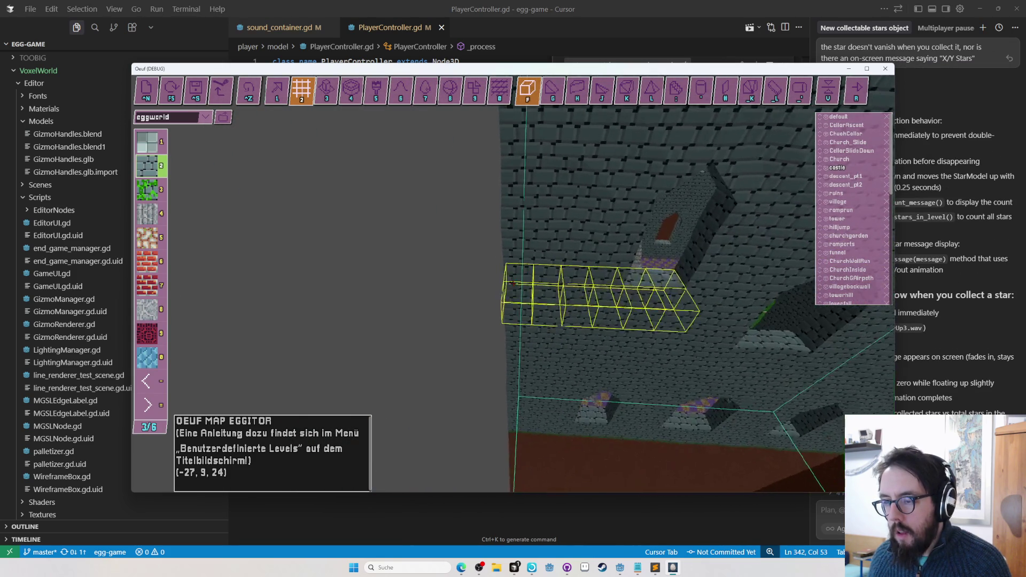
Fly the view to the castle tower wall and return to object editing
key(w)
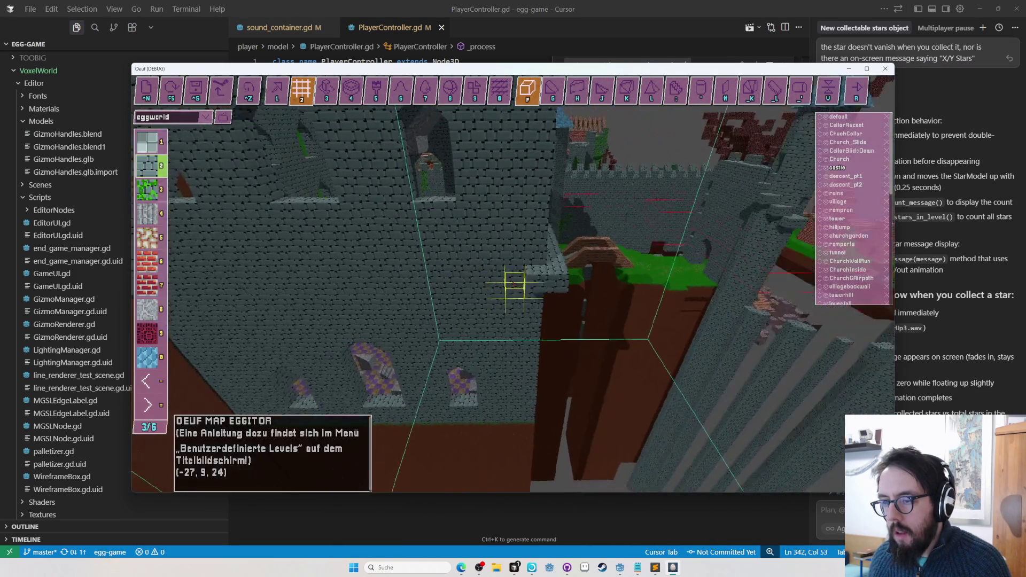
key(w)
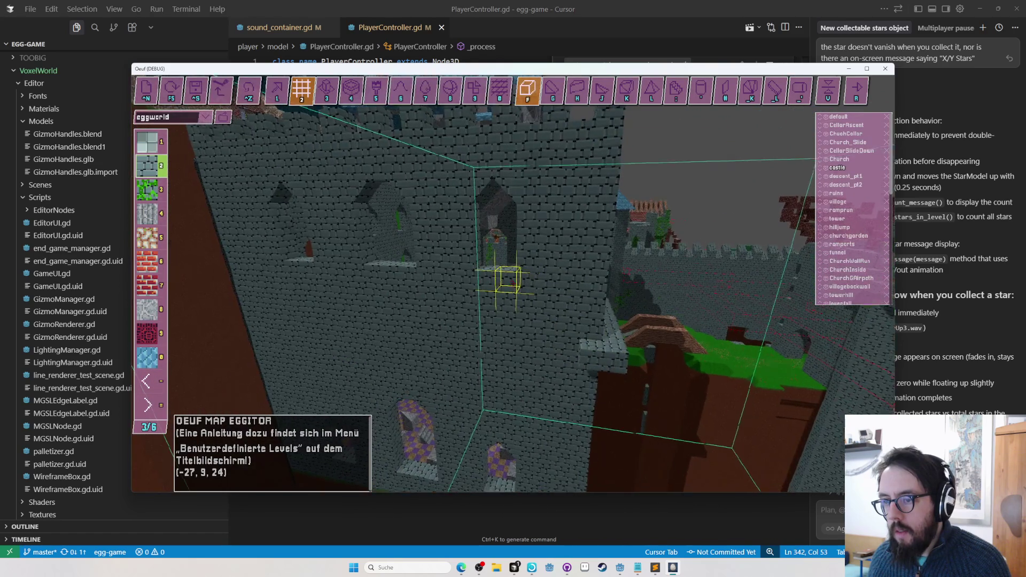
key(w)
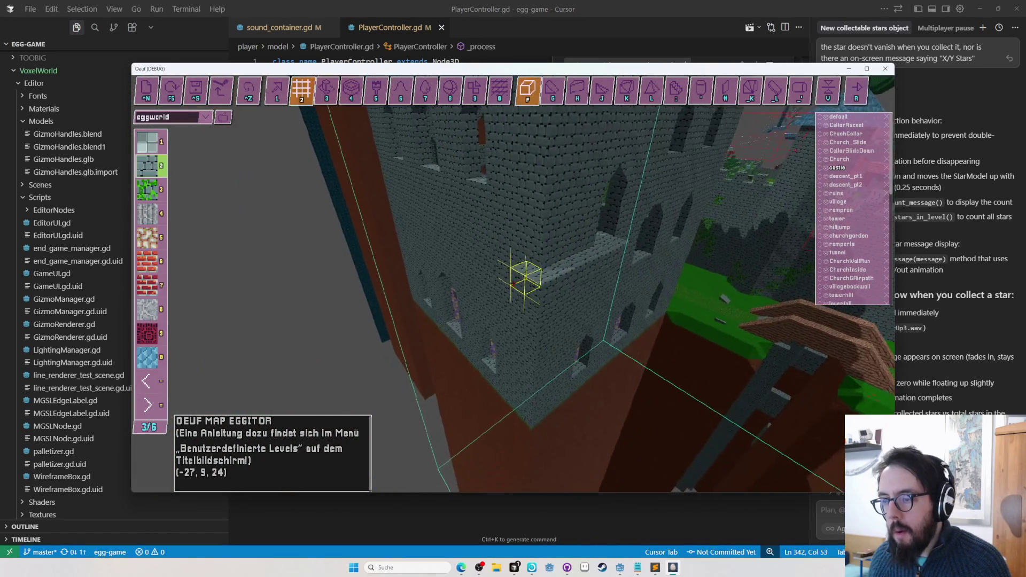
key(w)
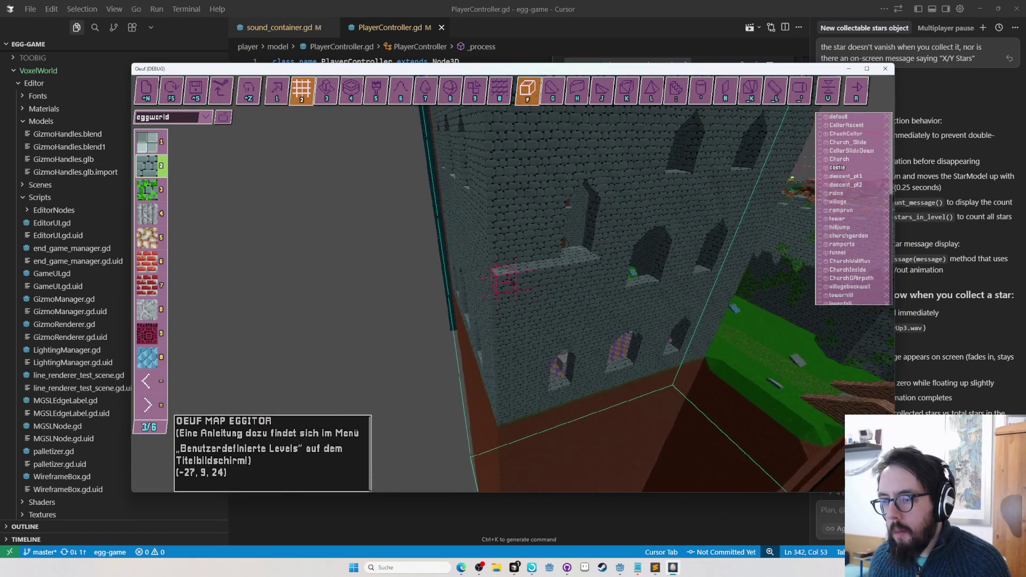
key(s)
key(w)
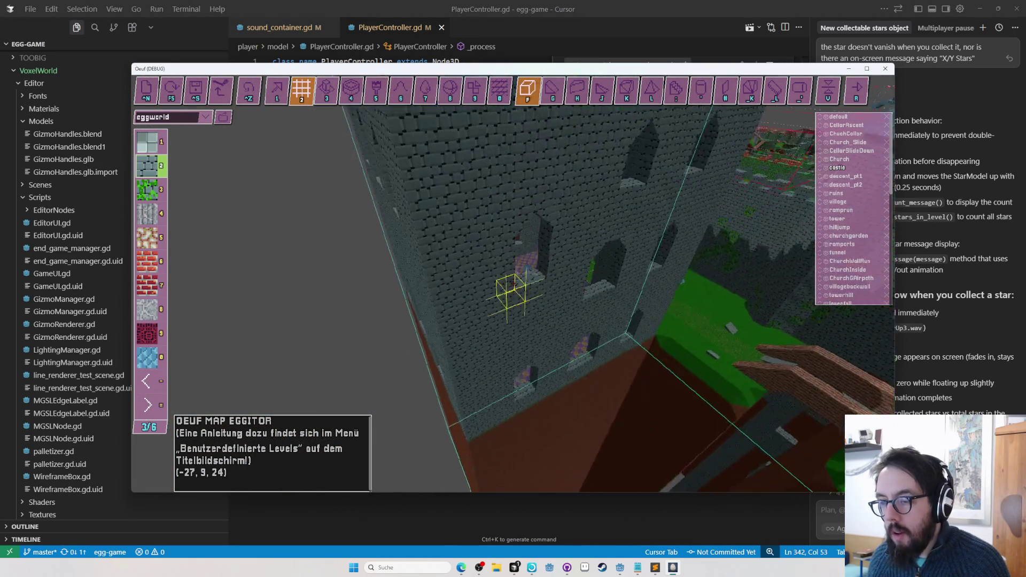
key(Tab)
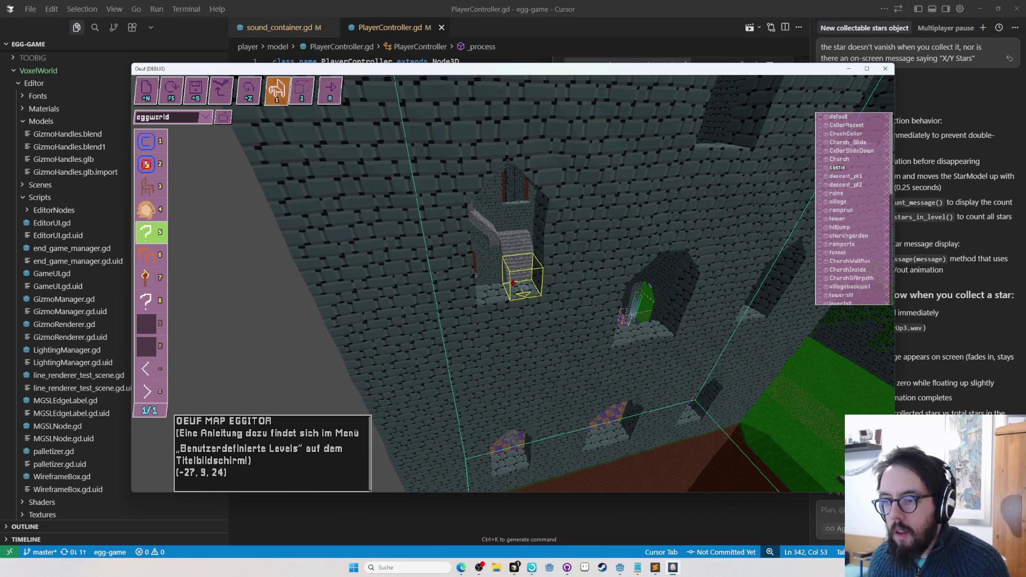
key(Tab)
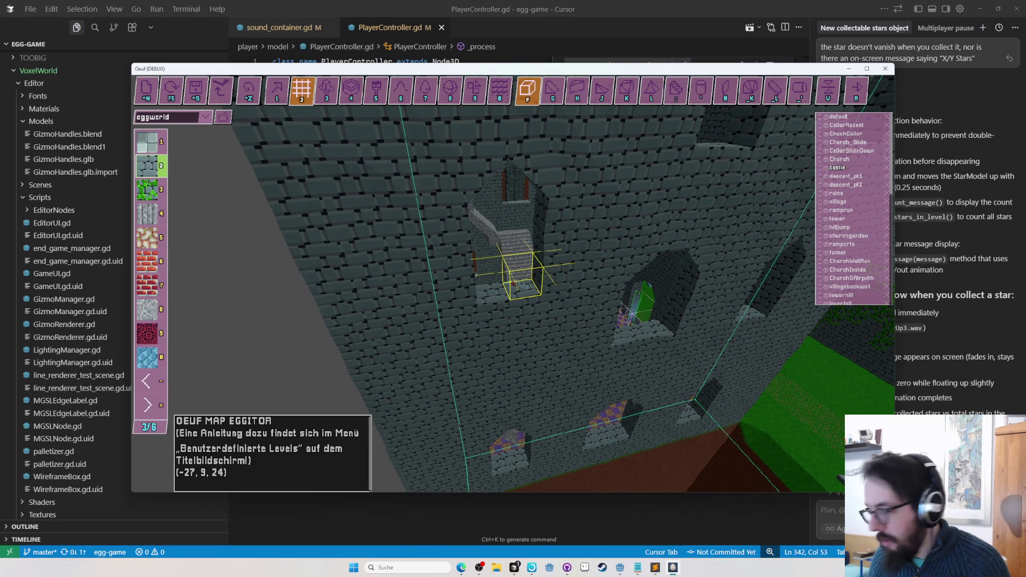
key(Tab)
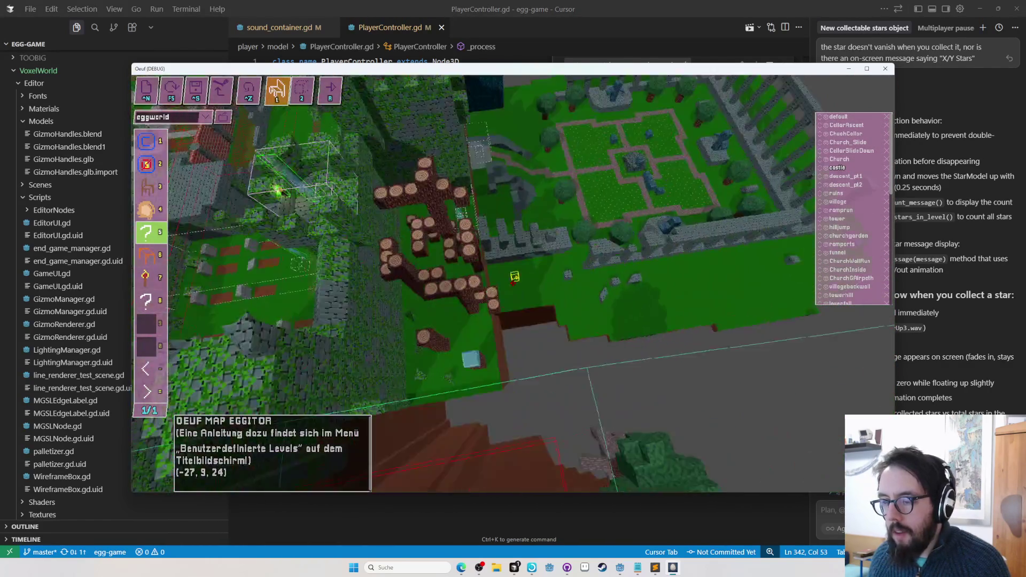
Toggle between block and object modes, fly into the cyan tunnel, and settle on block placement
key(2)
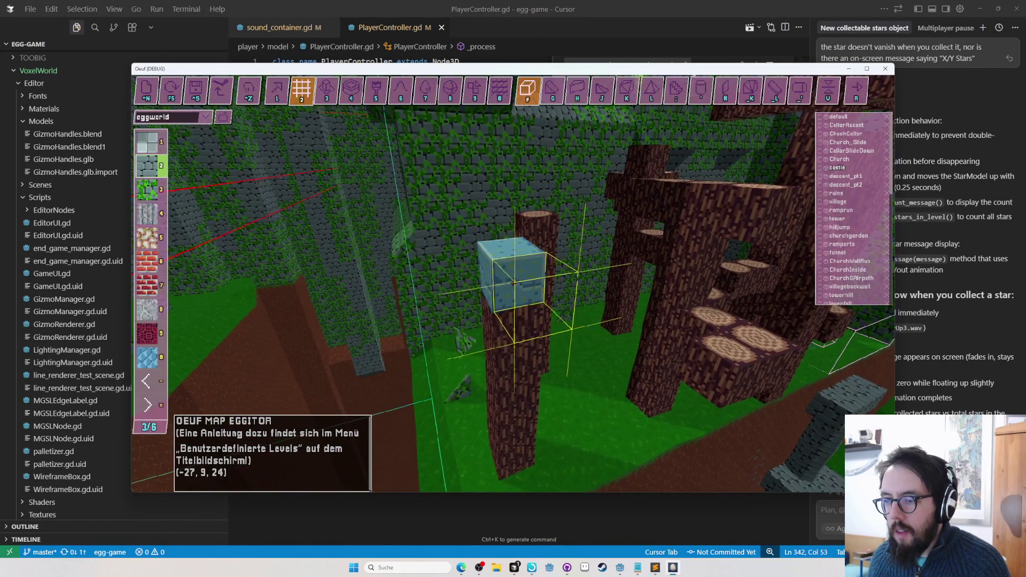
key(1)
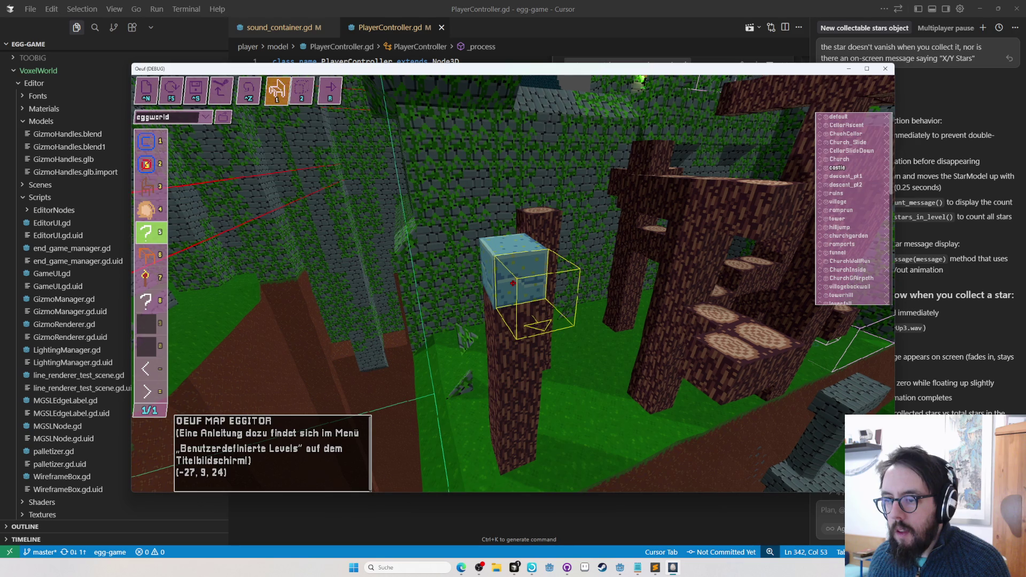
key(2)
key(1)
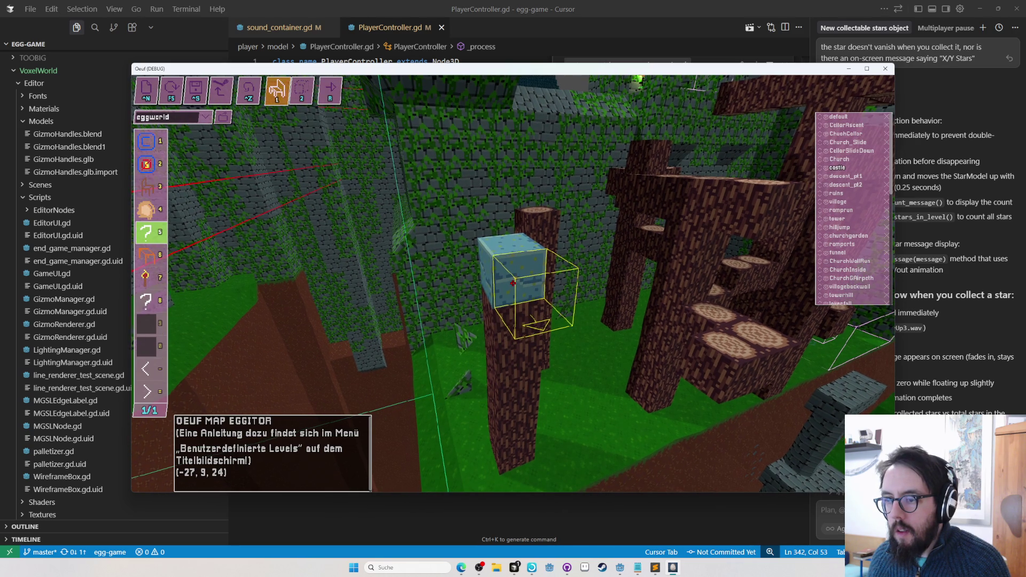
key(2)
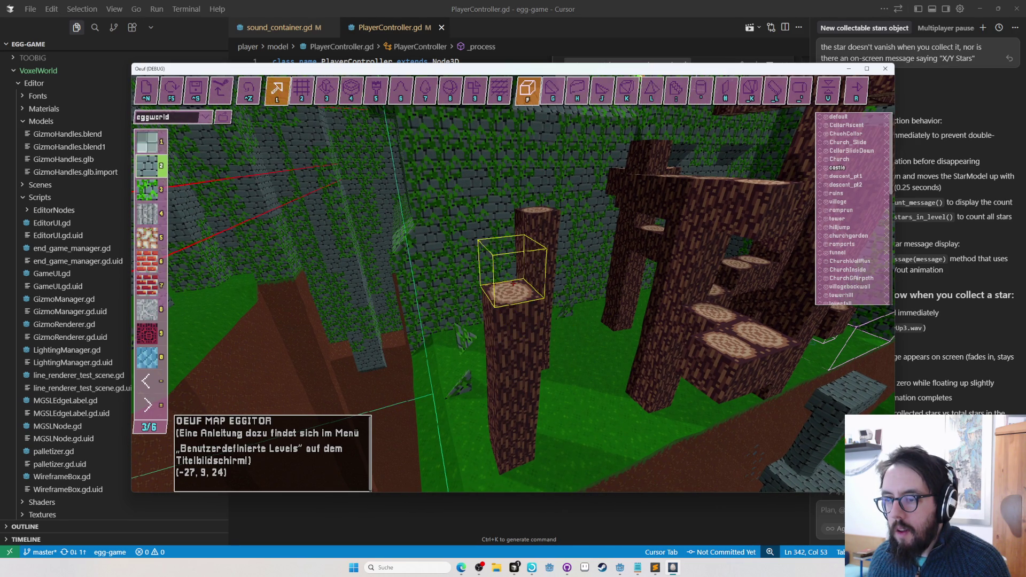
key(1)
key(2)
key(1)
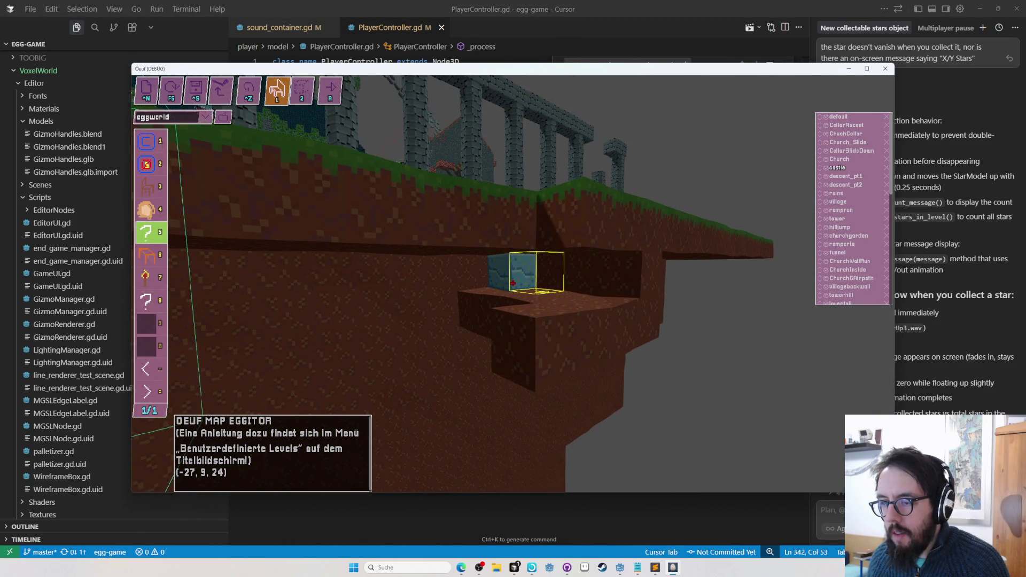
key(f)
key(f)
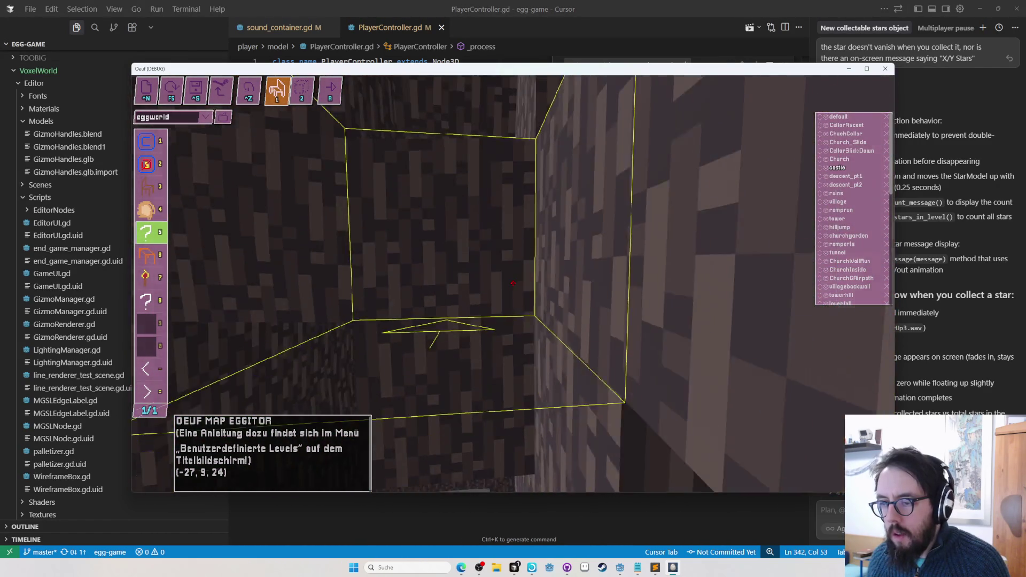
key(1)
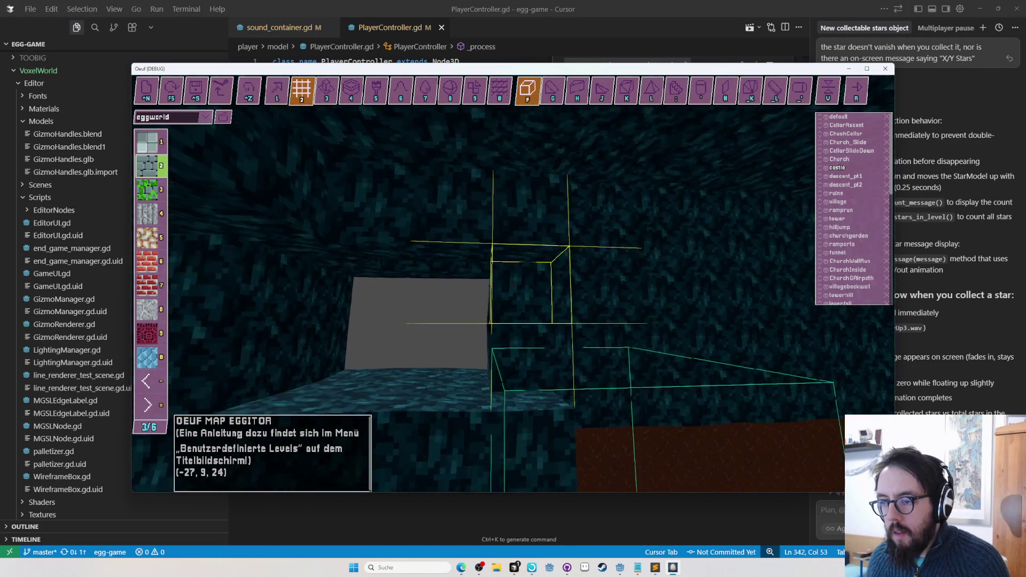
key(1)
key(2)
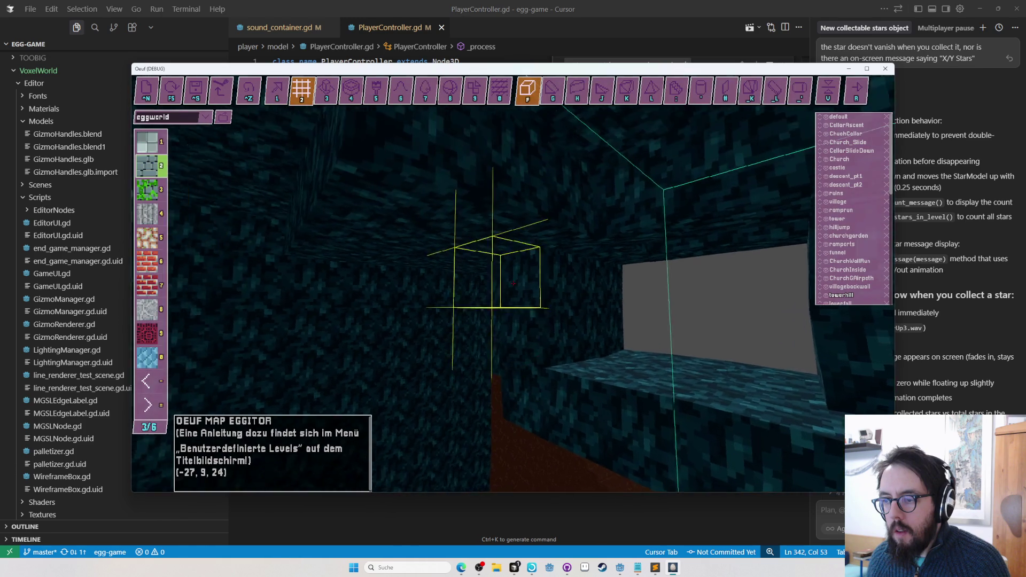
click(514, 283)
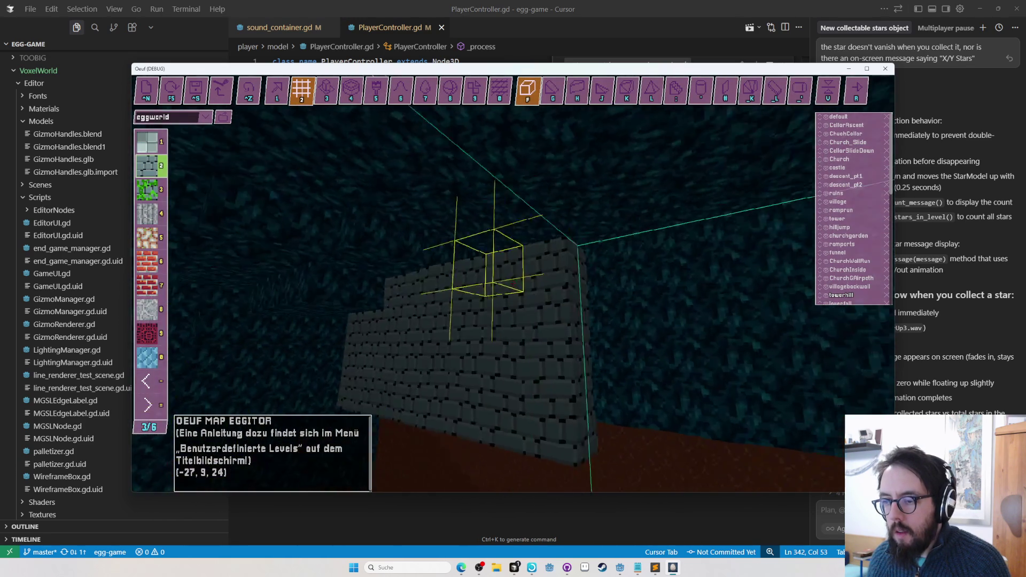
key(ctrl+z)
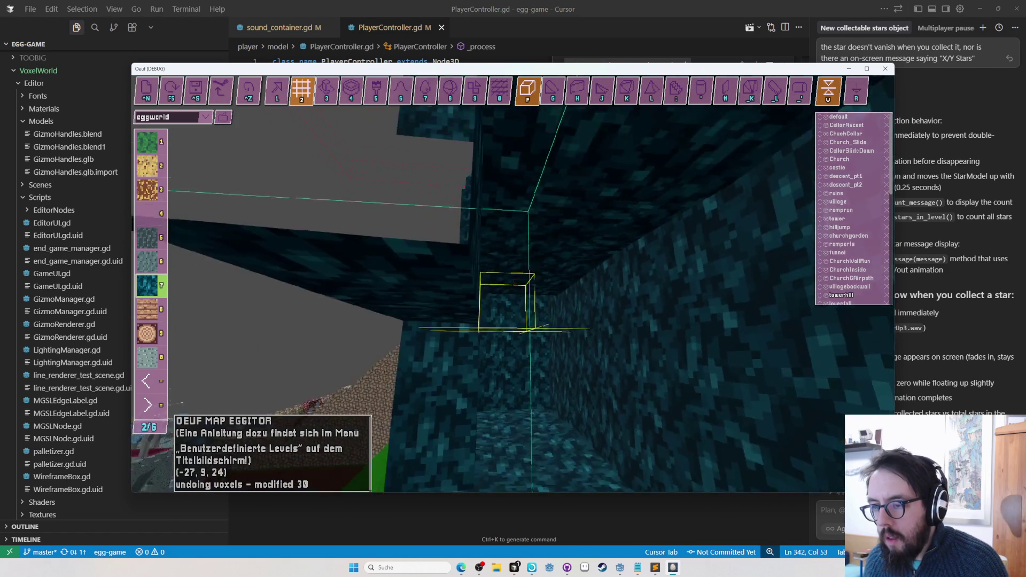
Remove the star from the tunnel in object mode, then start play-testing the level
key(Tab)
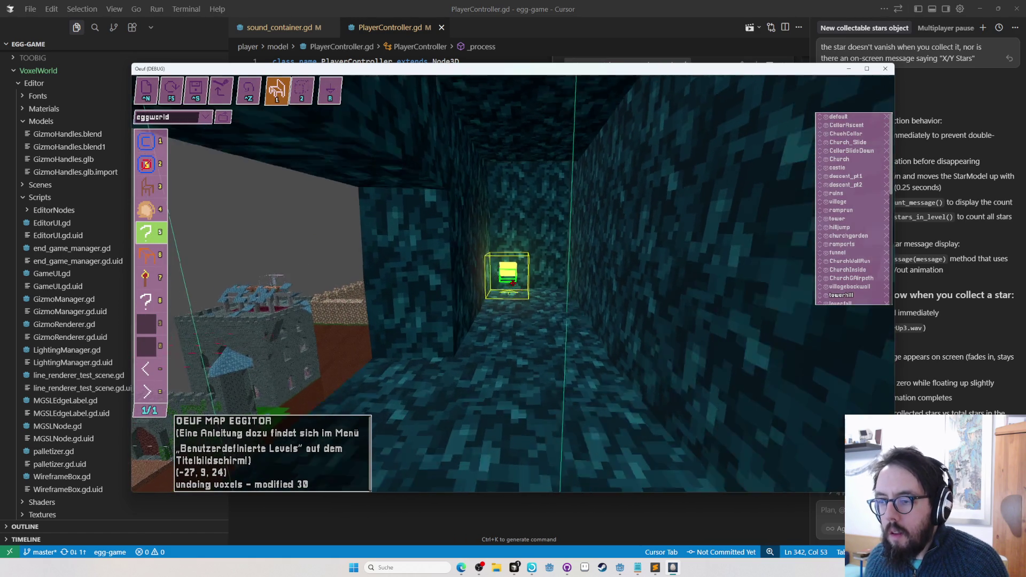
click(513, 283)
scroll(513, 283, down, 10)
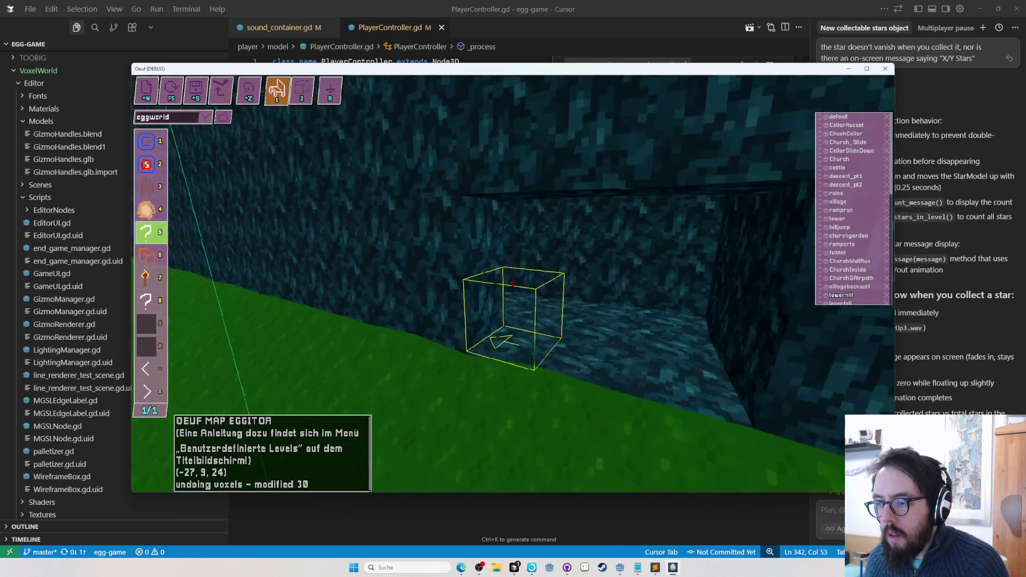
scroll(507, 287, up, 10)
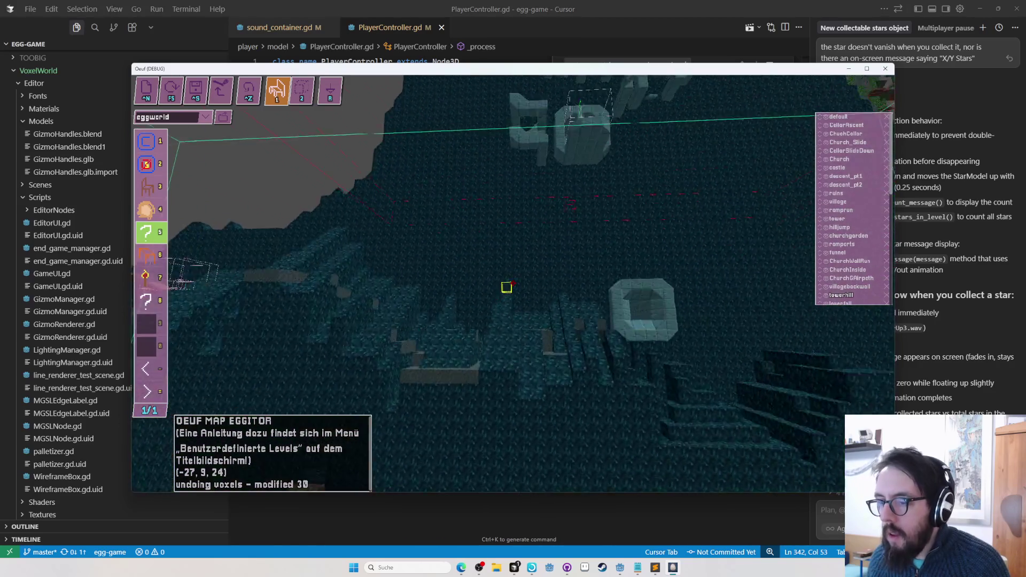
mouse_move(506, 287)
mouse_down()
mouse_move(545, 271)
mouse_move(493, 299)
mouse_move(518, 291)
mouse_move(504, 309)
mouse_move(514, 280)
mouse_up()
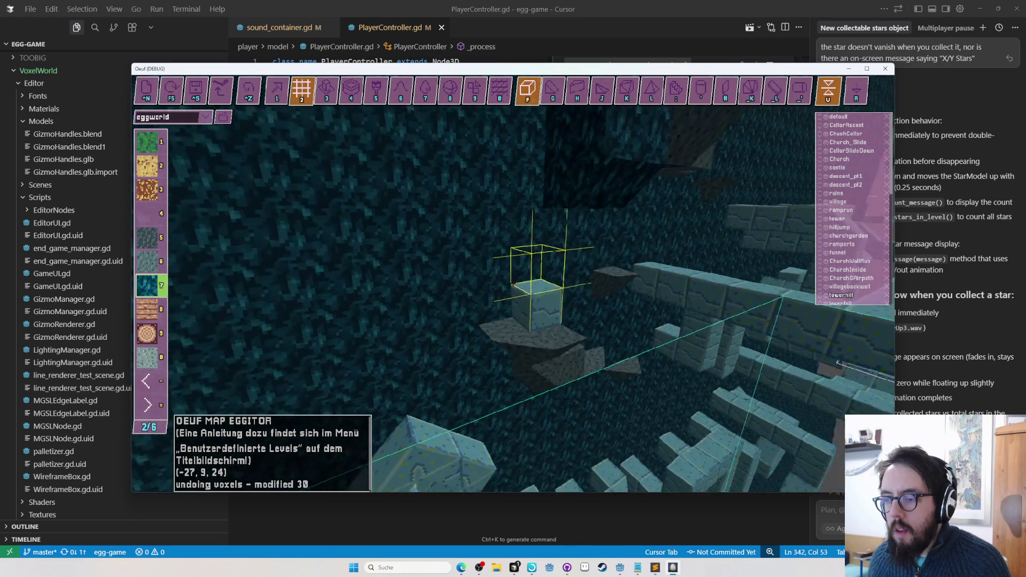
key(w)
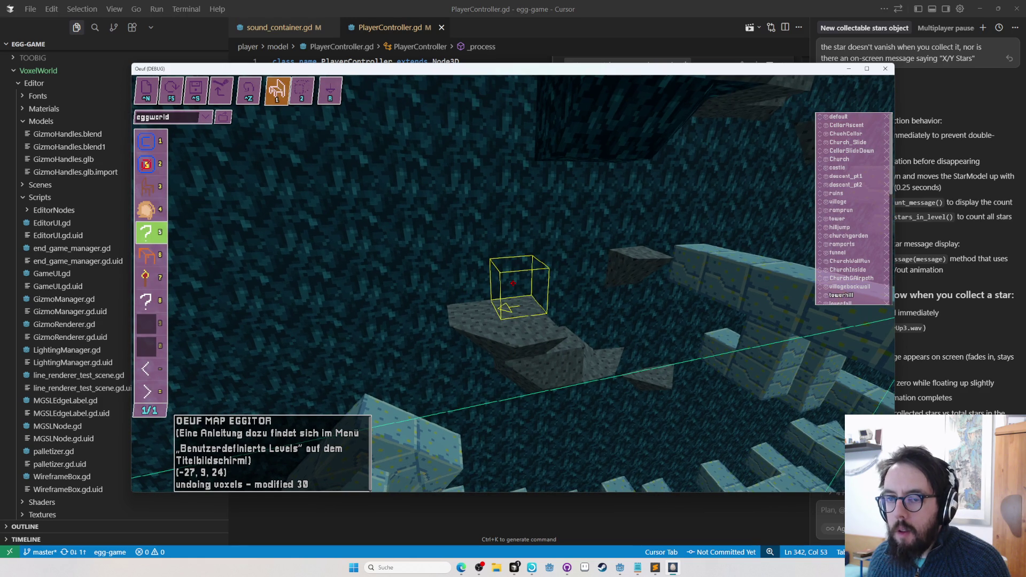
key(F5)
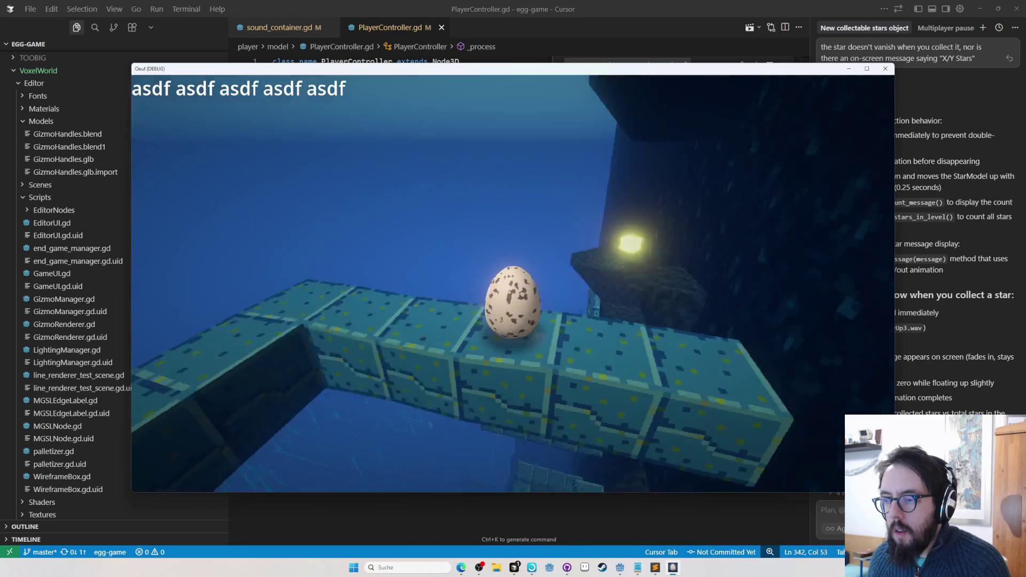
Return from play mode, save the eggworld level, and fly the camera into the shaft
key(s)
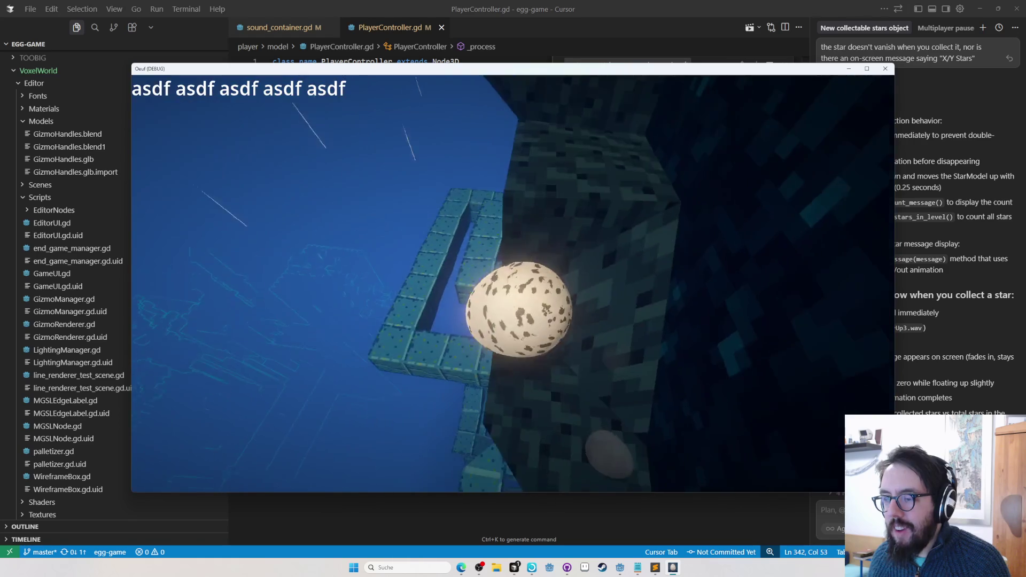
key(F5)
key(ctrl+s)
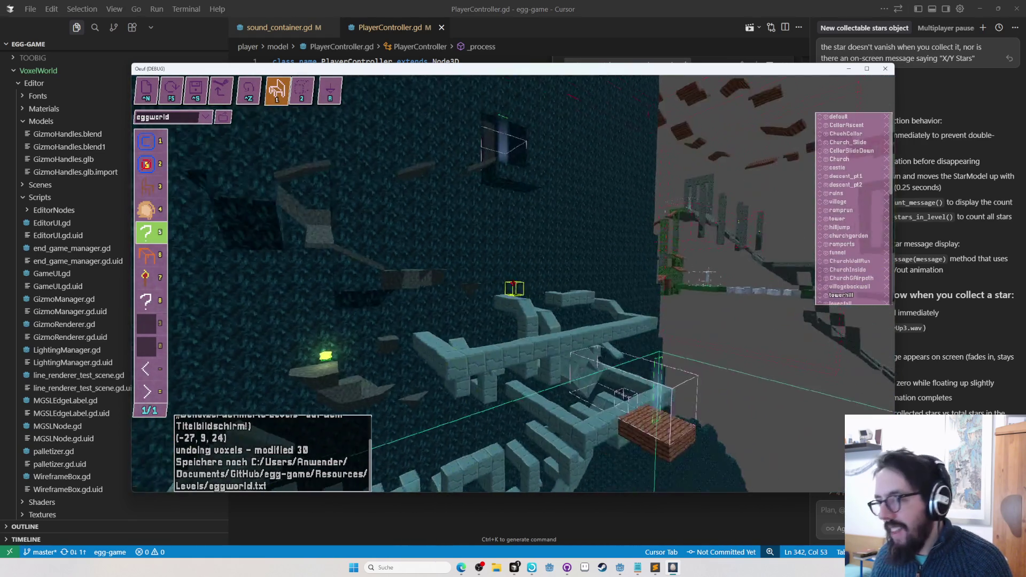
key(w)
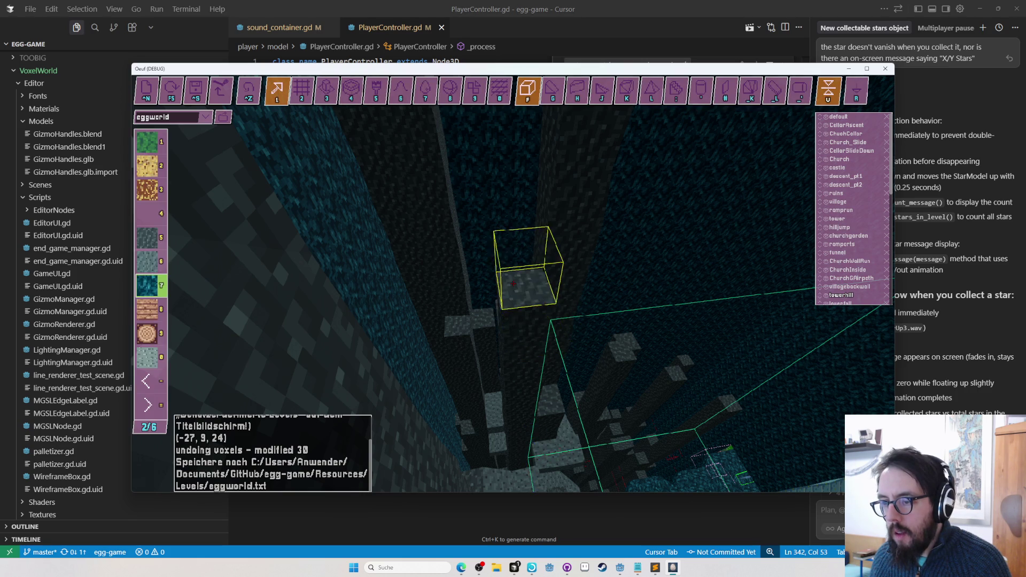
key(s)
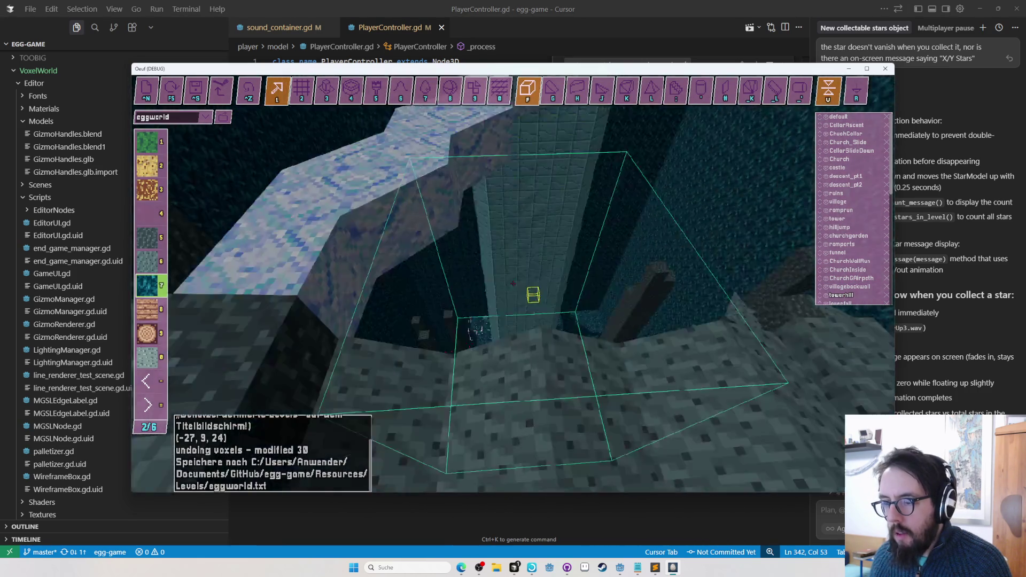
Play-test from the current cursor position, then return to voxel building
key(F5)
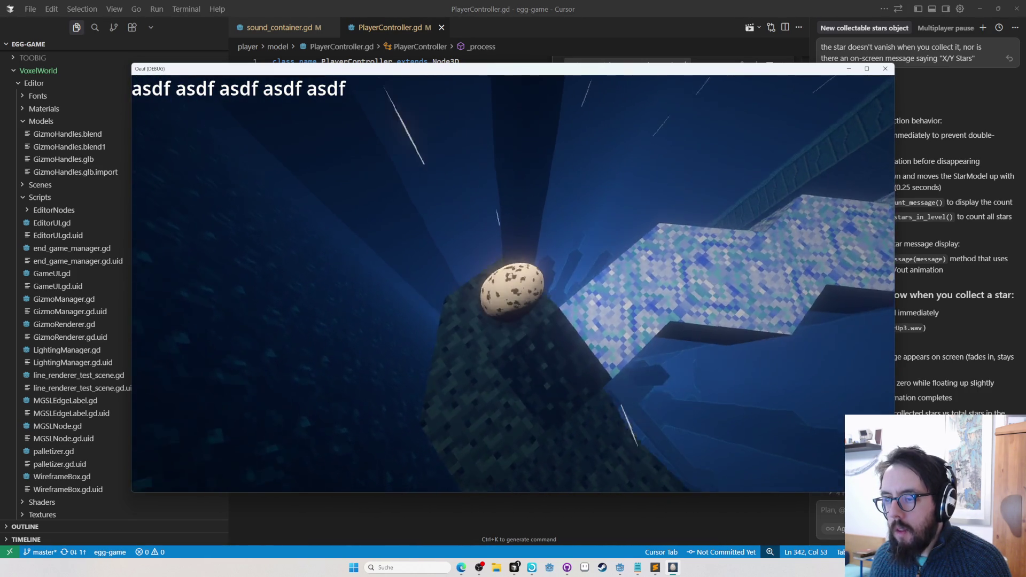
key(F5)
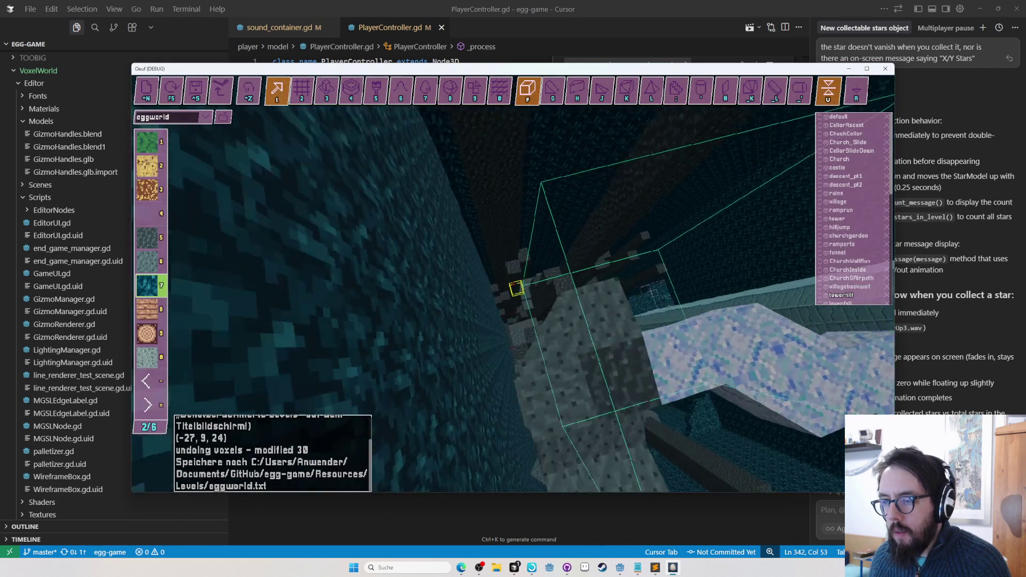
key(Tab)
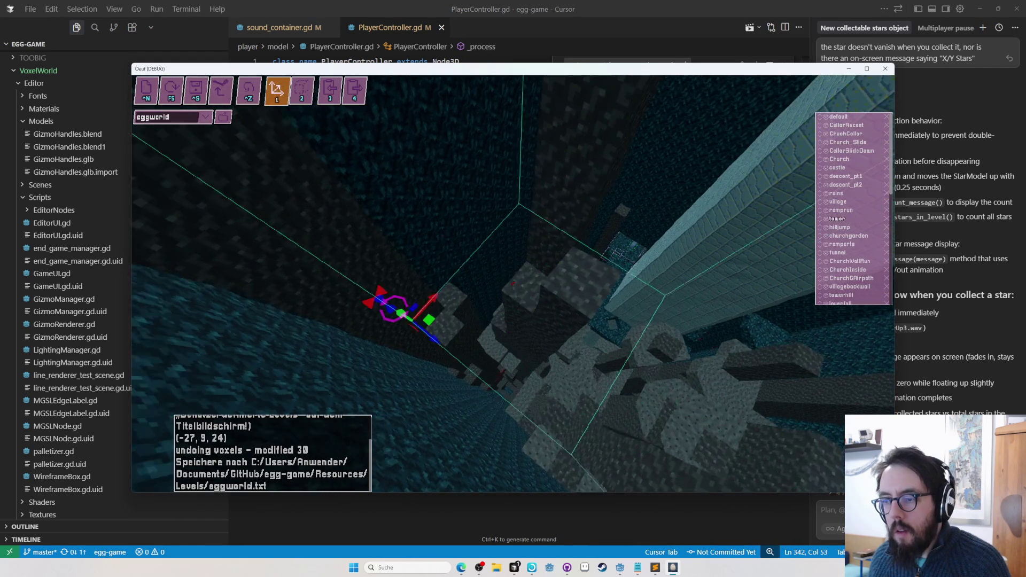
key(Tab)
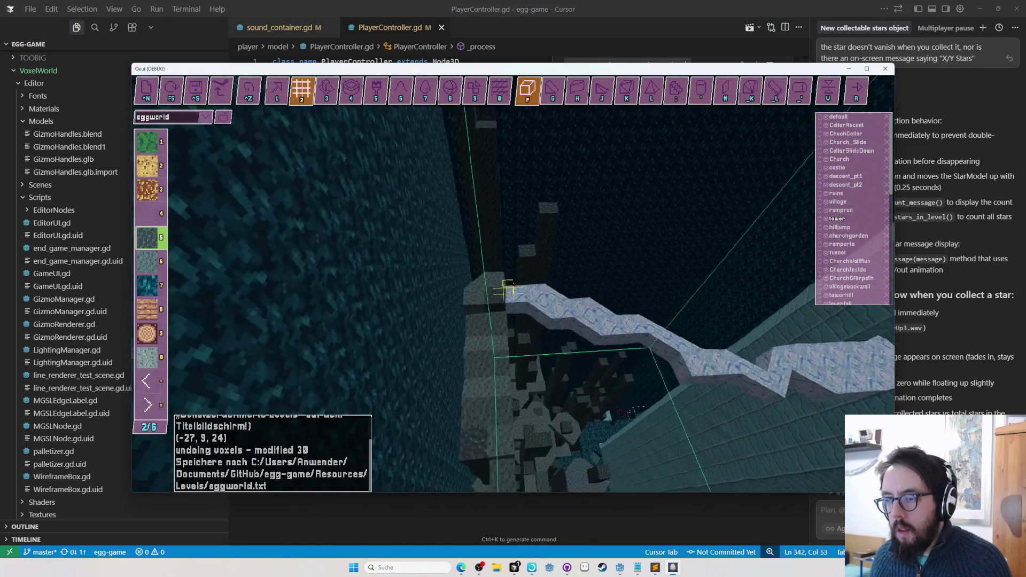
Play-test again, then stretch the selection box to about 9 cells tall
key(F5)
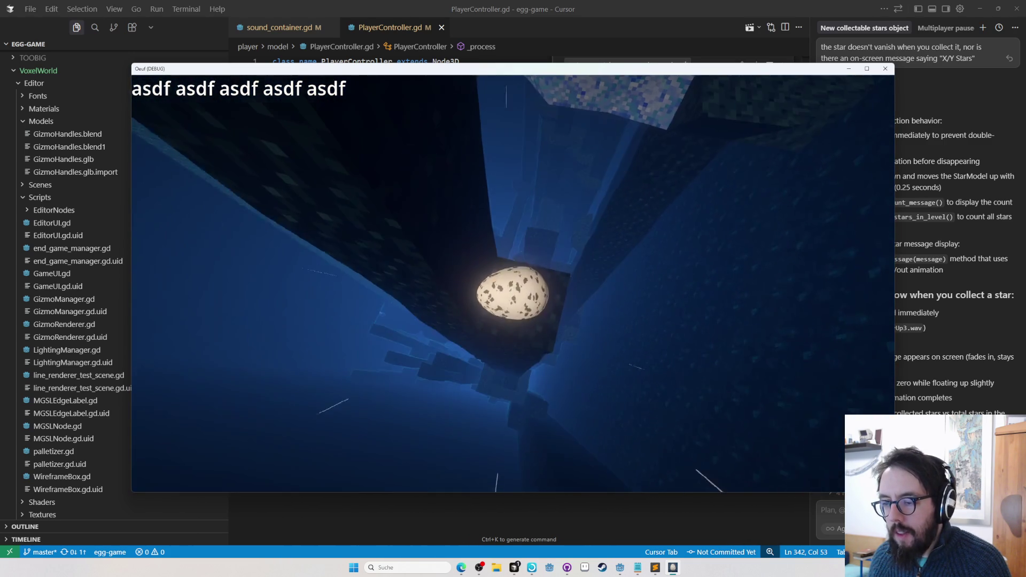
key(Tab)
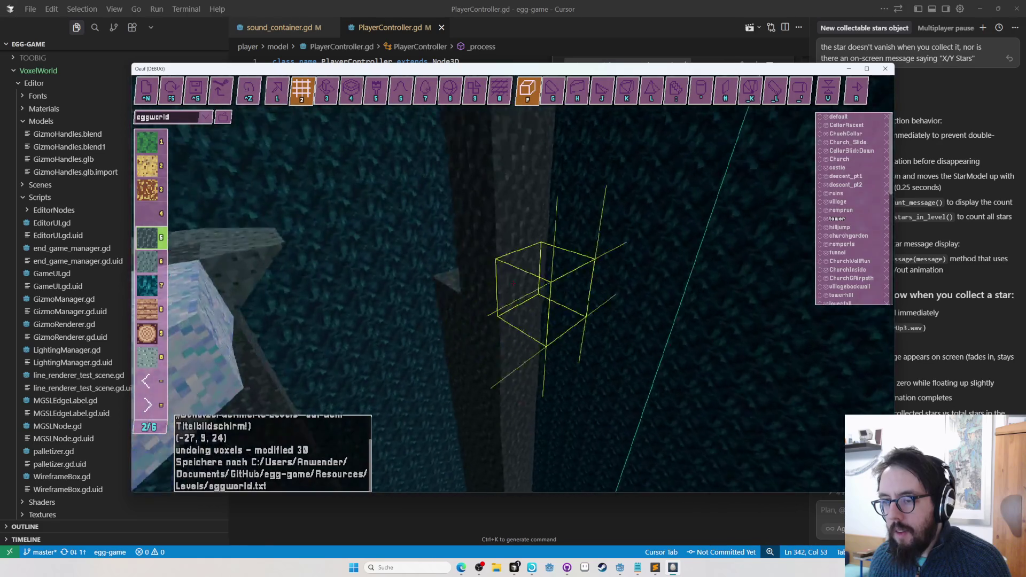
key(Tab)
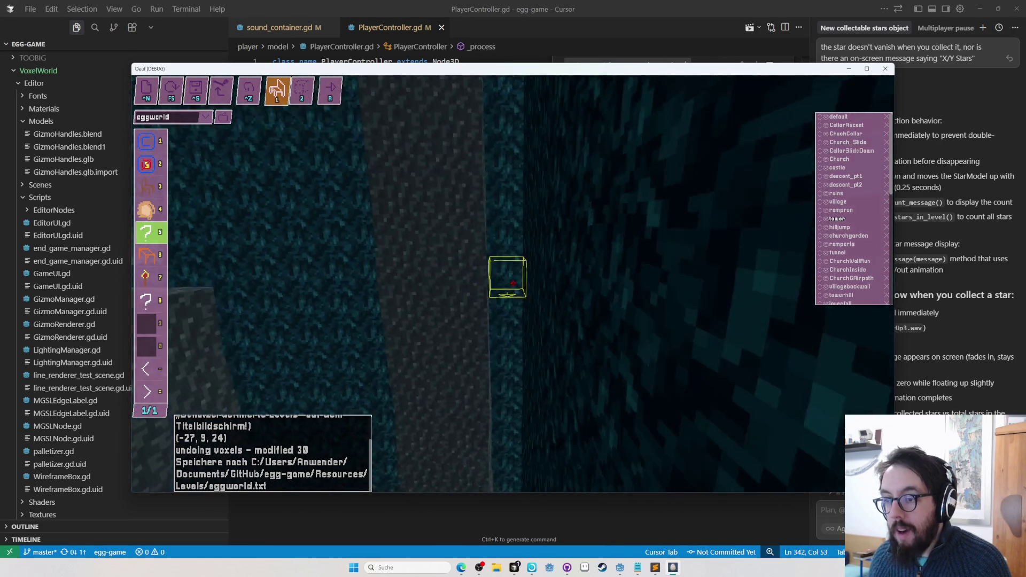
key(2)
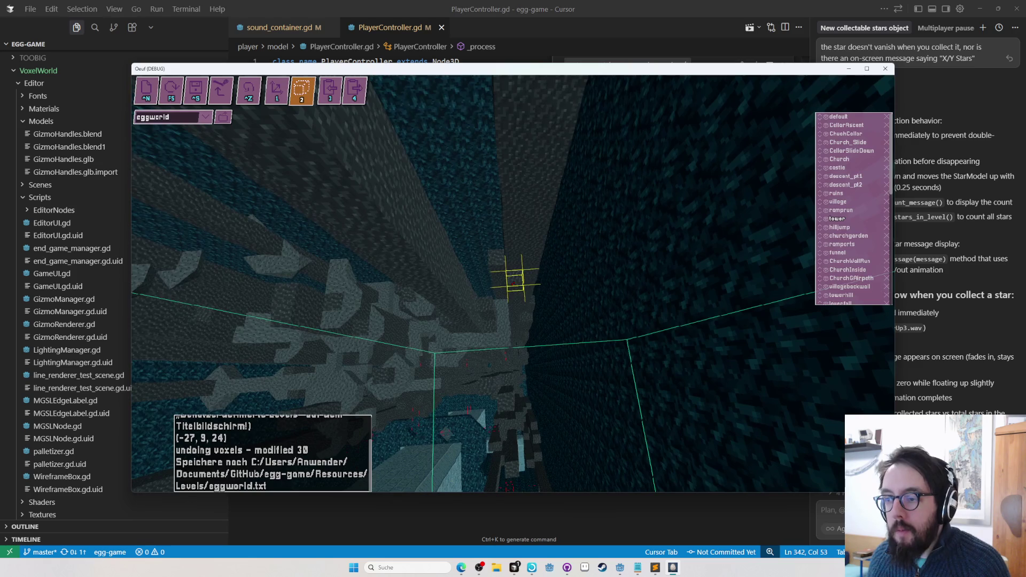
key(Tab)
drag(513, 285, 513, 285)
Play-test the level from the shaft and return to the editor
key(F5)
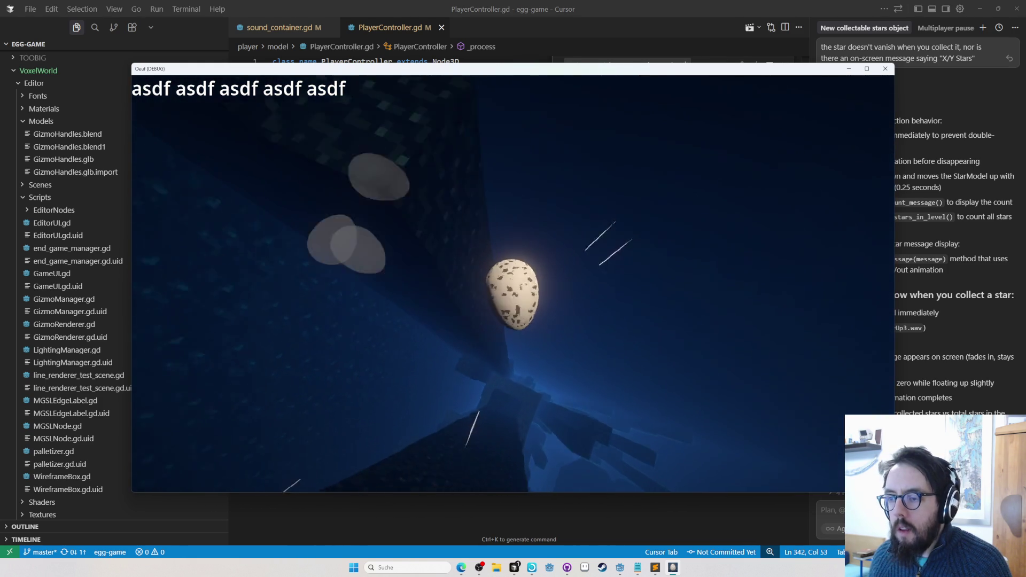
key(F5)
key(F5)
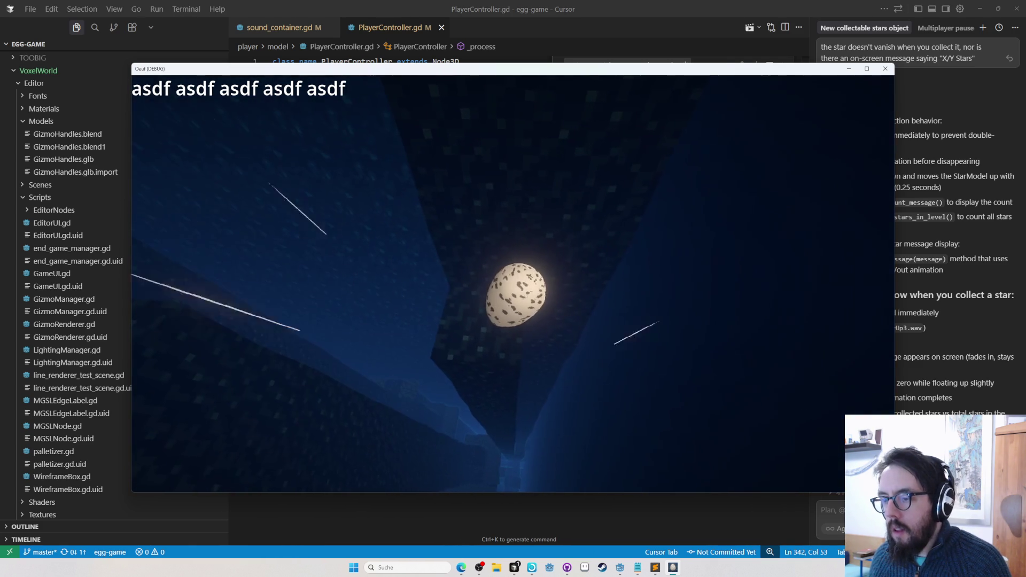
key(F5)
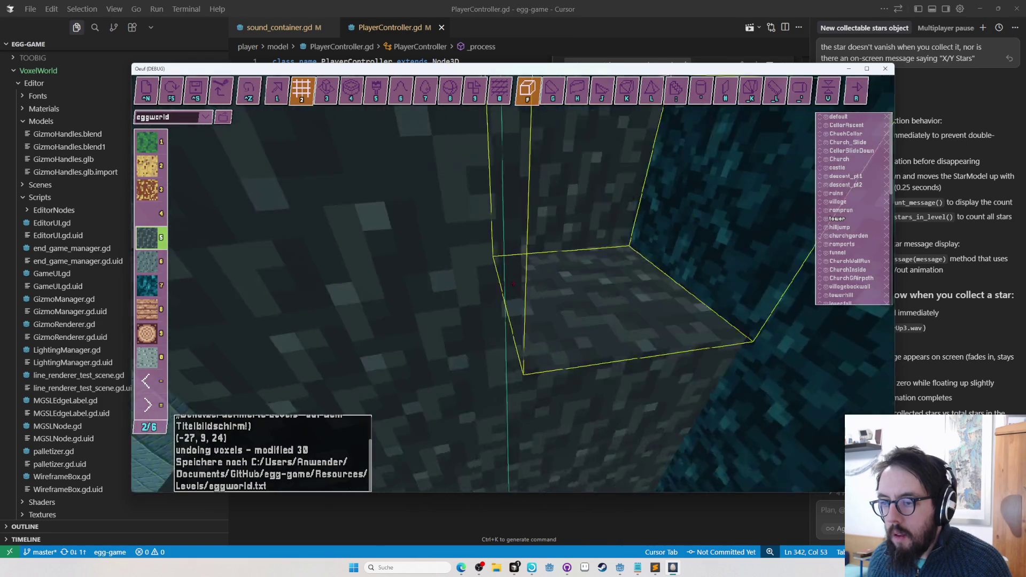
Fill the wall hole with a single stone block, then play-test and inspect the spot
key(1)
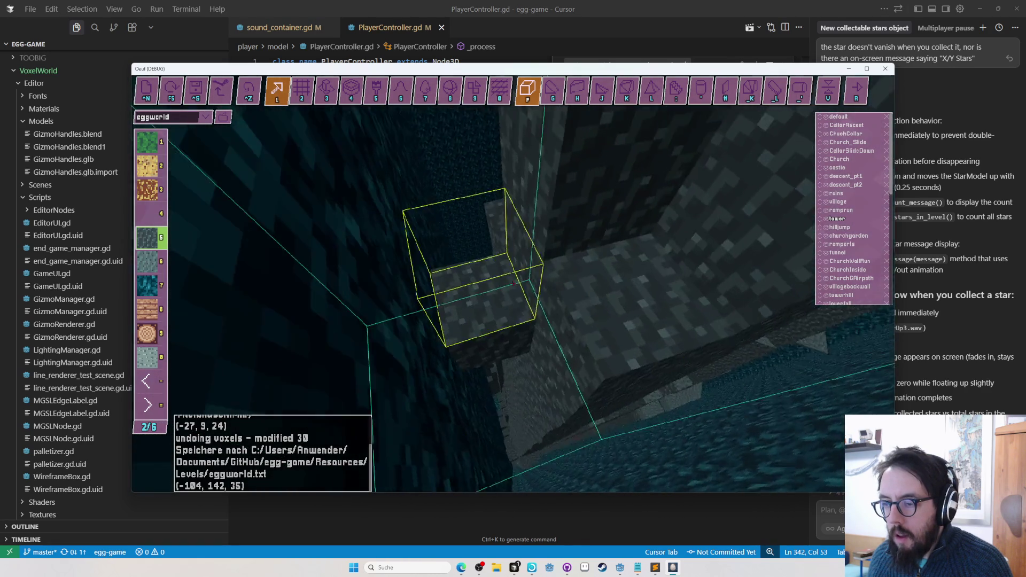
click(513, 284)
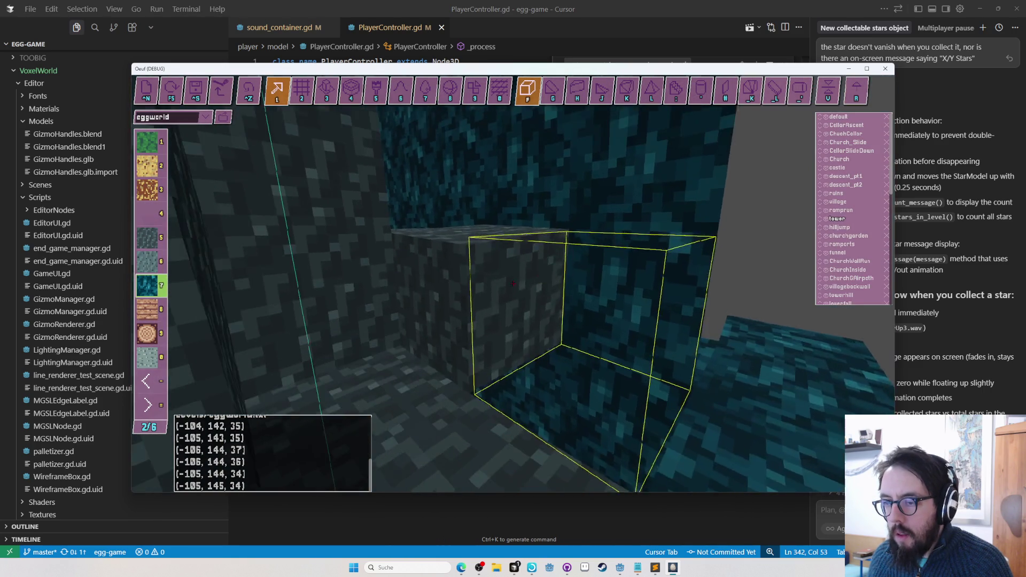
key(F5)
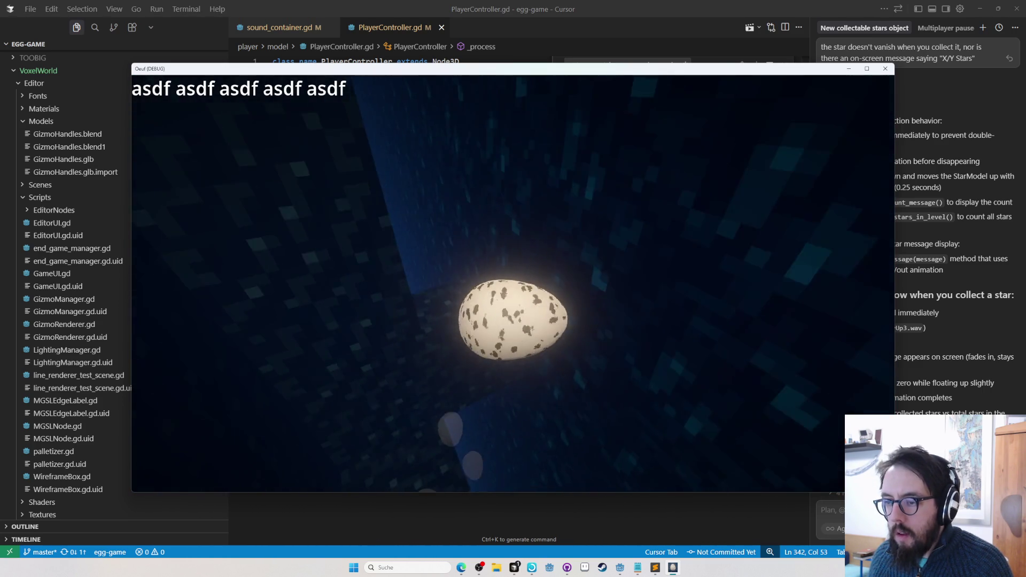
key(w)
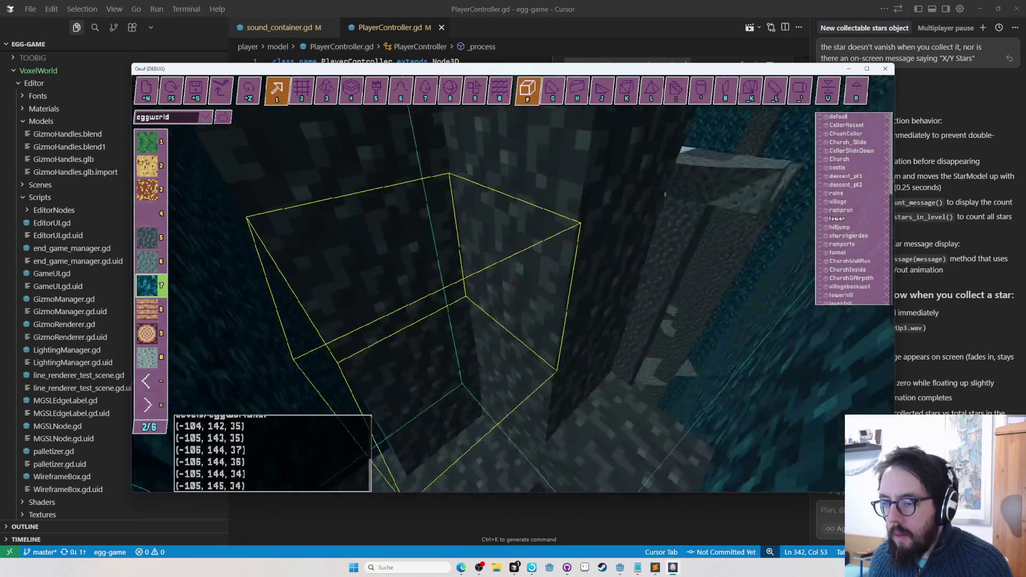
key(s)
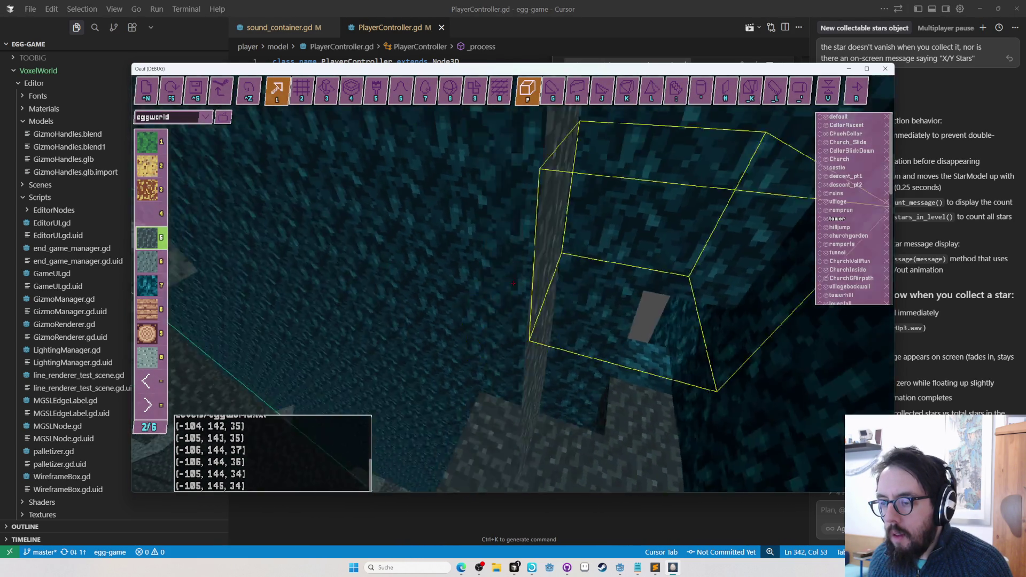
key(Tab)
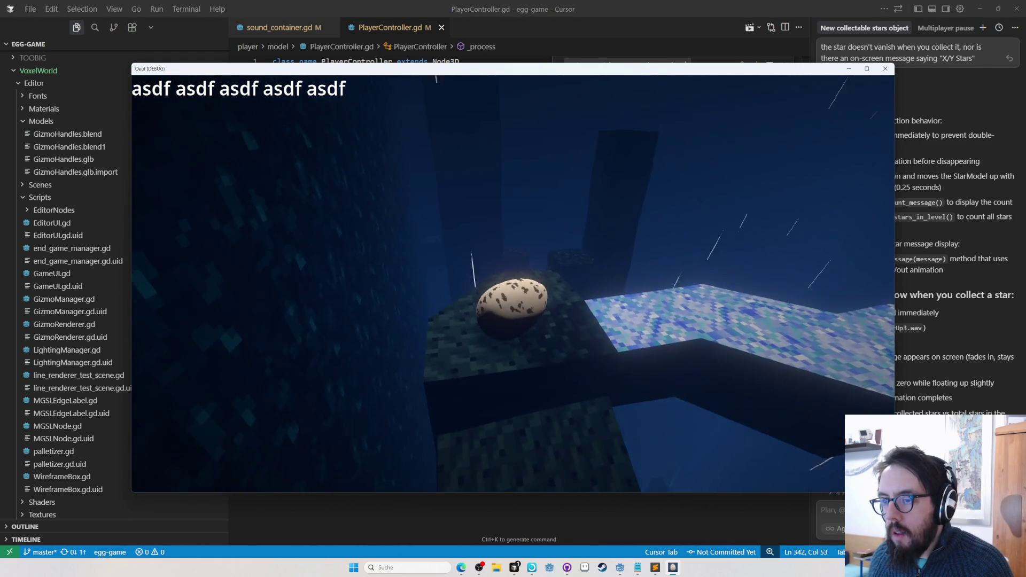
key(Tab)
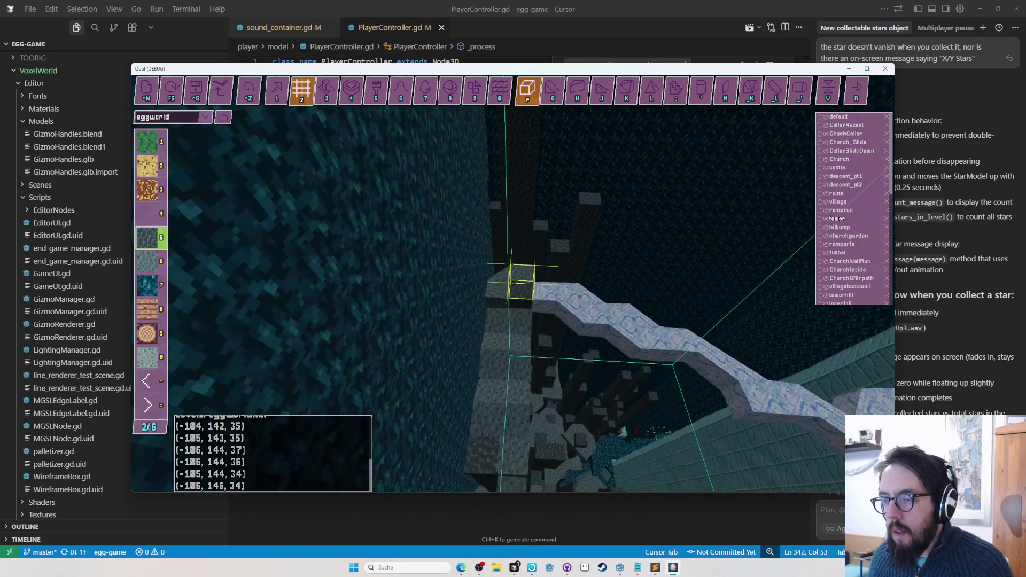
Play-test the stone stepping blocks along the shaft and return to the editor
key(F5)
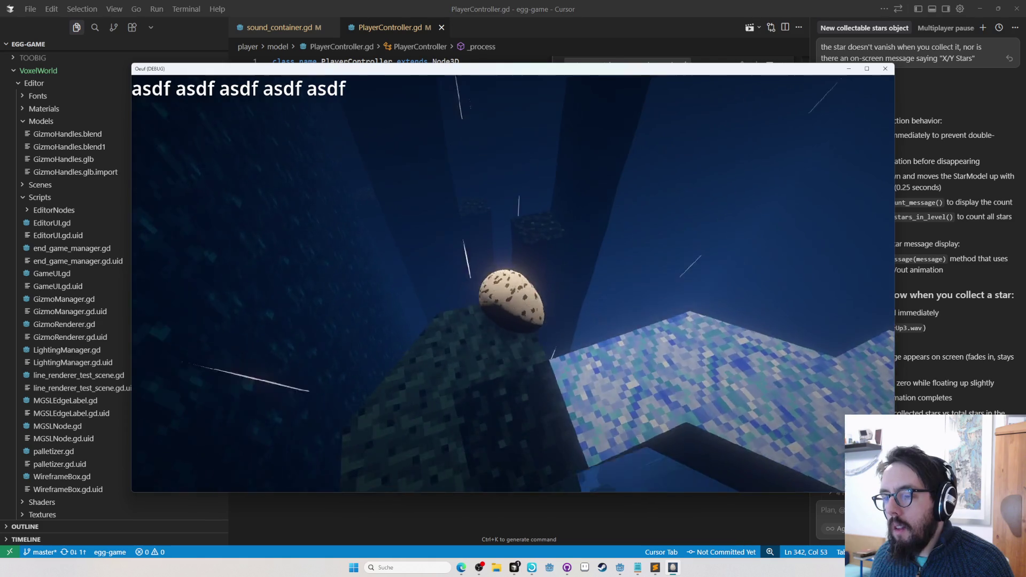
key(Tab)
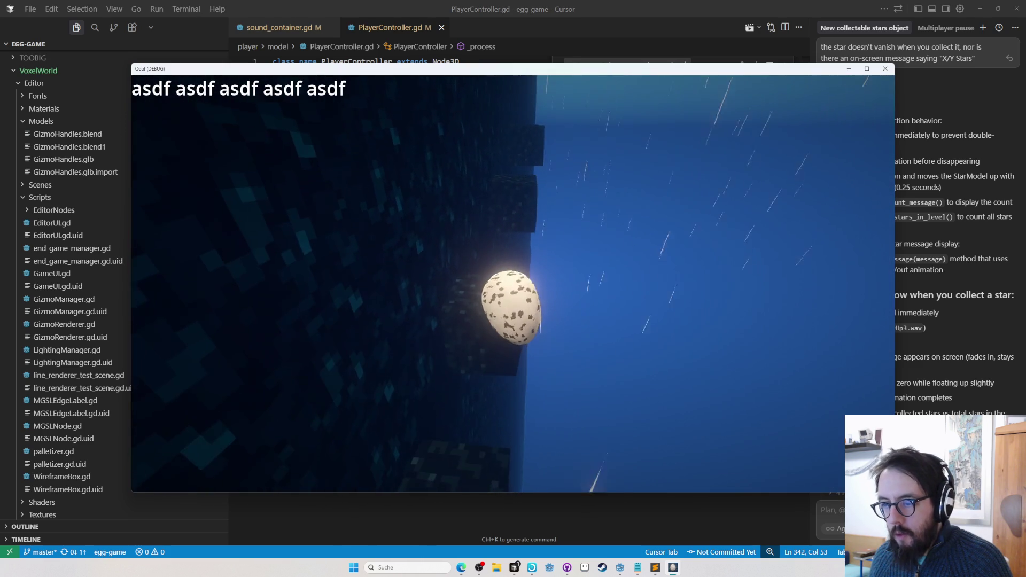
key(Tab)
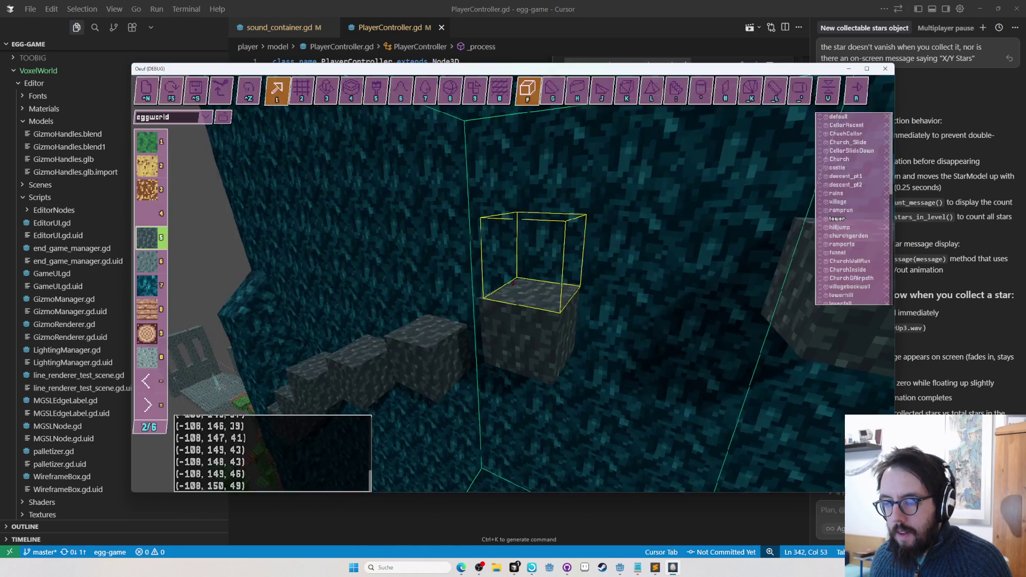
Switch back and forth between play mode and the editor to test the ledges
key(Tab)
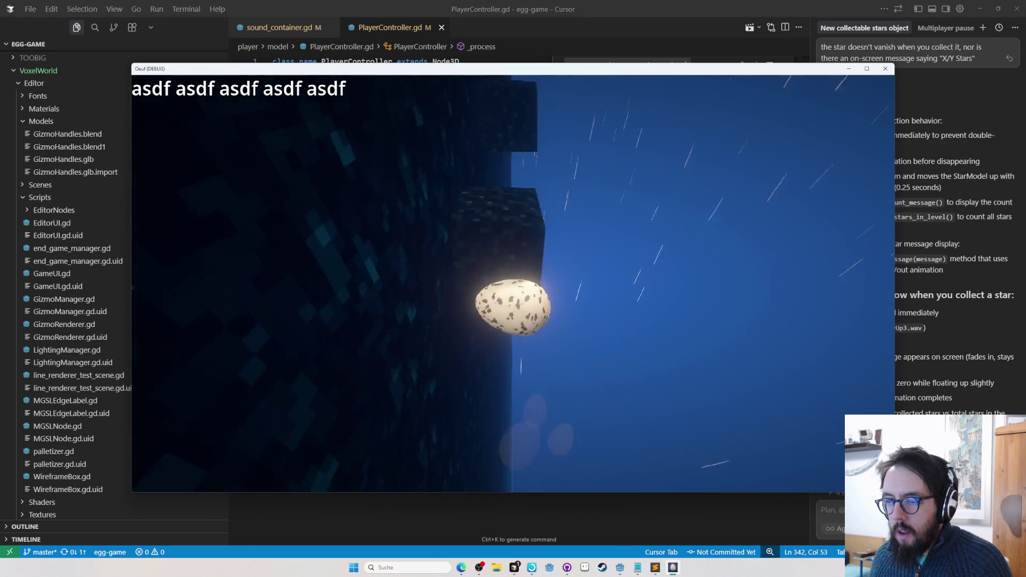
key(Tab)
key(Tab)
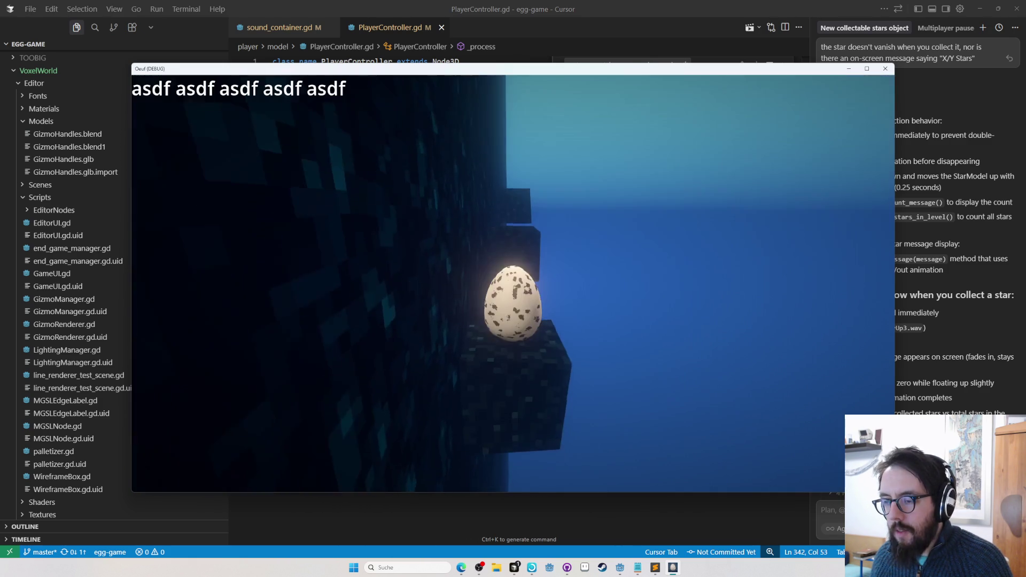
key(Tab)
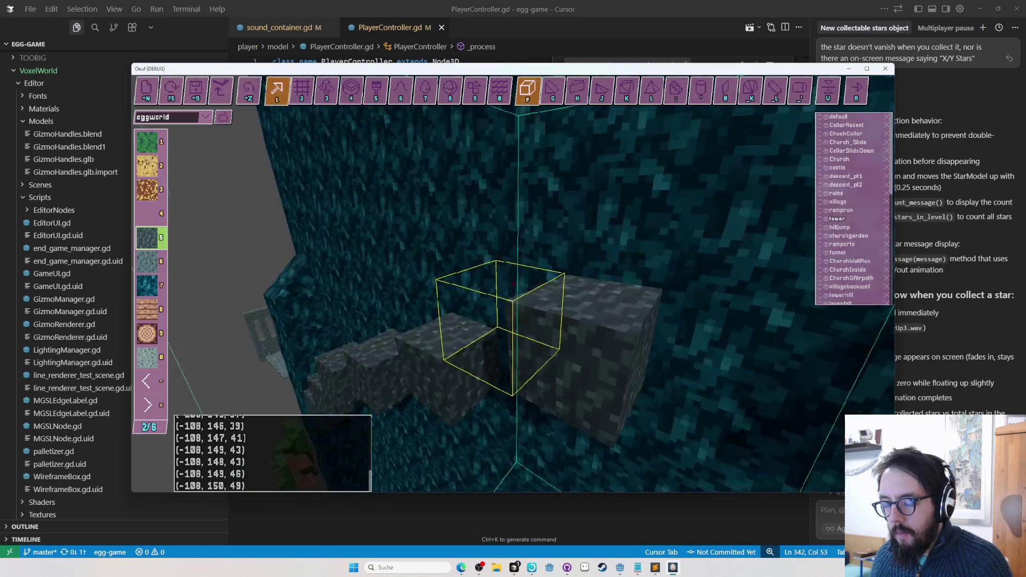
key(Tab)
key(Tab)
key(Tab)
key(Tab)
key(Tab)
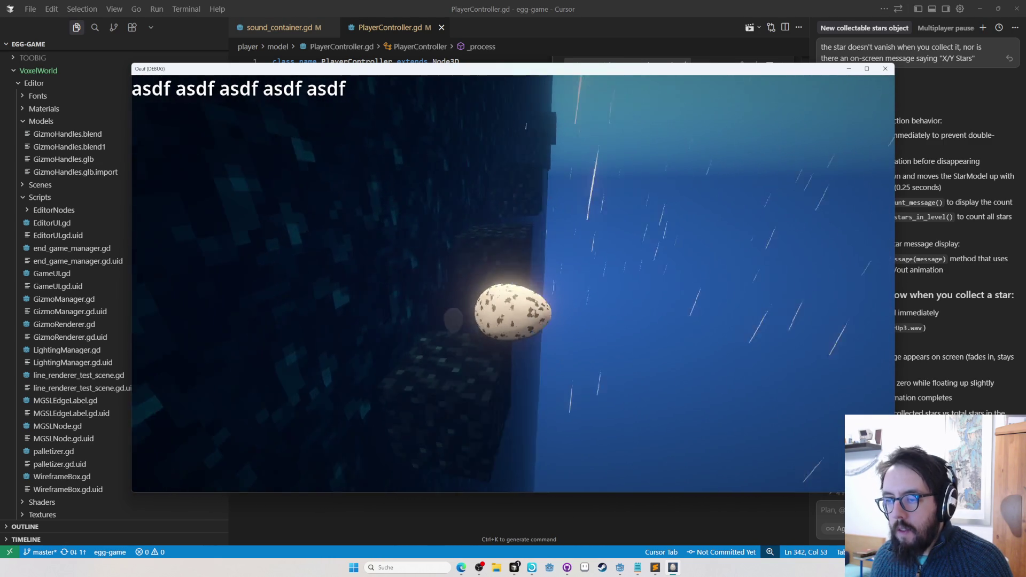
key(Tab)
key(Tab)
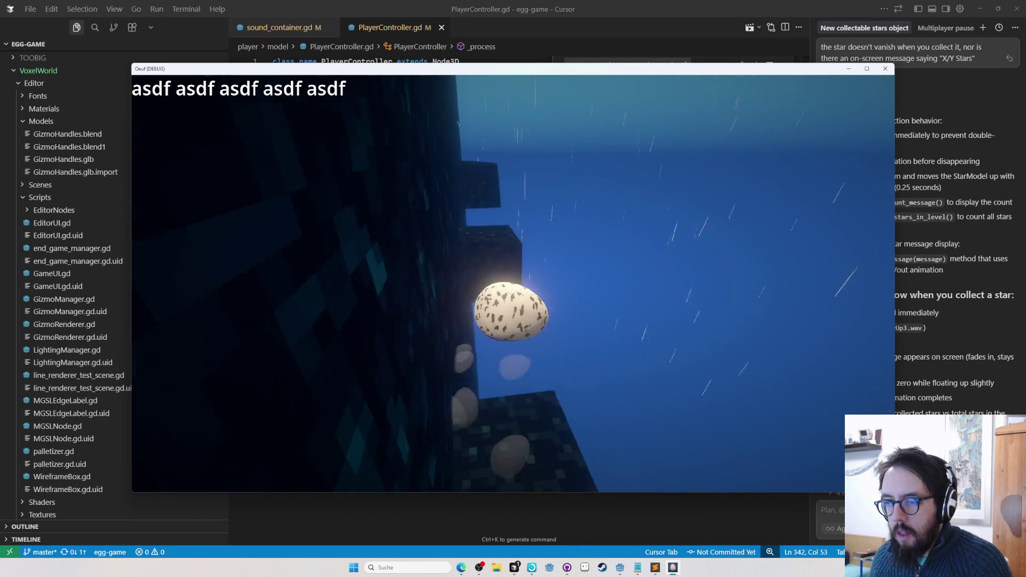
key(Tab)
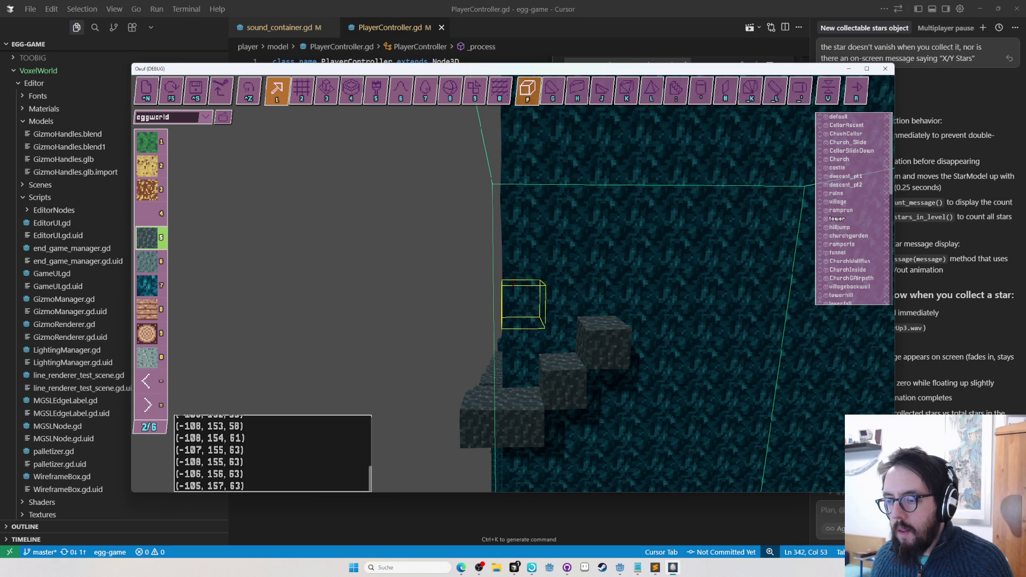
Fly to the cliff steps, roll the egg along the dark ledge, then reopen the editor
key(w)
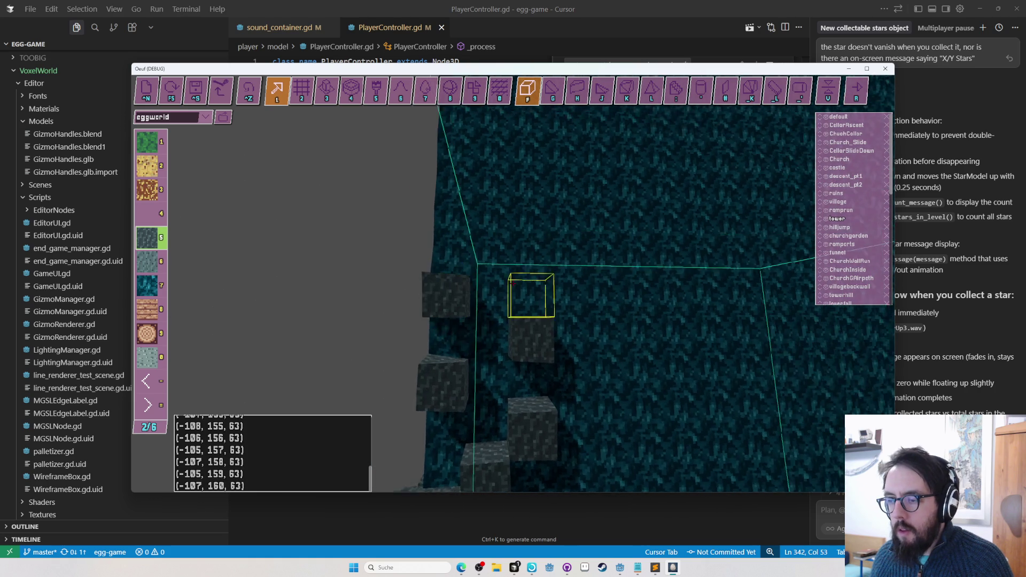
key(Tab)
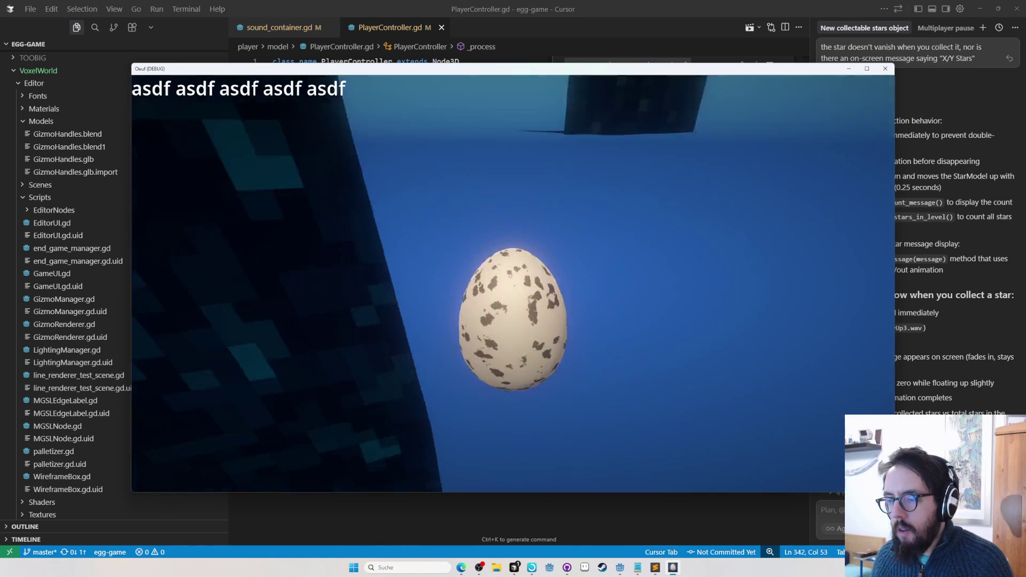
key(Tab)
key(Tab)
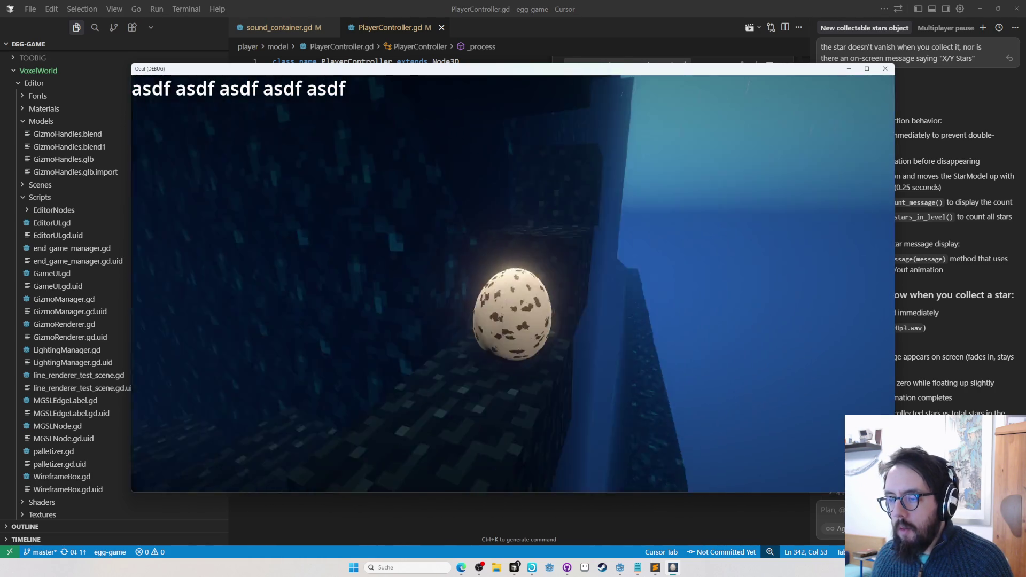
key(a)
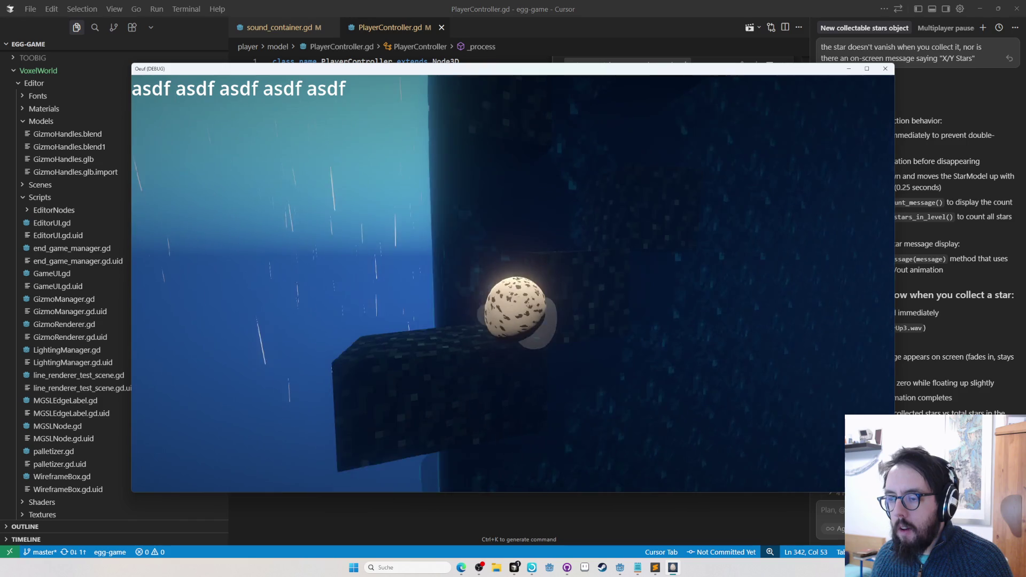
key(a)
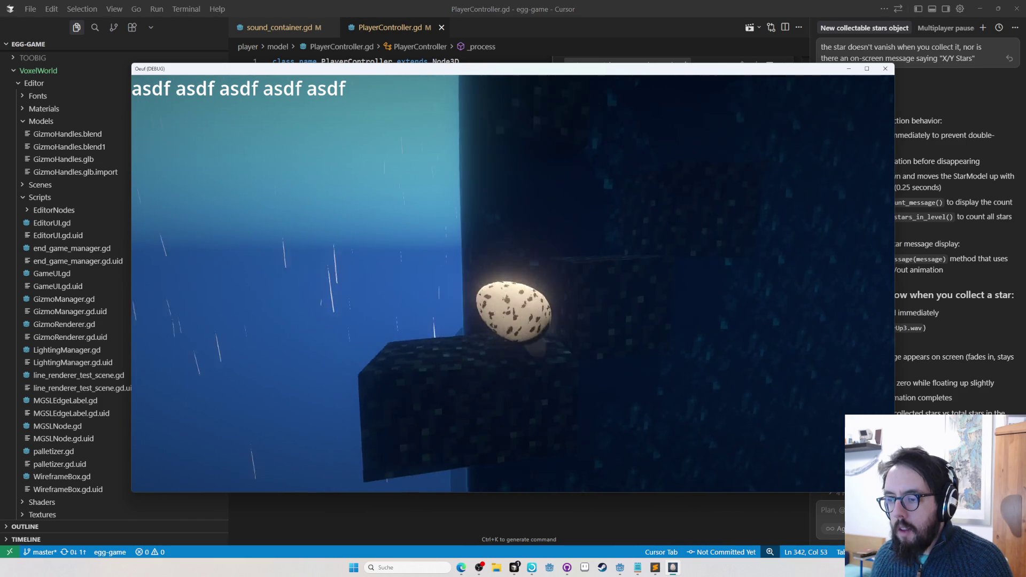
key(a)
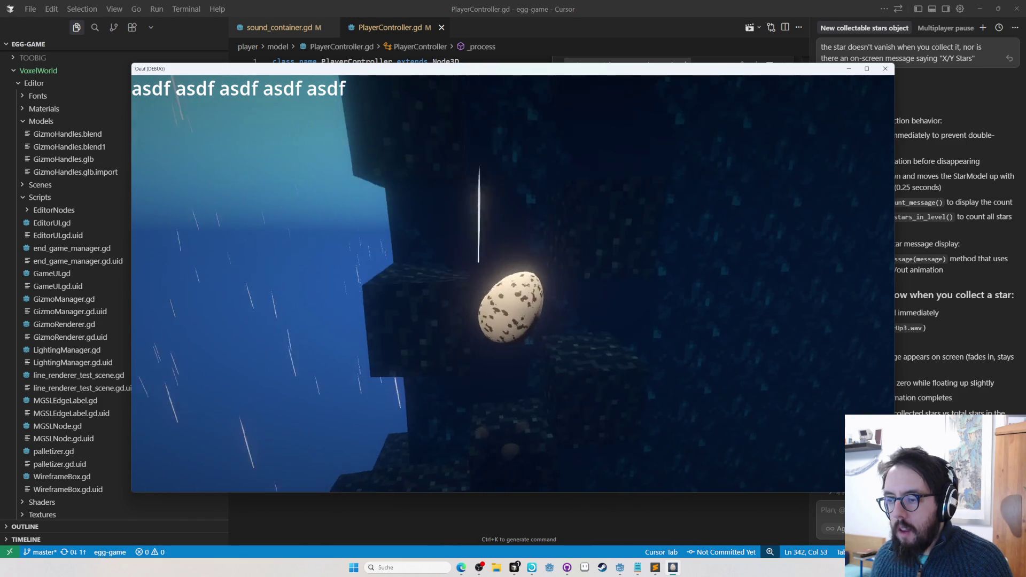
key(a)
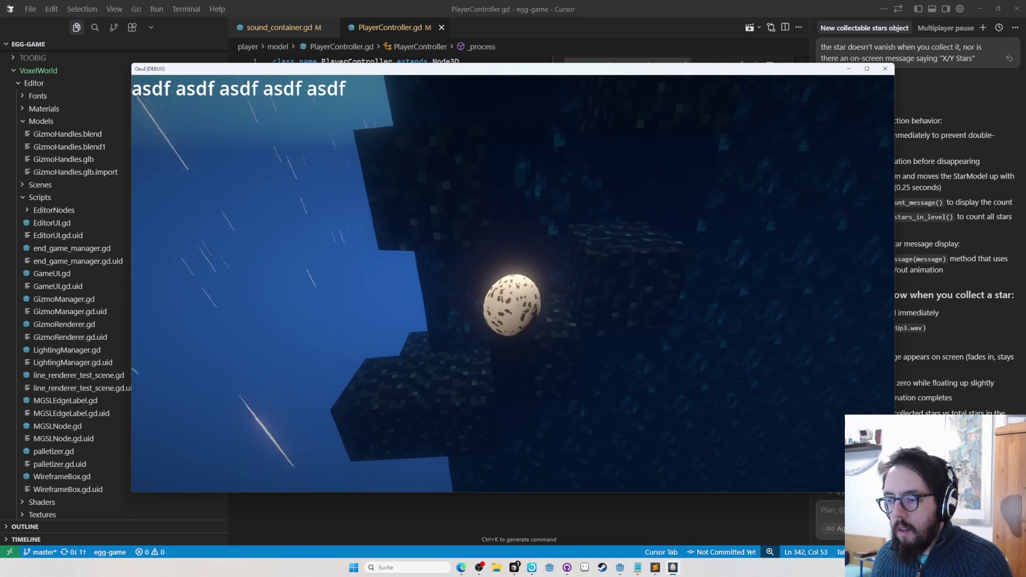
key(Tab)
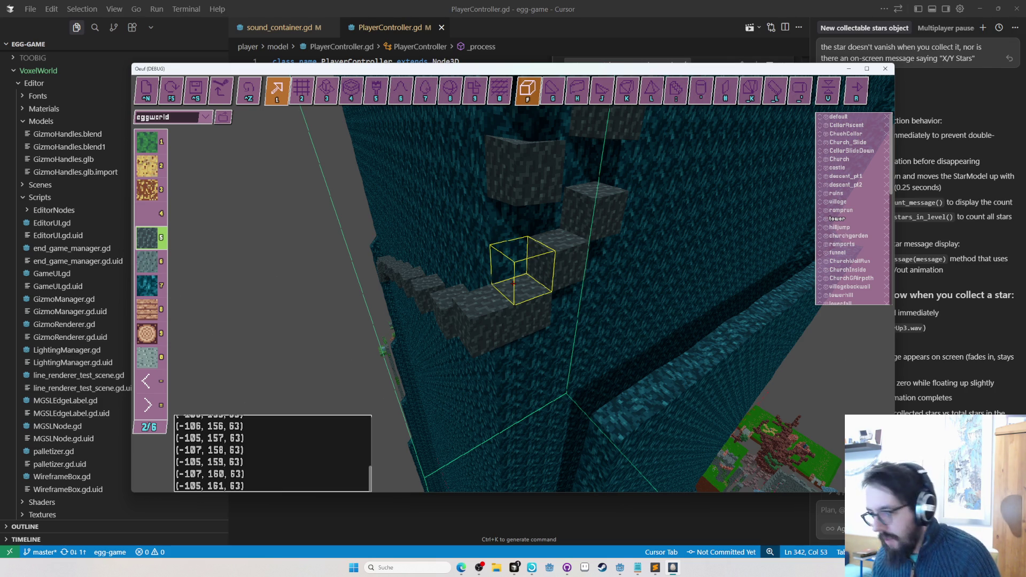
Play-test the climb several times, returning to the editor at the cliff top
key(F5)
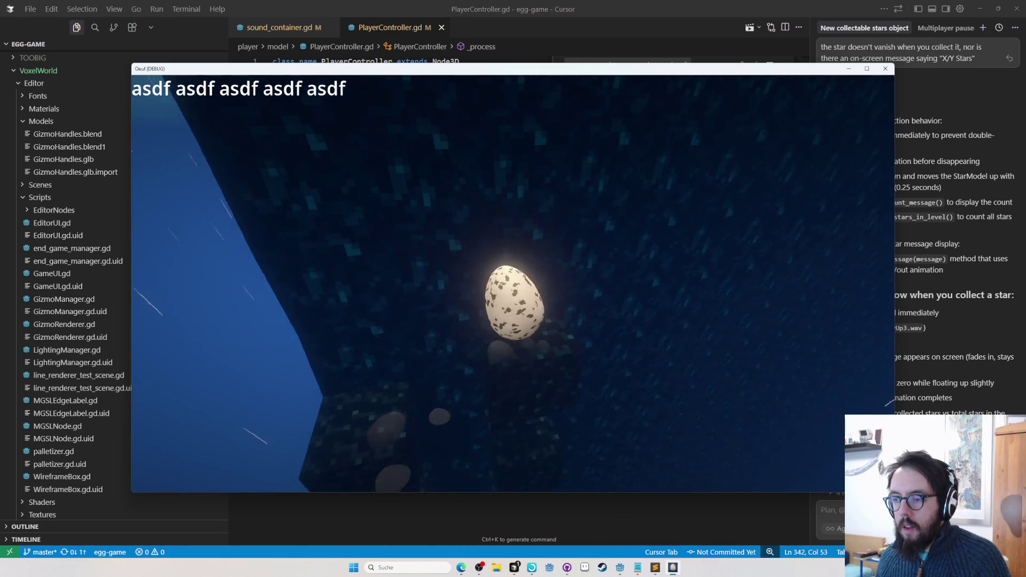
key(Tab)
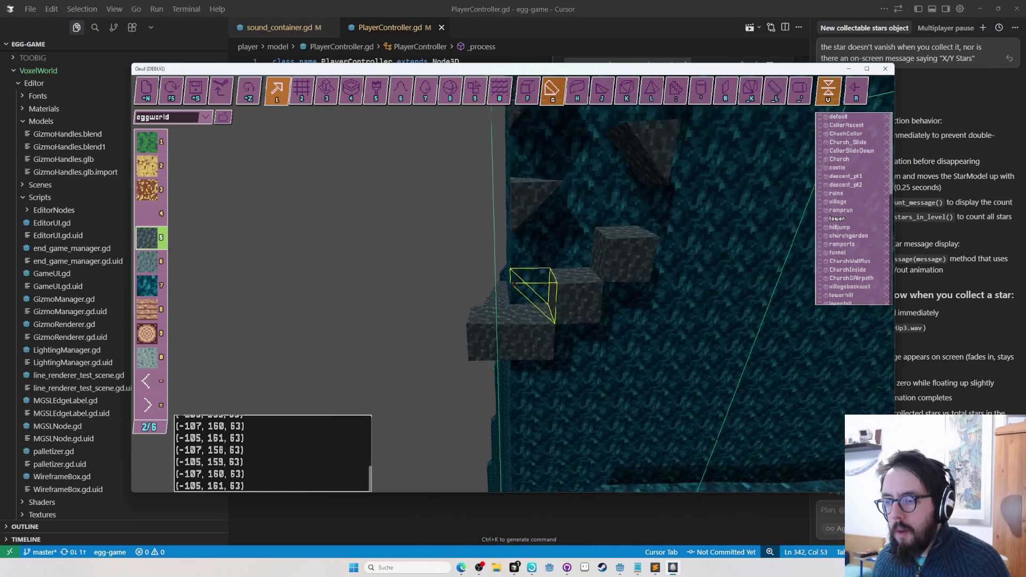
key(F5)
key(F5)
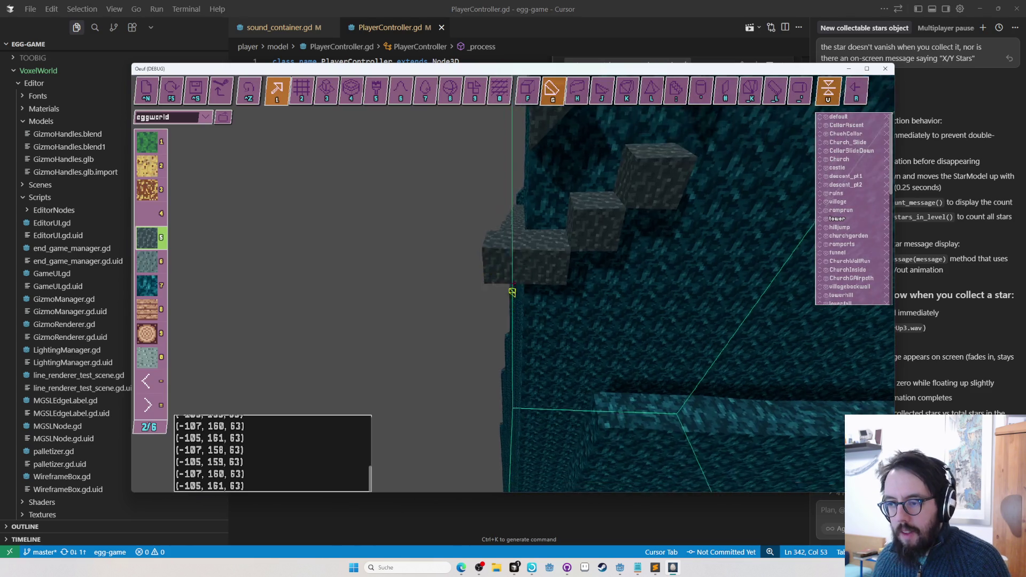
key(F5)
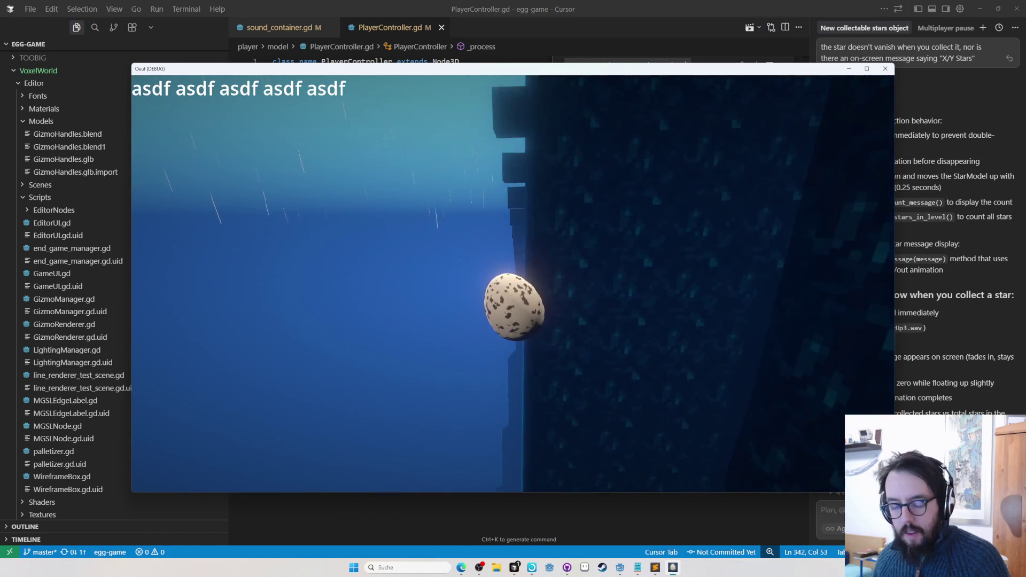
key(F5)
key(F5)
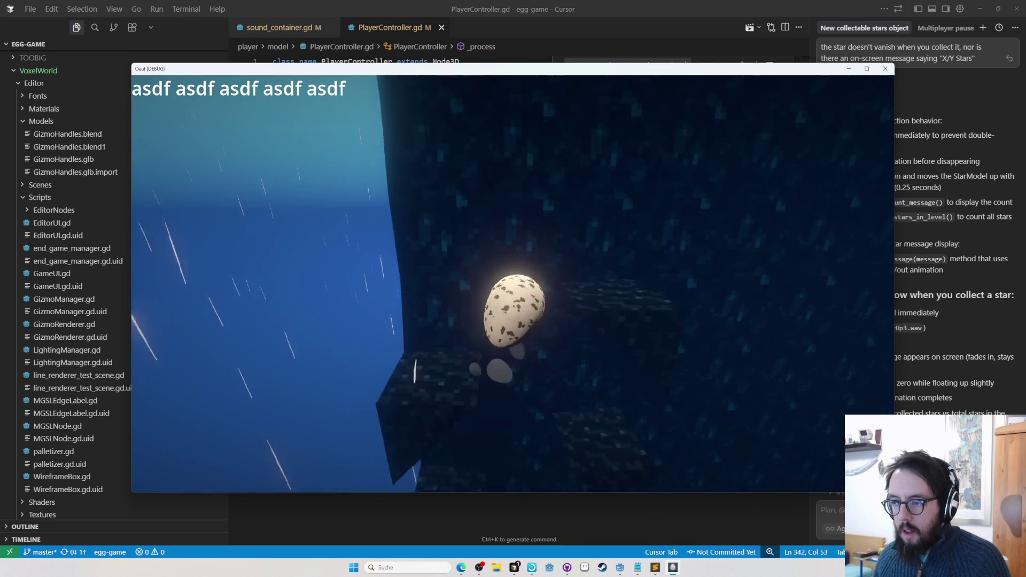
key(Tab)
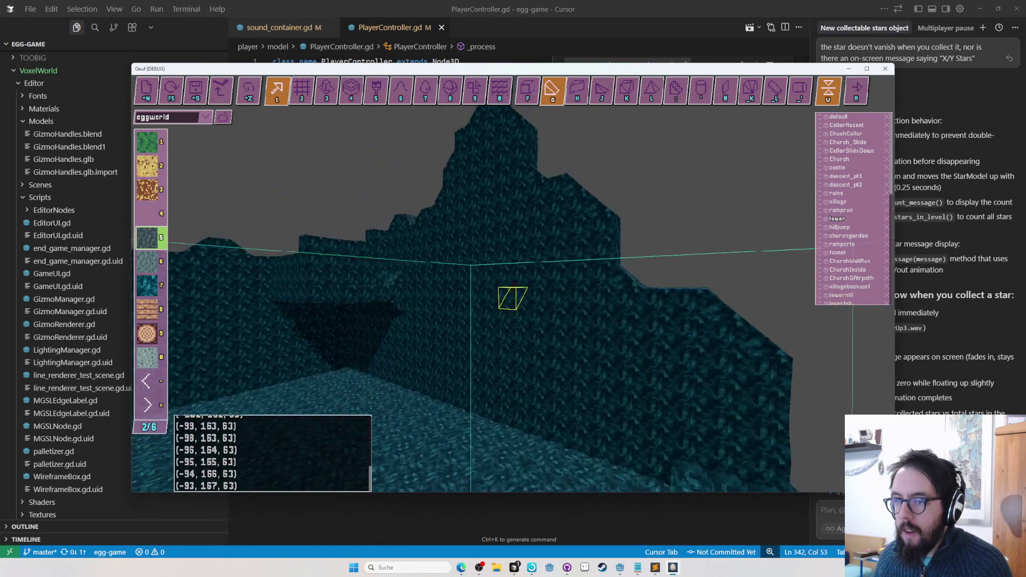
Toggle object mode off and undo the diagonal run of stone steps
key(Tab)
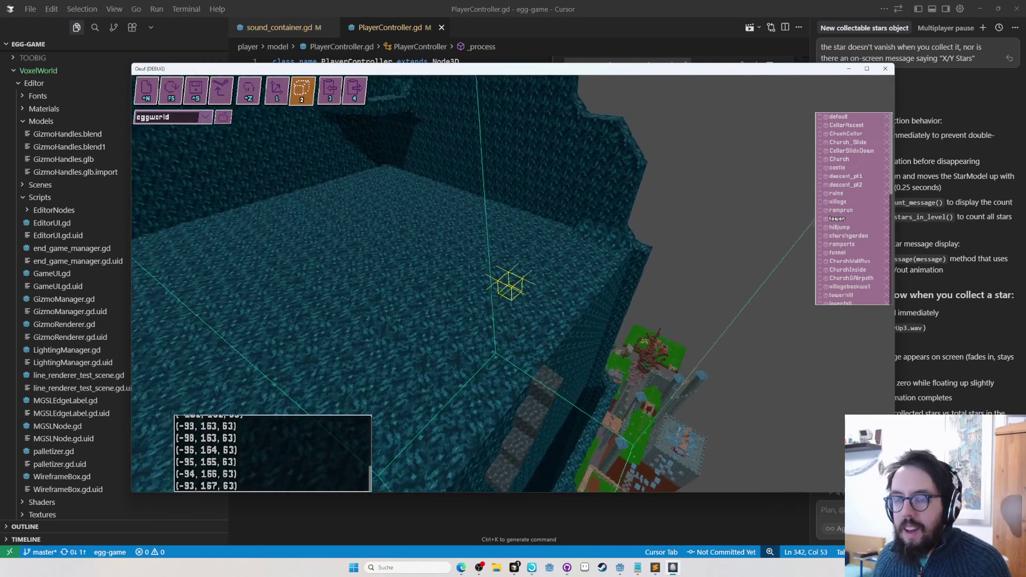
key(Tab)
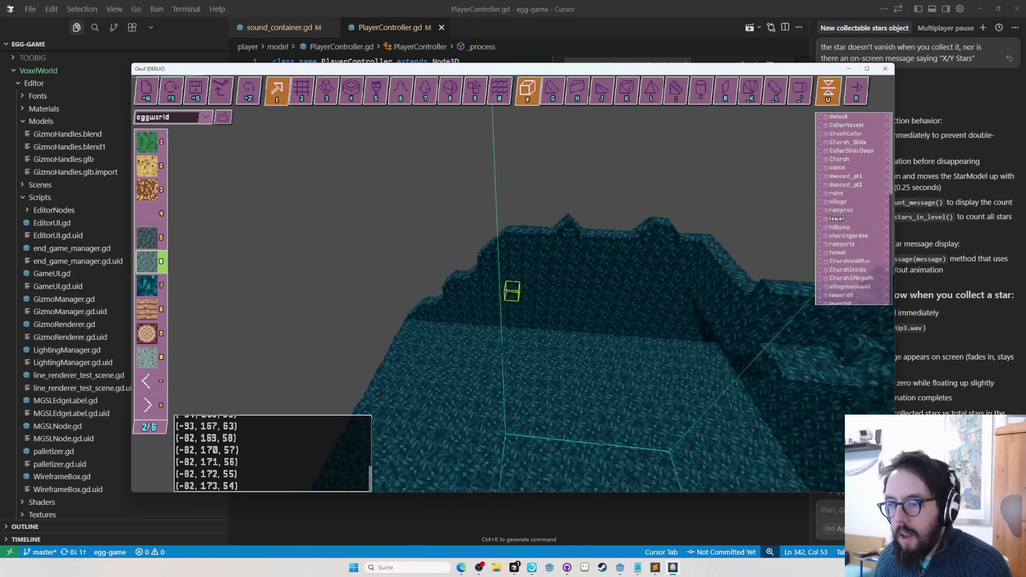
key(ctrl+z)
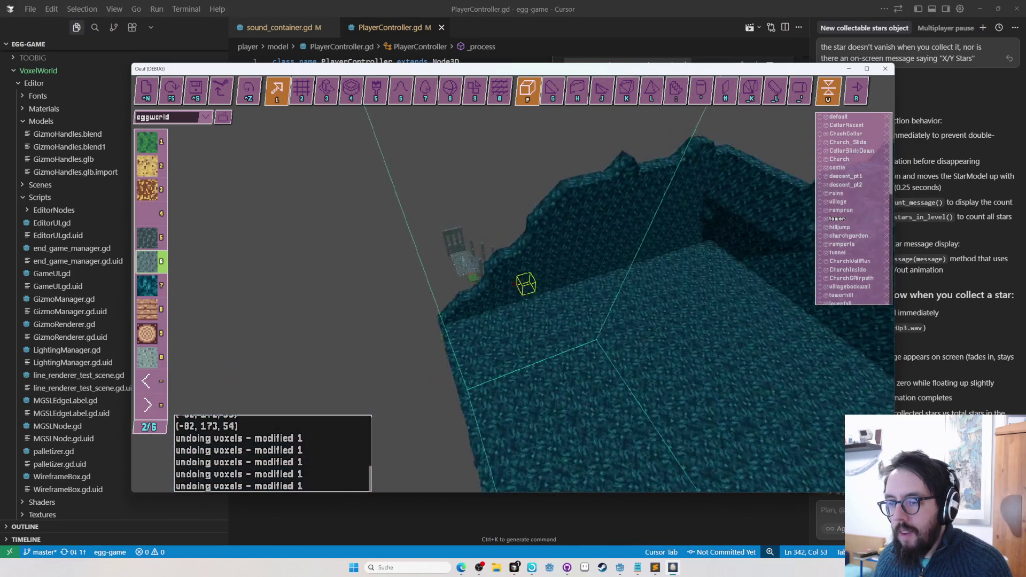
Exit the editor and play the level, climbing the egg beside the dark pillar
key(r)
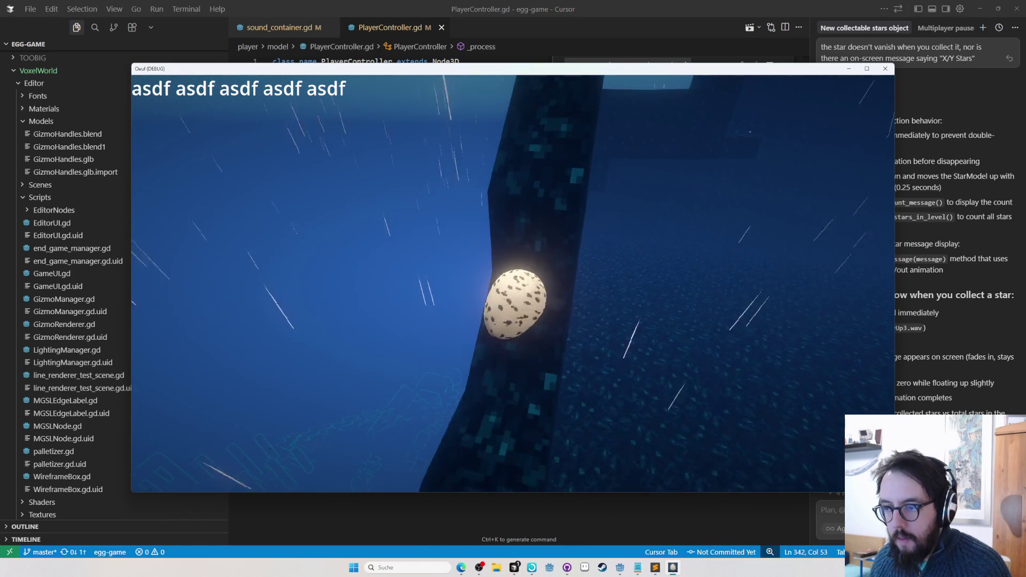
Fly the editor camera over the cliff toward the distant village, then resume play
key(F5)
key(w)
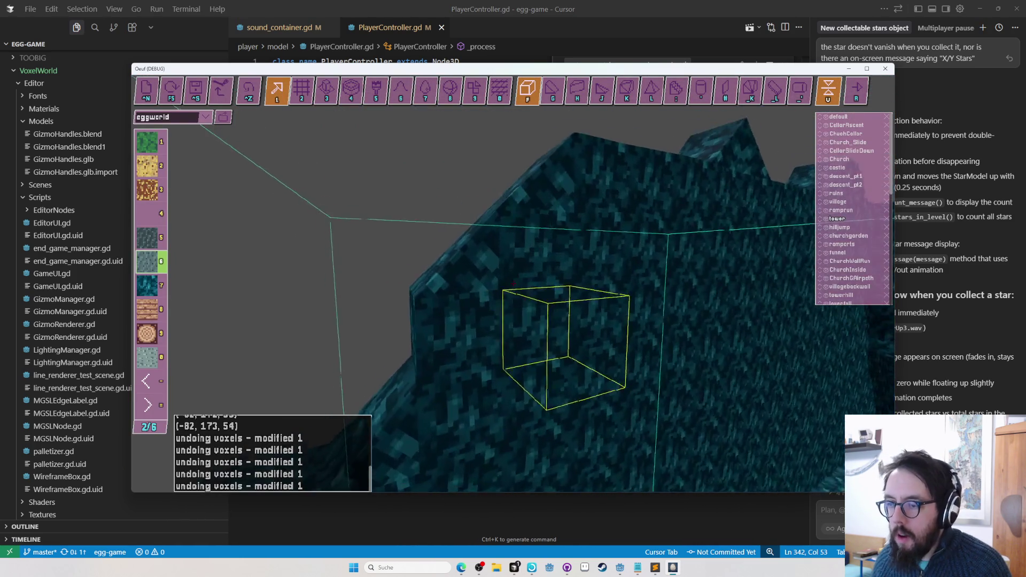
key(w)
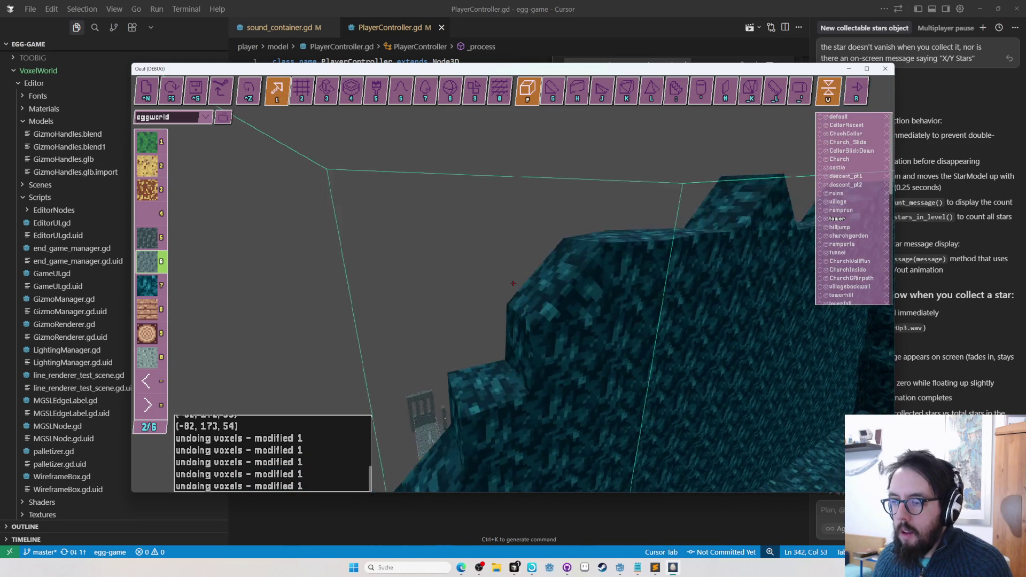
key(w)
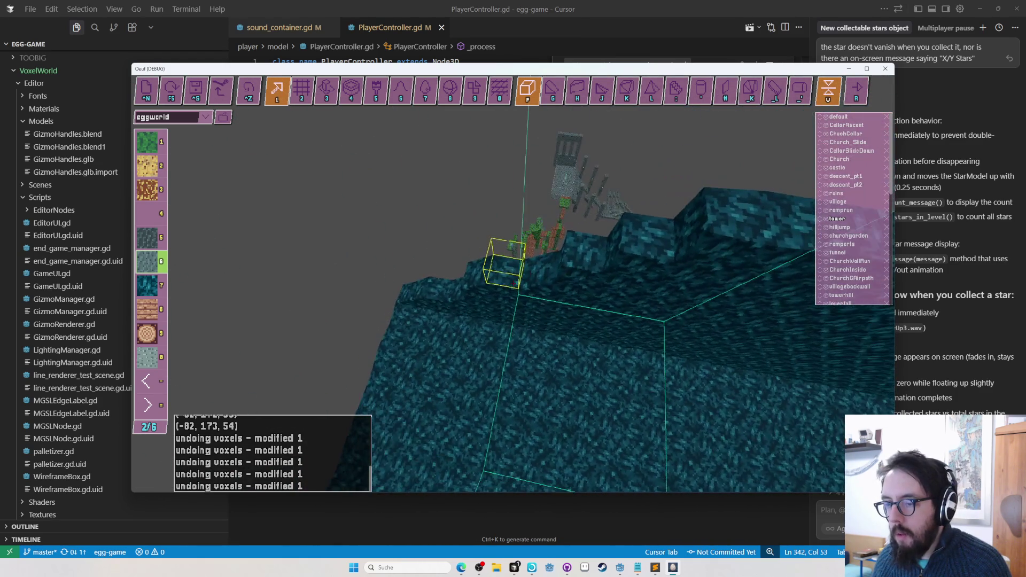
key(r)
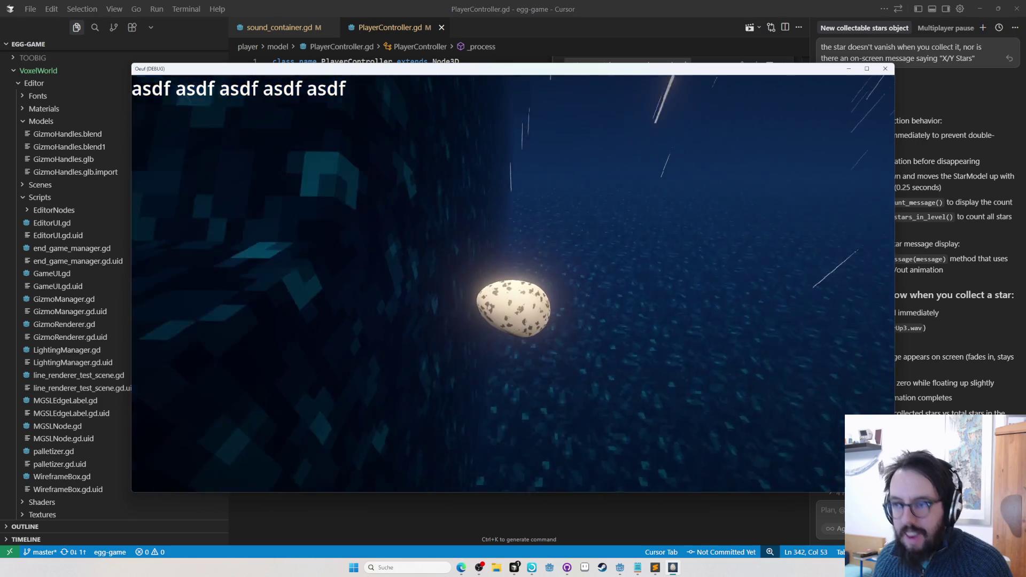
Check the cliff wall in the editor, then climb to the summit where 'Der höchste Punkt' appears
key(Tab)
key(w)
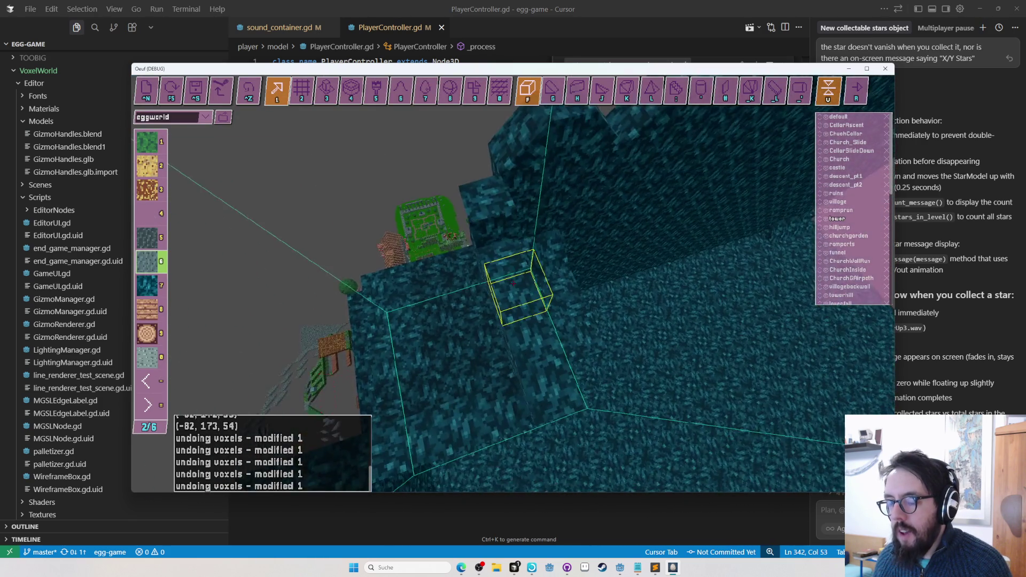
key(Tab)
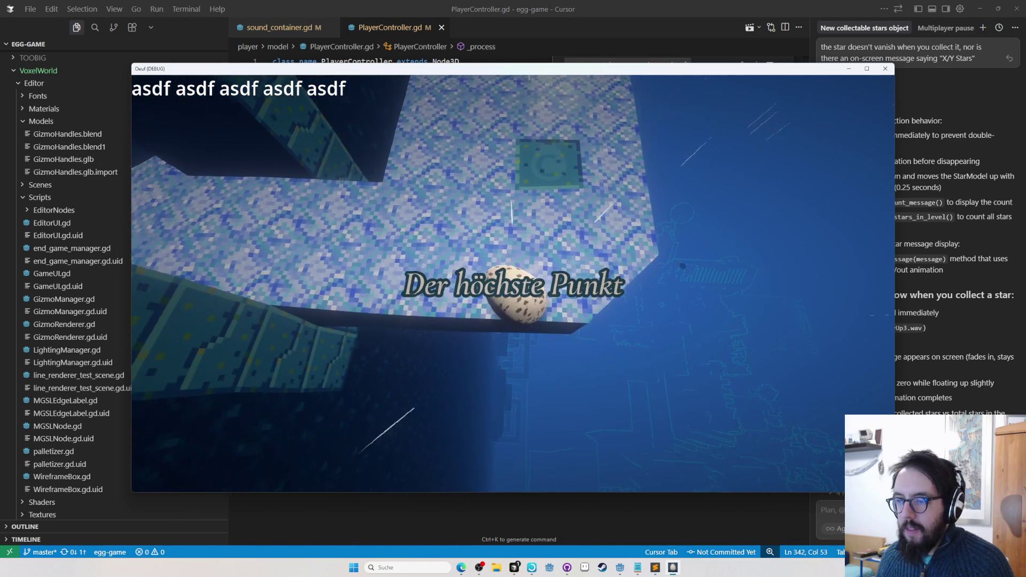
key(alt+Tab)
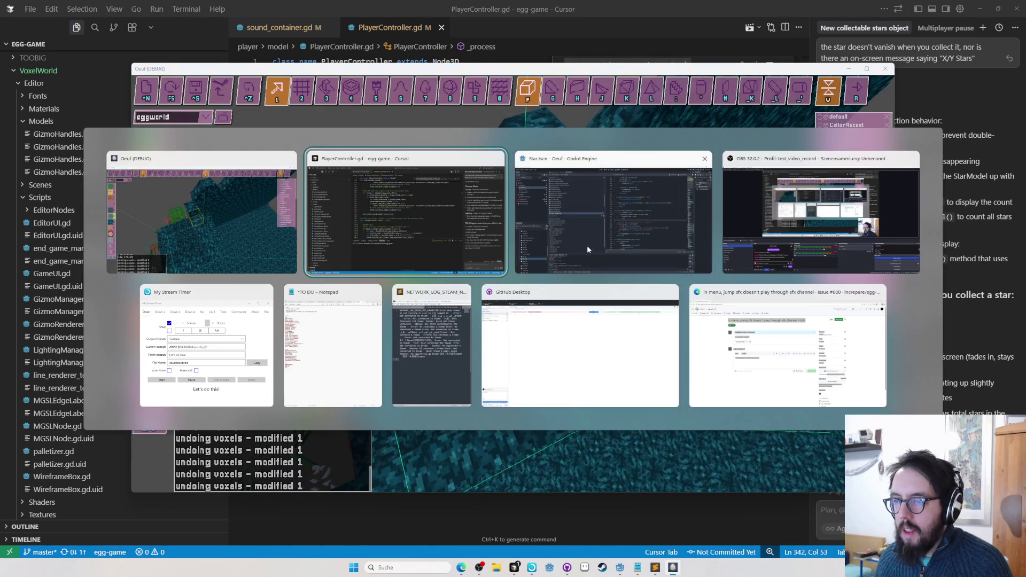
Open the Google Sheets translations spreadsheet ('docs') in a new browser tab and find AREA_SCENIC
click(749, 338)
key(ctrl+t)
text(docs)
key(Return)
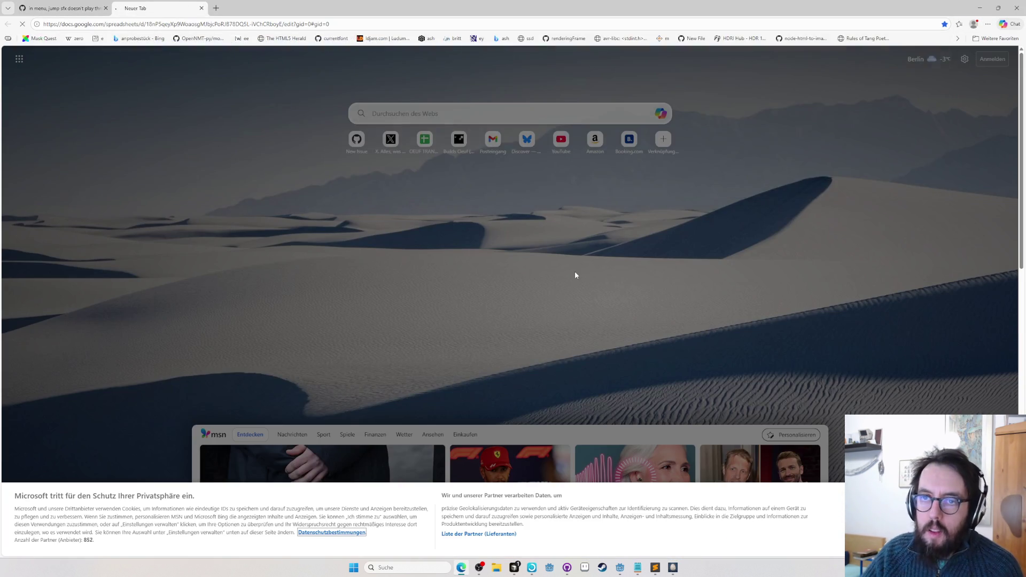
scroll(331, 378, down, 20)
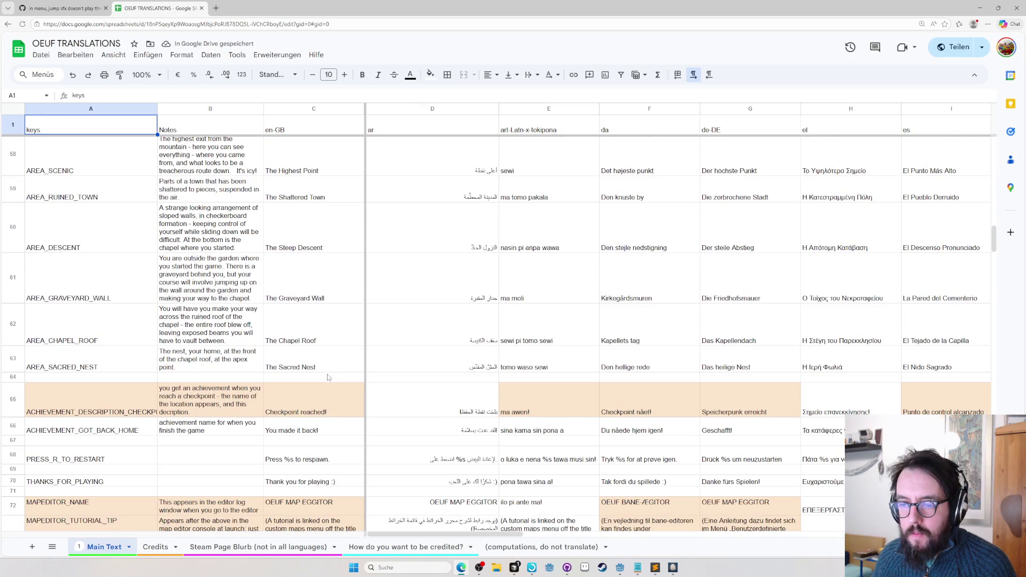
scroll(328, 374, down, 2)
scroll(327, 374, up, 3)
scroll(328, 374, down, 3)
scroll(328, 374, up, 2)
scroll(328, 374, up, 2)
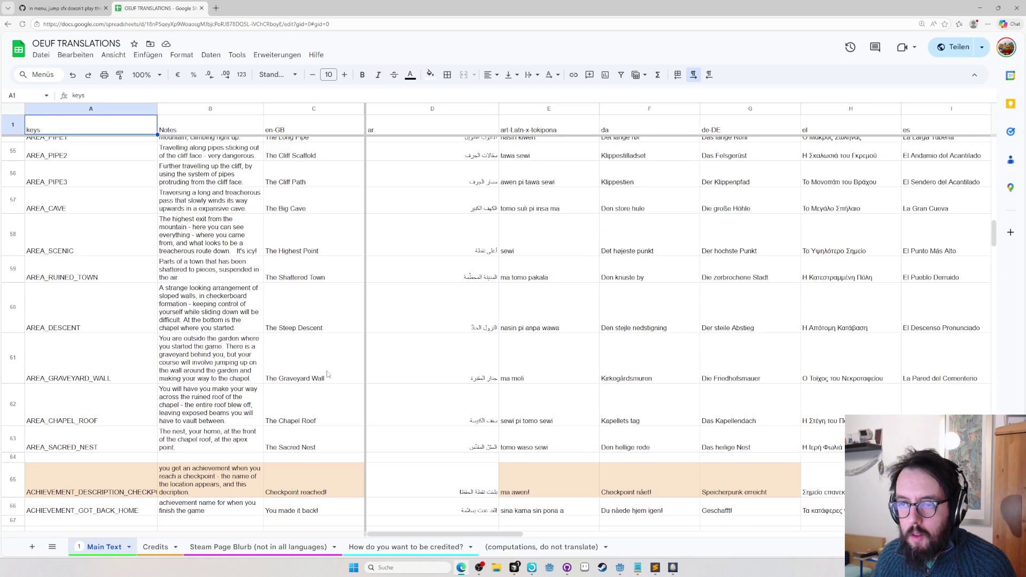
Change cell C58 to 'The Highest Gate' and return to Oeuf
click(310, 256)
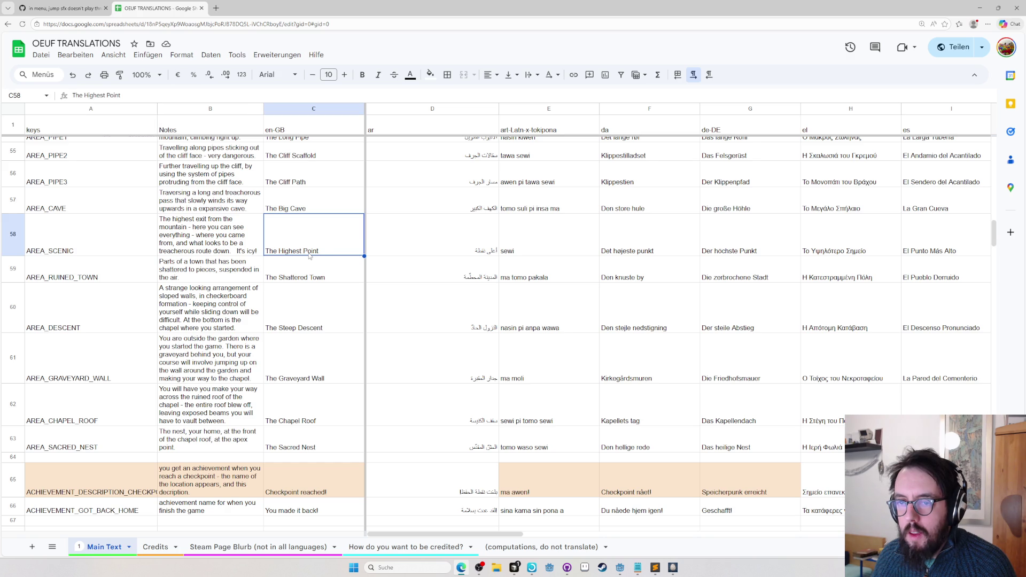
double_click(307, 251)
text(Gate)
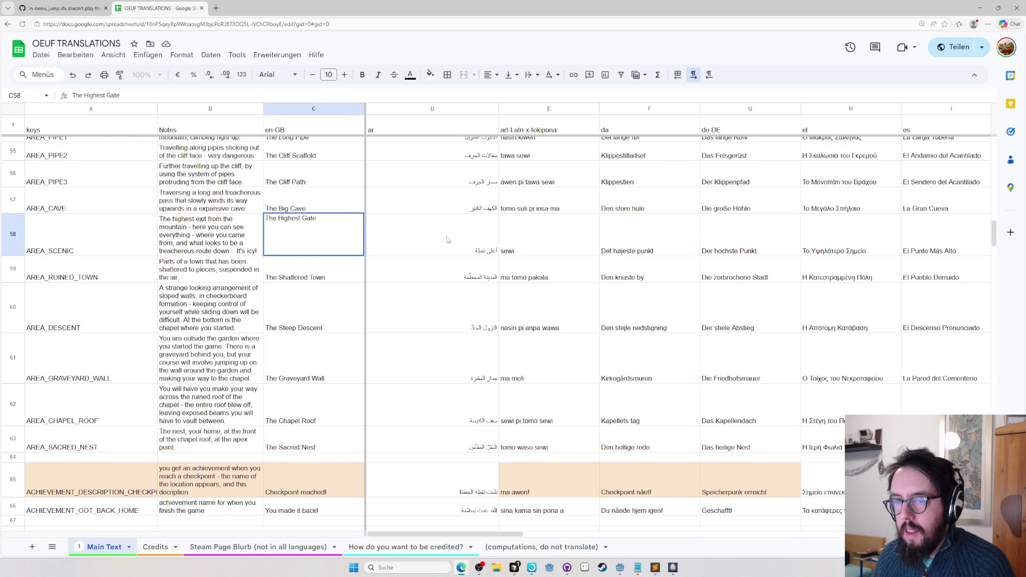
click(396, 245)
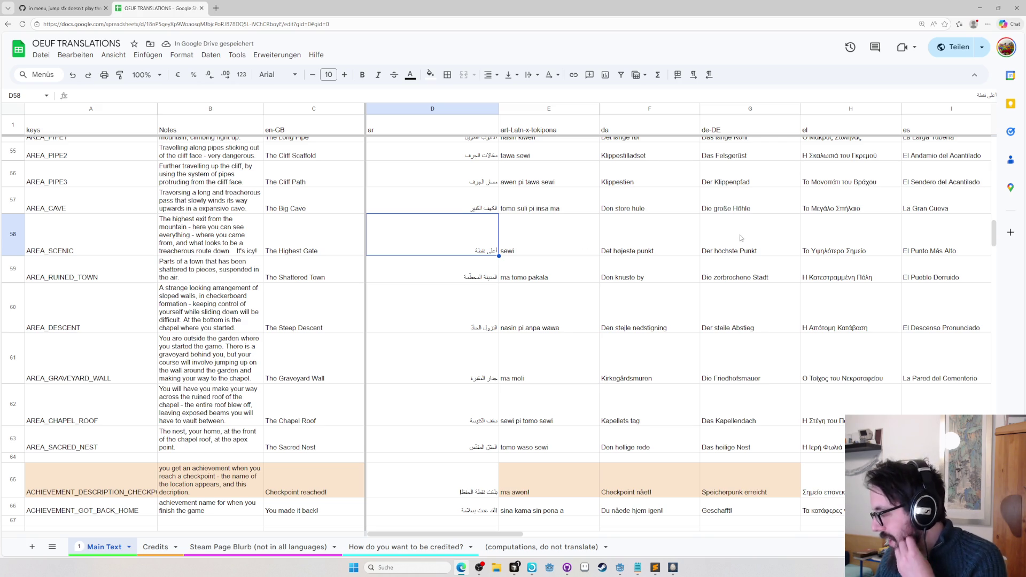
key(alt+Tab)
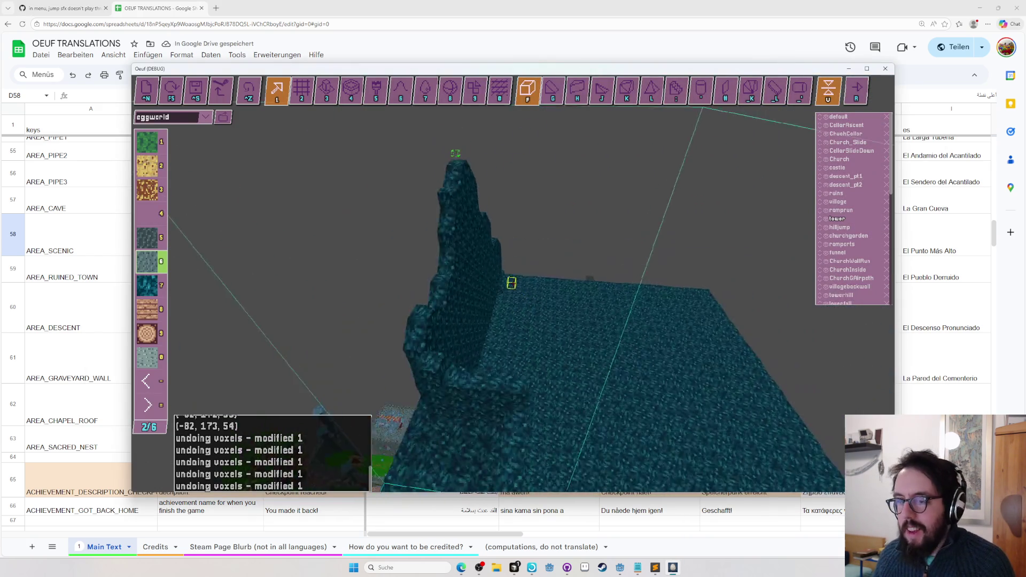
Save the eggworld level and close the running debug game
key(ctrl+s)
key(alt+Tab)
key(alt+Tab)
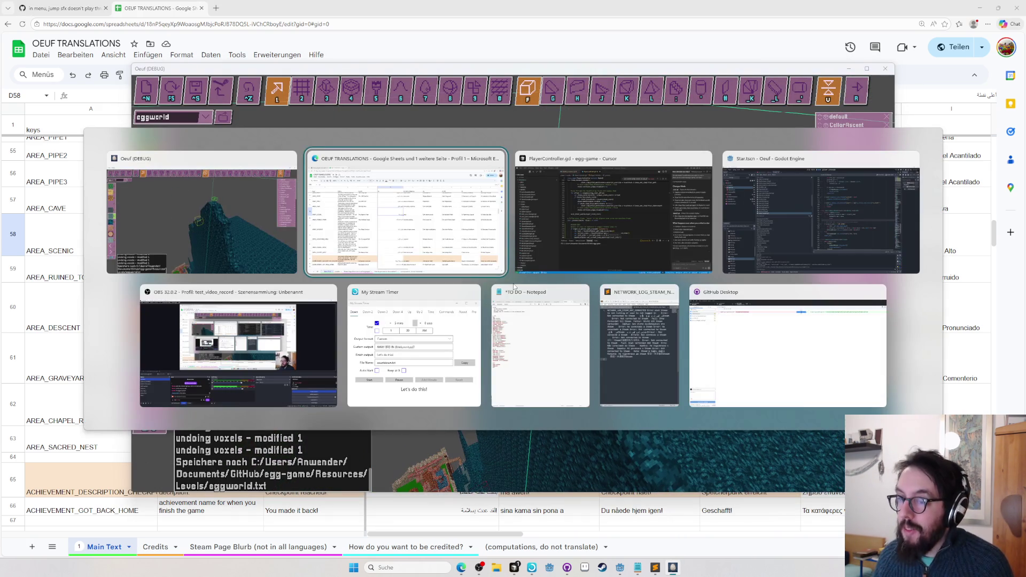
key(alt+Tab)
key(alt+Tab)
key(alt+Tab)
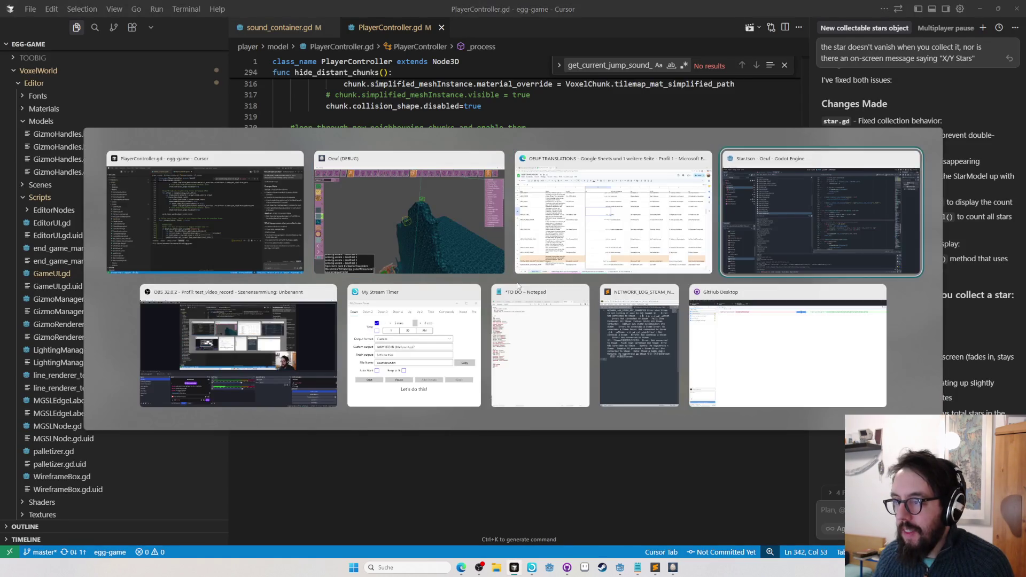
key(alt+Tab)
key(alt+Tab)
key(alt+Tab)
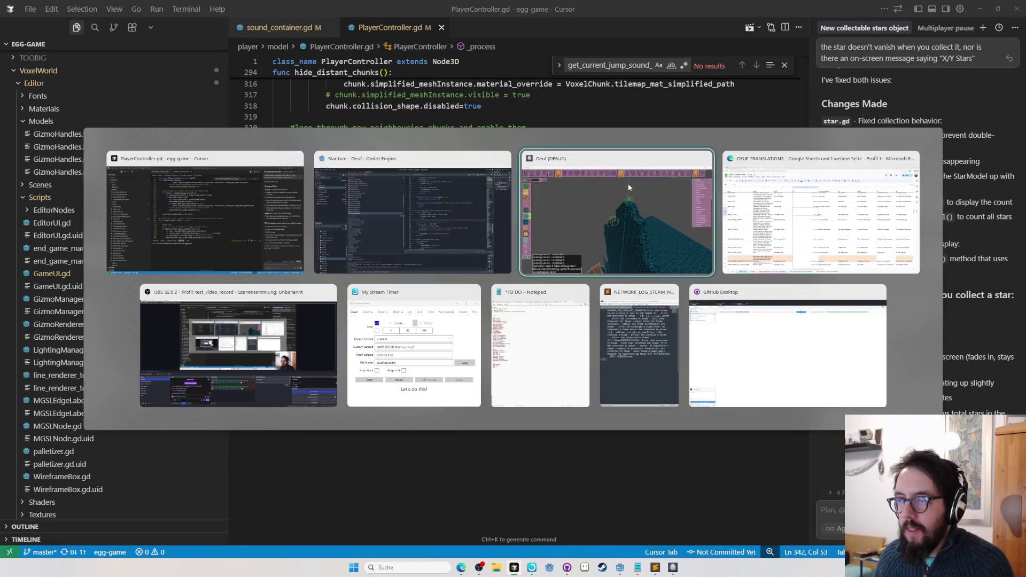
key(alt+F4)
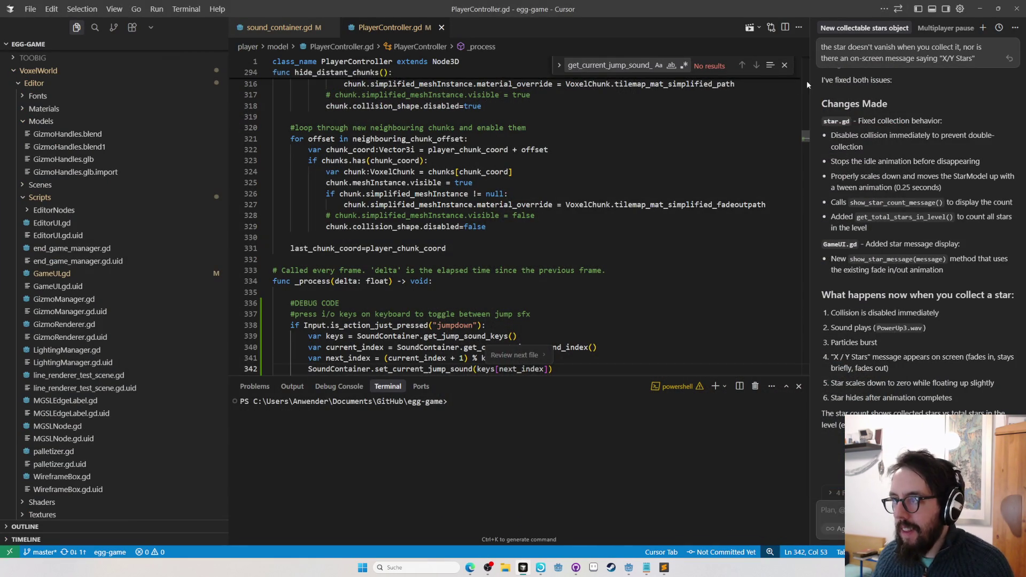
Relaunch the game from Godot, start Einzelspieler play, and toggle the map editor on and off
key(alt+Tab)
click(902, 18)
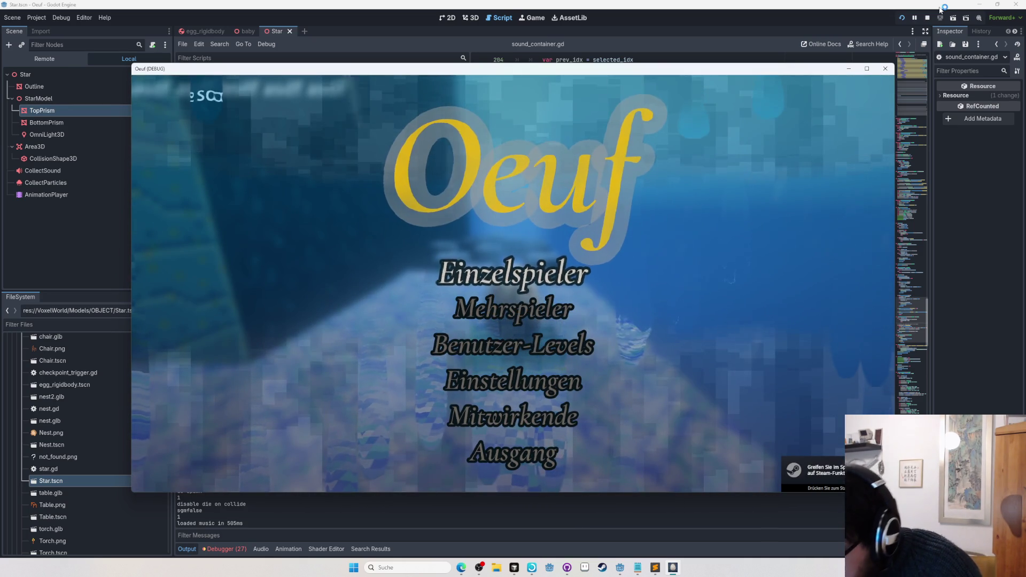
key(Return)
key(Return)
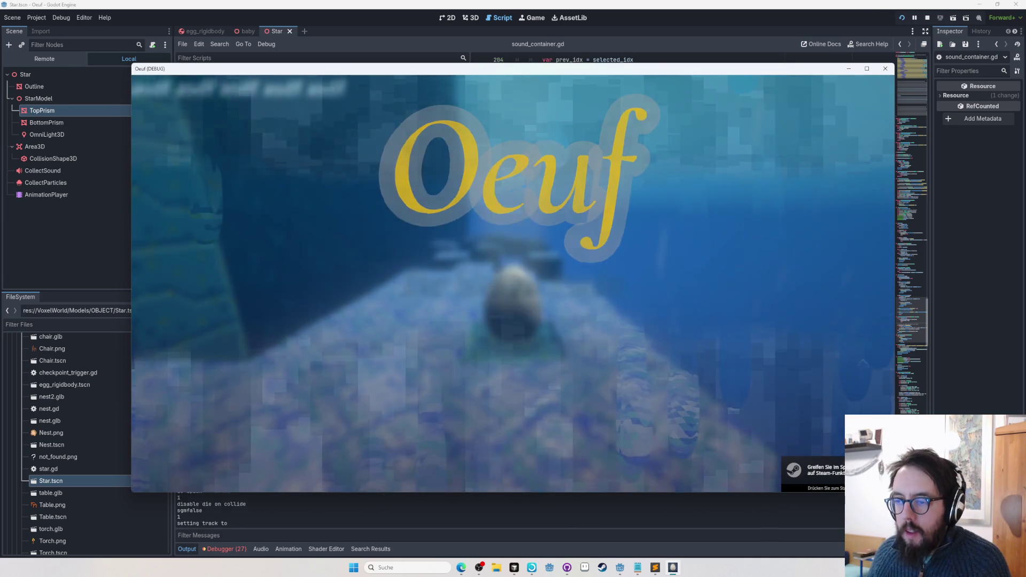
key(F1)
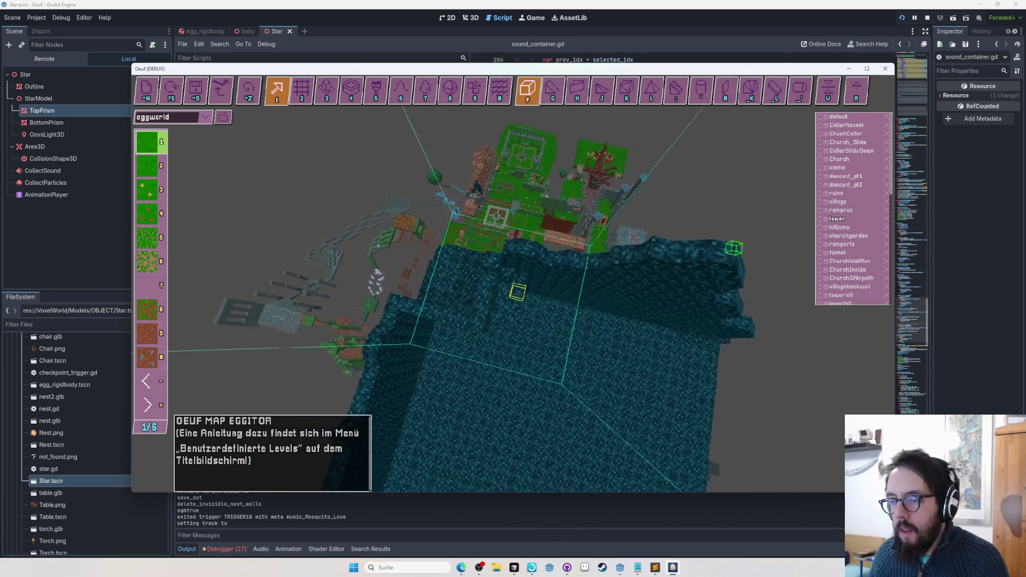
key(F1)
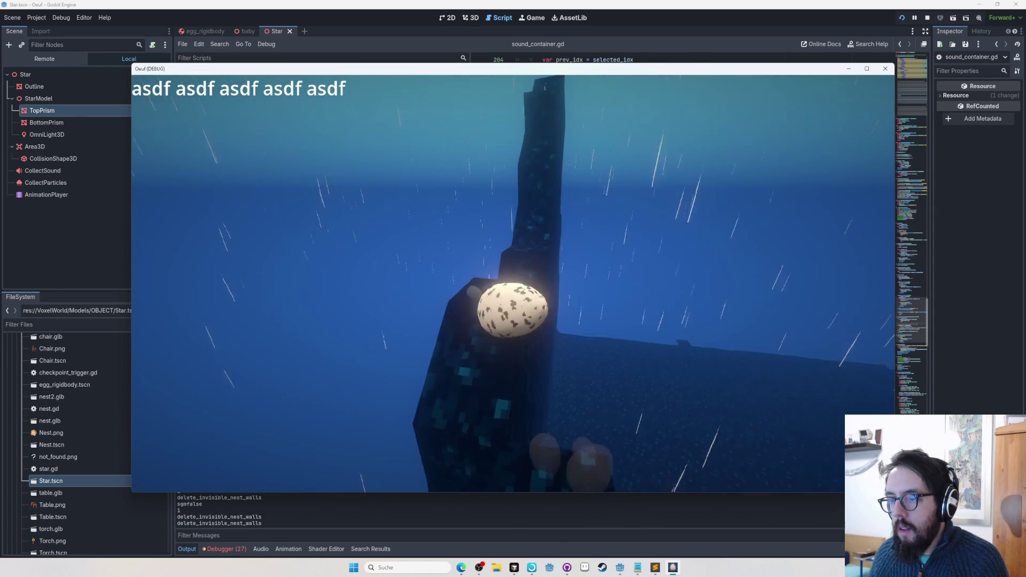
Roll the egg from the rainy tower across the plank rooftops to the grassy courtyard
key(F1)
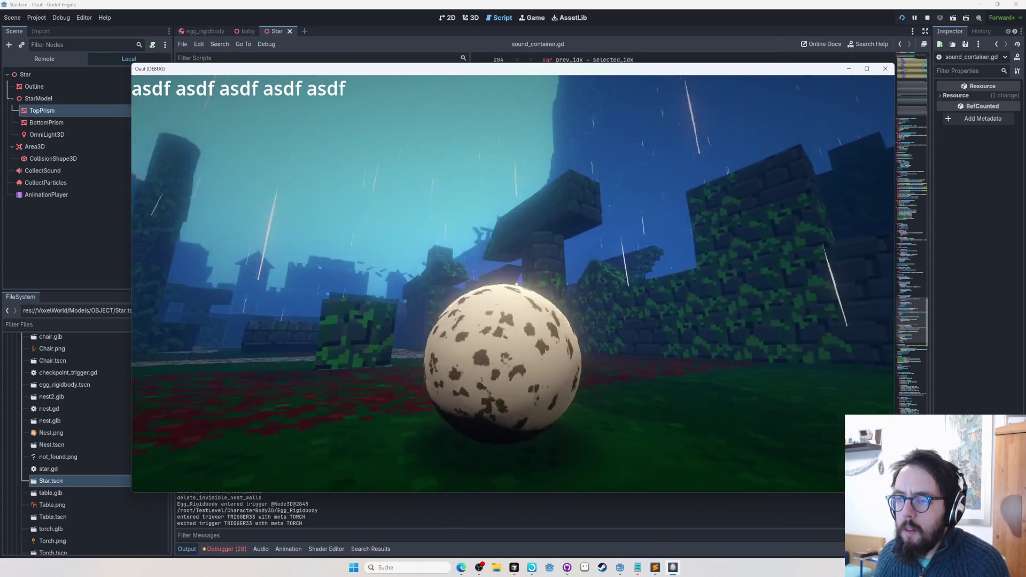
Select and deselect a light-blue garden block, show the object palette, save eggworld, and quit
key(F5)
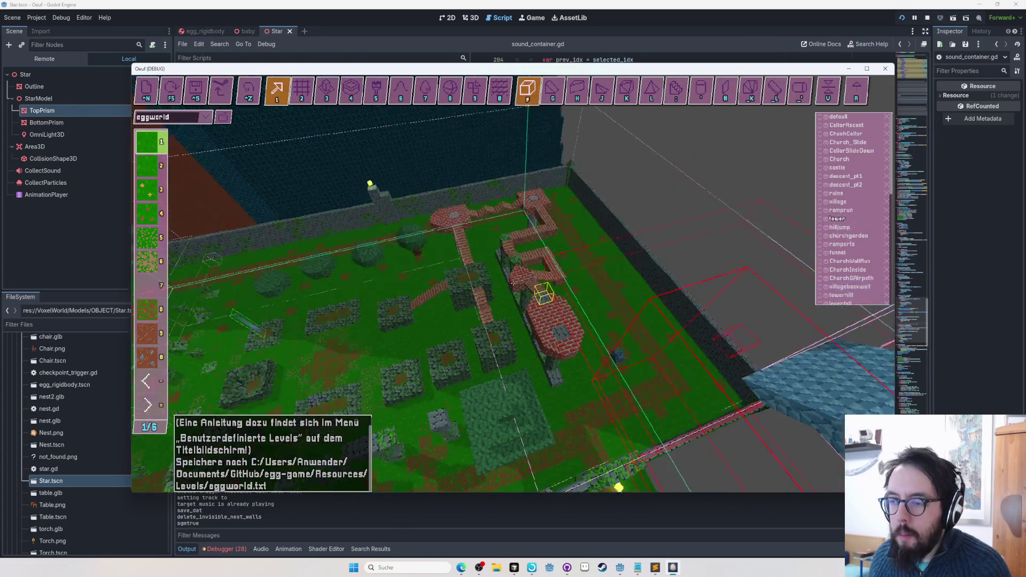
click(513, 284)
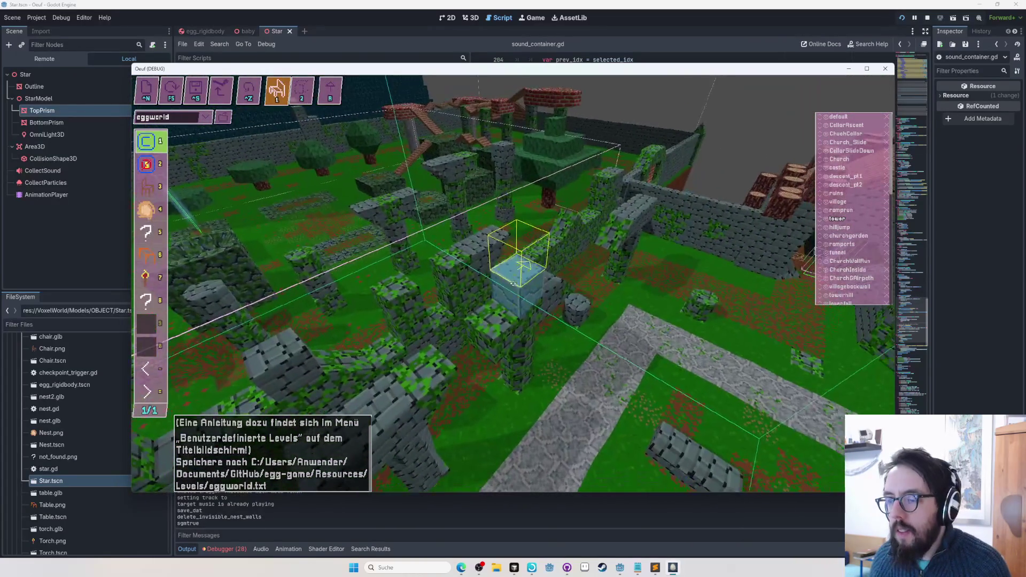
key(Escape)
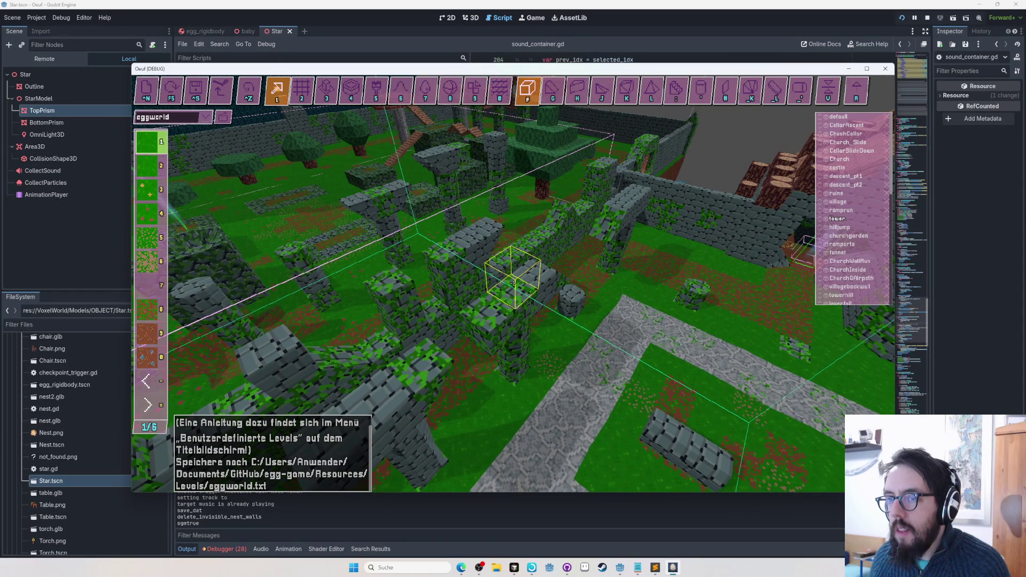
key(Tab)
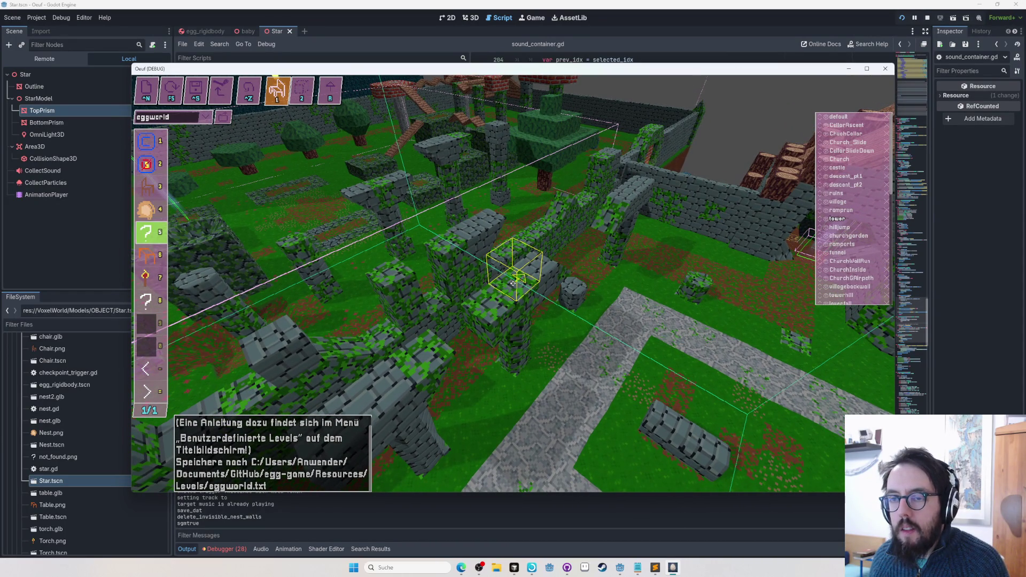
key(ctrl+s)
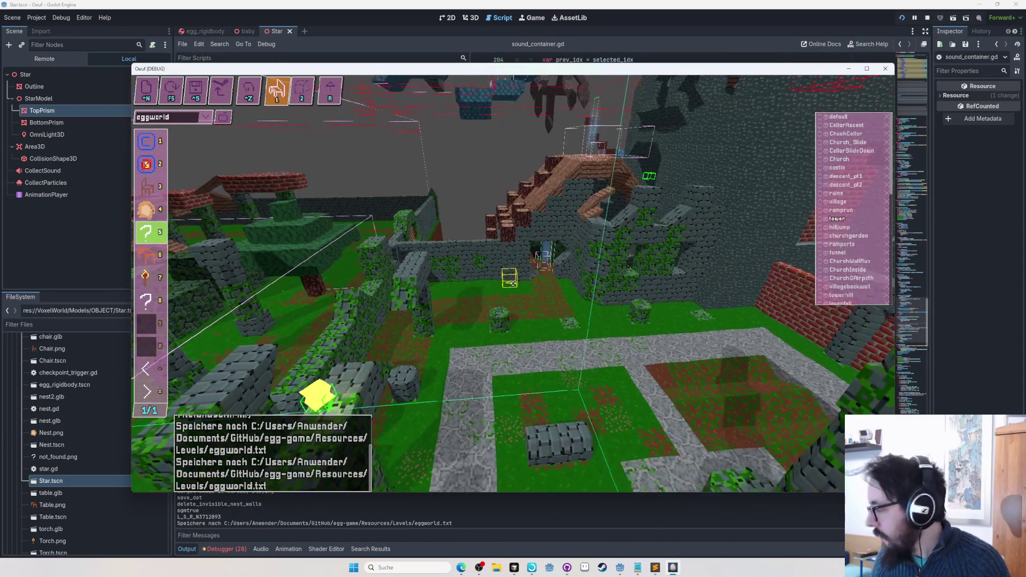
key(F8)
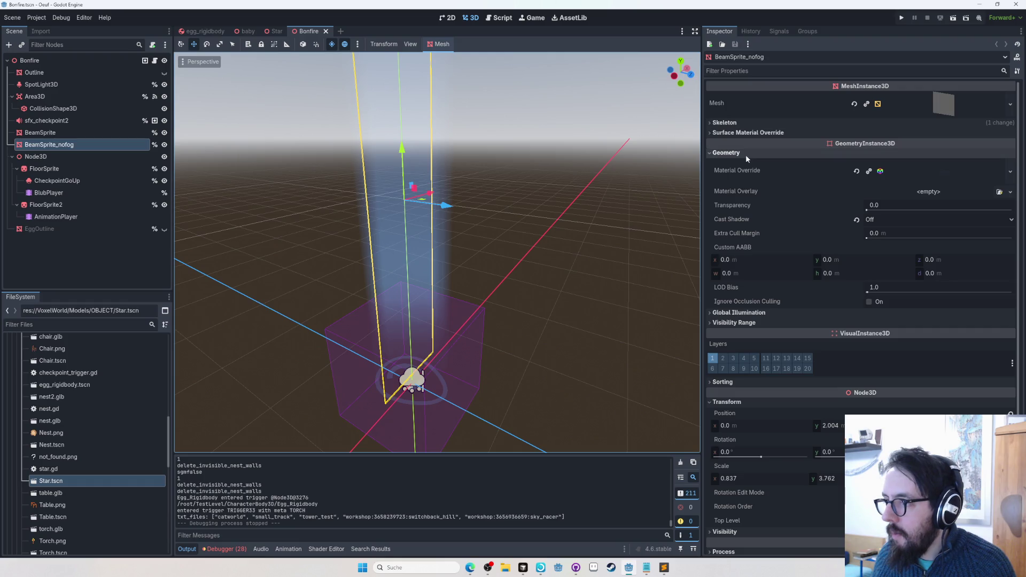
Inspect BeamSprite_nofog's mesh, Visibility Range, Global Illumination and Visibility settings, then frame the beam
scroll(781, 199, down, 3)
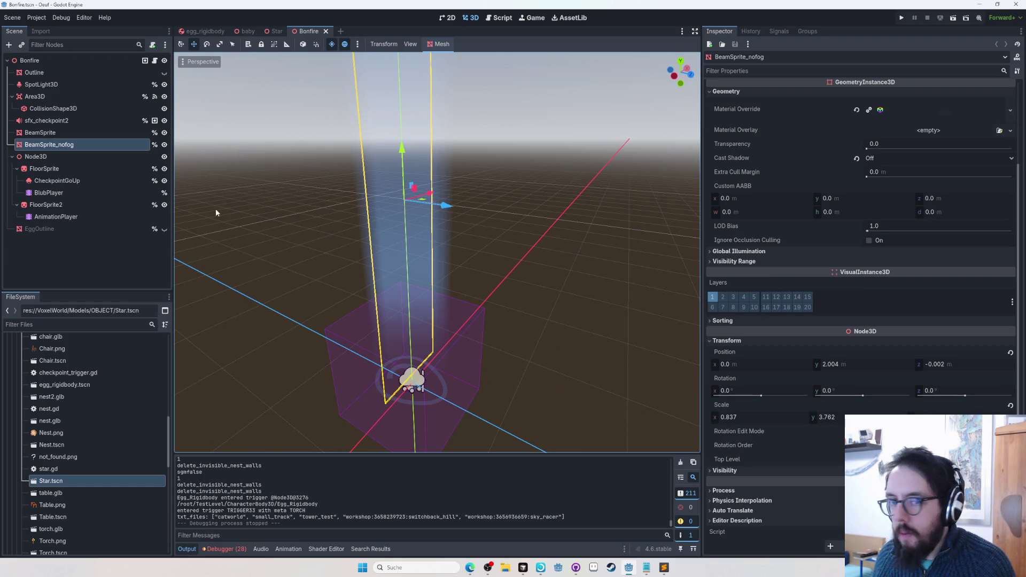
scroll(839, 241, up, 3)
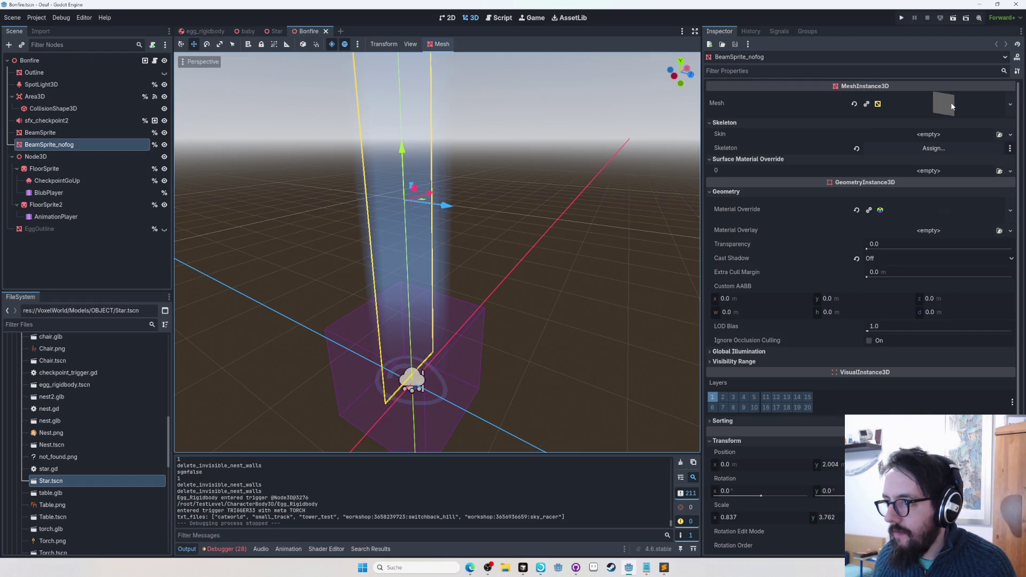
click(954, 105)
scroll(825, 320, down, 10)
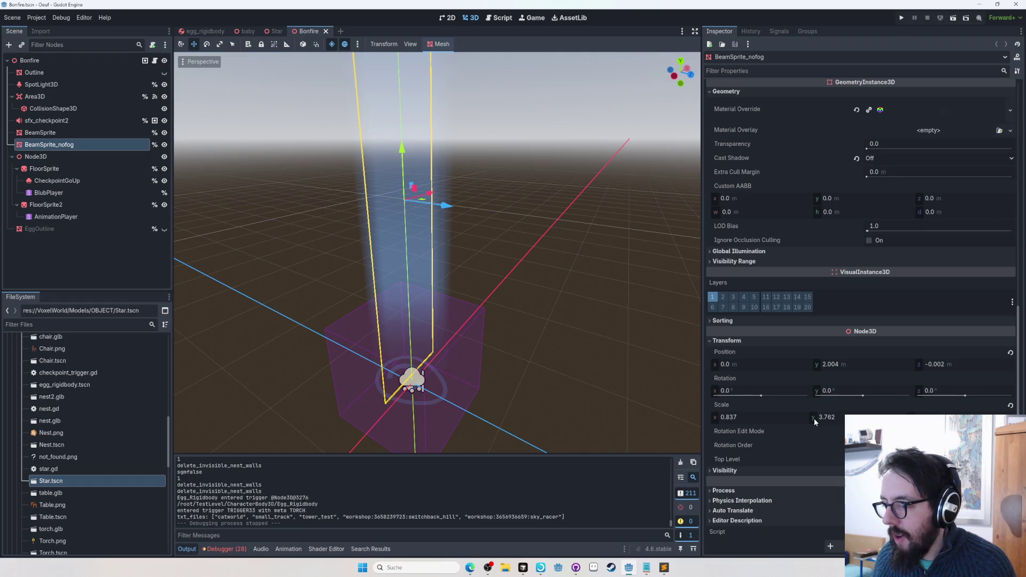
click(744, 262)
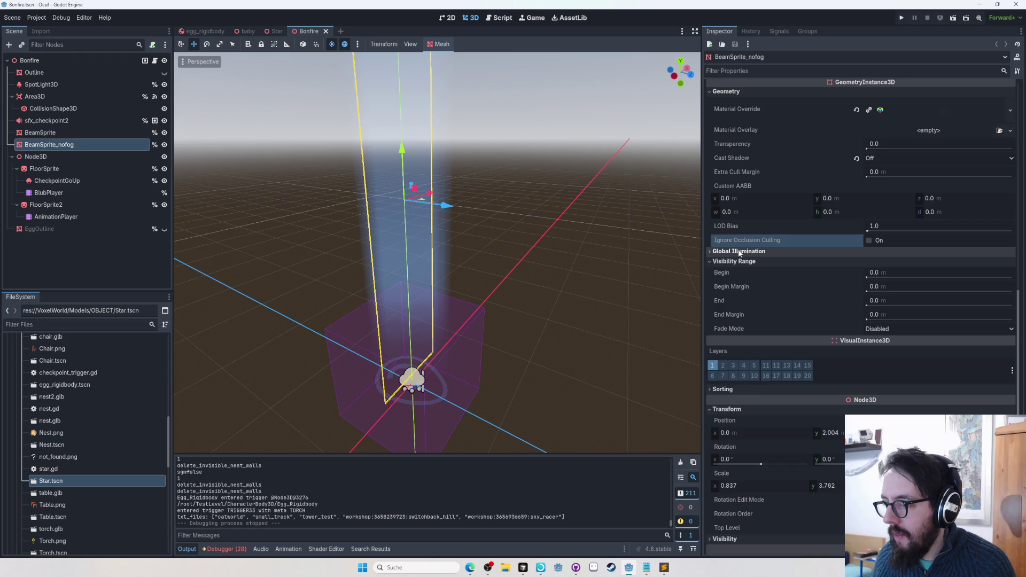
click(740, 251)
scroll(756, 271, down, 3)
click(744, 471)
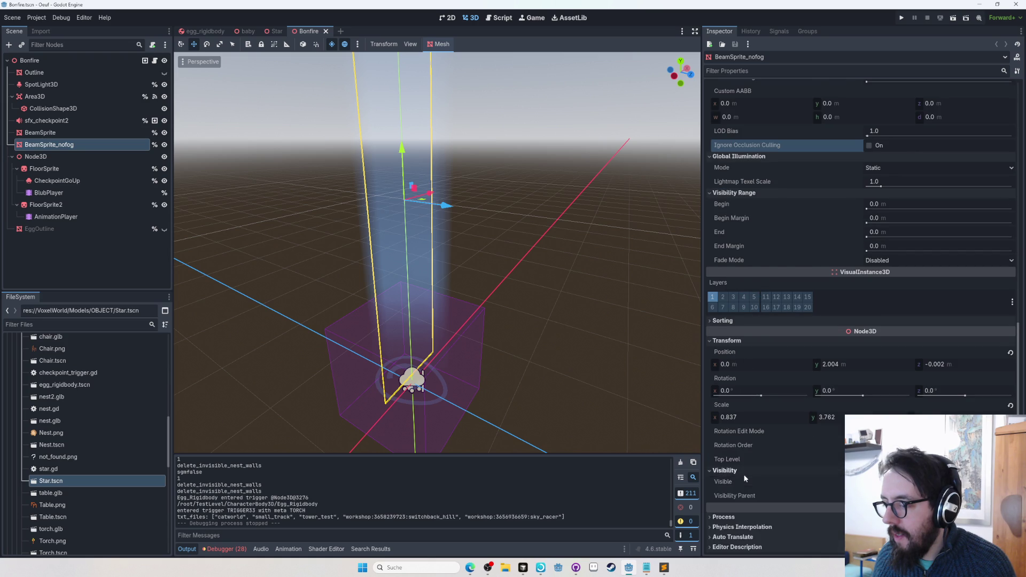
scroll(743, 428, down, 1)
scroll(780, 294, up, 10)
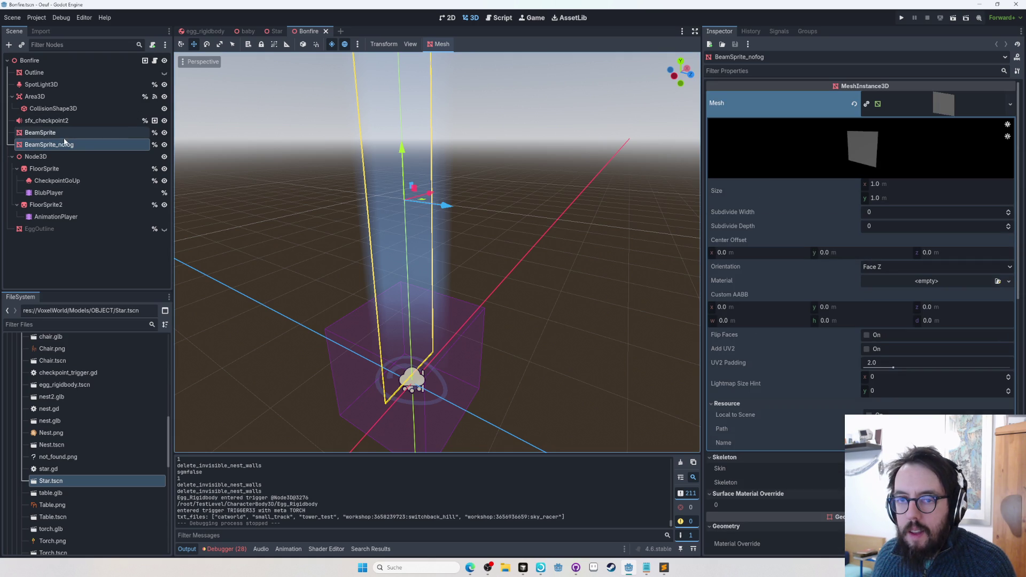
double_click(165, 145)
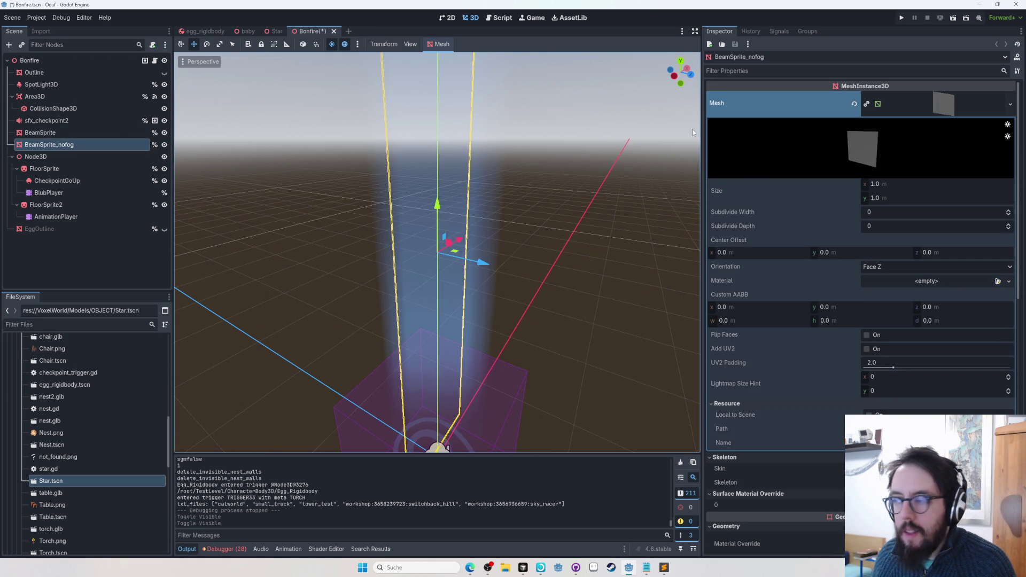
Check the beam material's Albedo colour, deselect it, and close Bonfire.tscn, confirming the prompt
scroll(761, 397, down, 5)
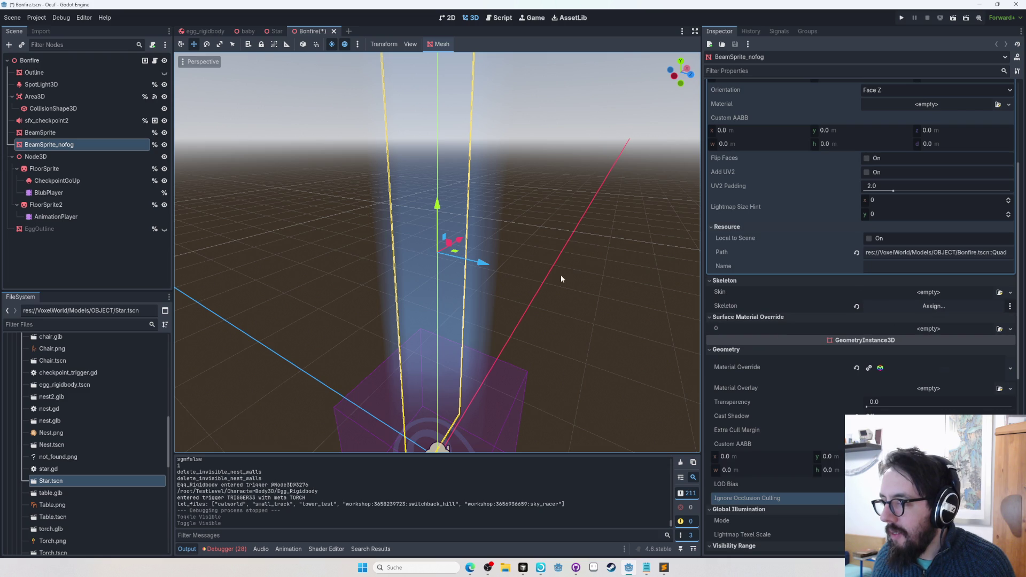
scroll(564, 275, up, 3)
click(923, 368)
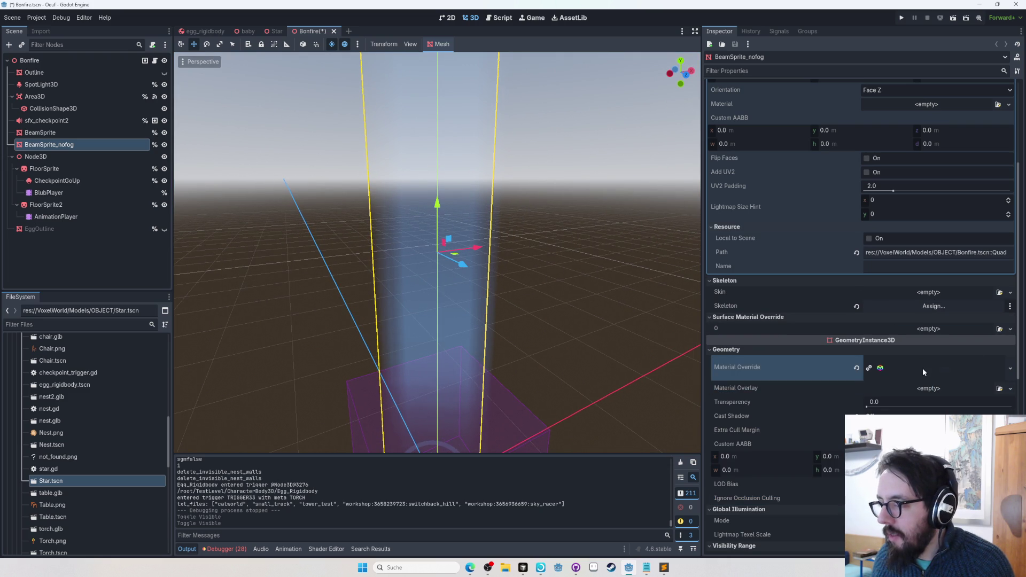
scroll(807, 407, down, 10)
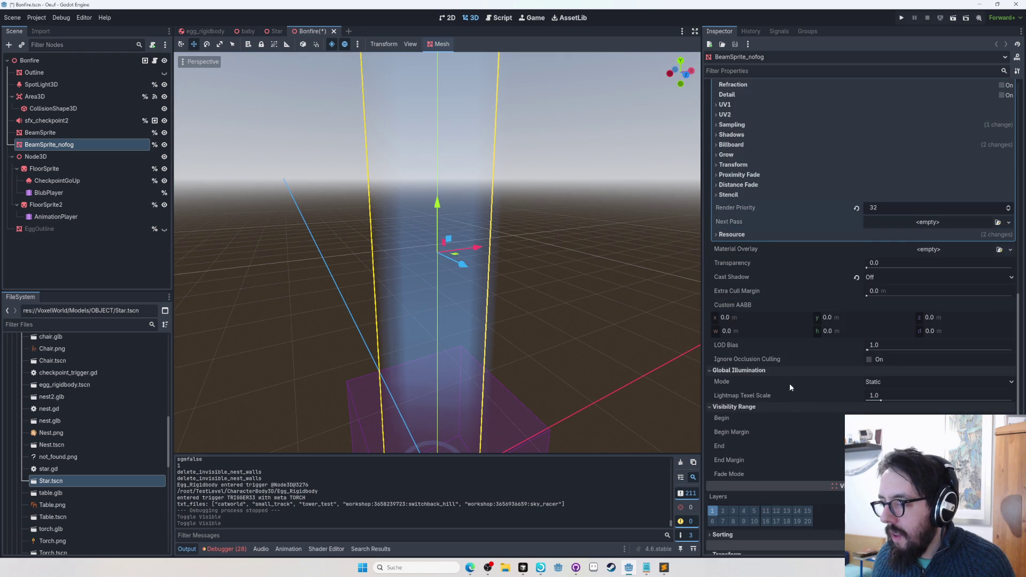
scroll(780, 342, up, 3)
click(738, 173)
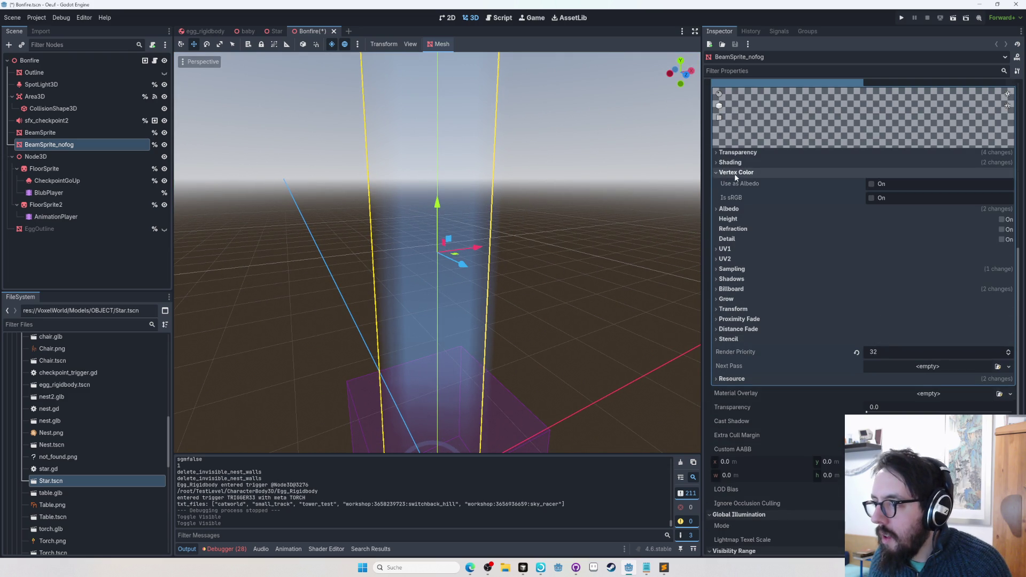
click(741, 208)
click(942, 221)
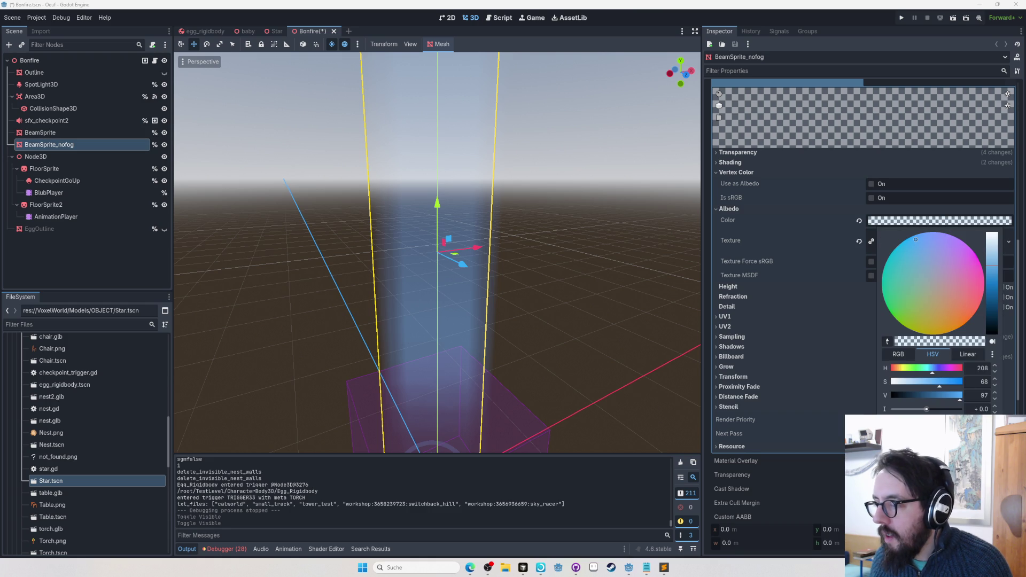
click(319, 66)
click(318, 65)
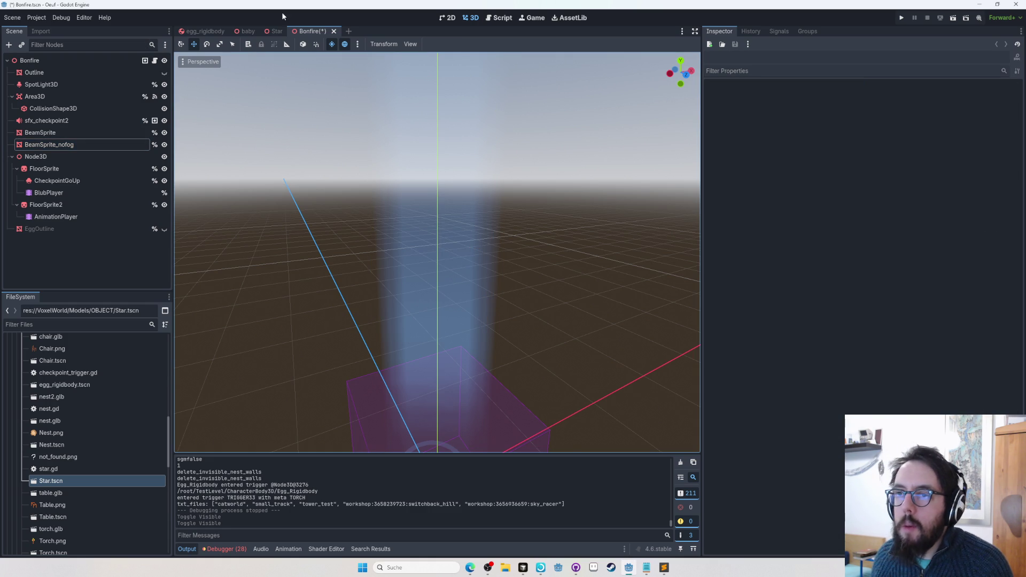
click(334, 31)
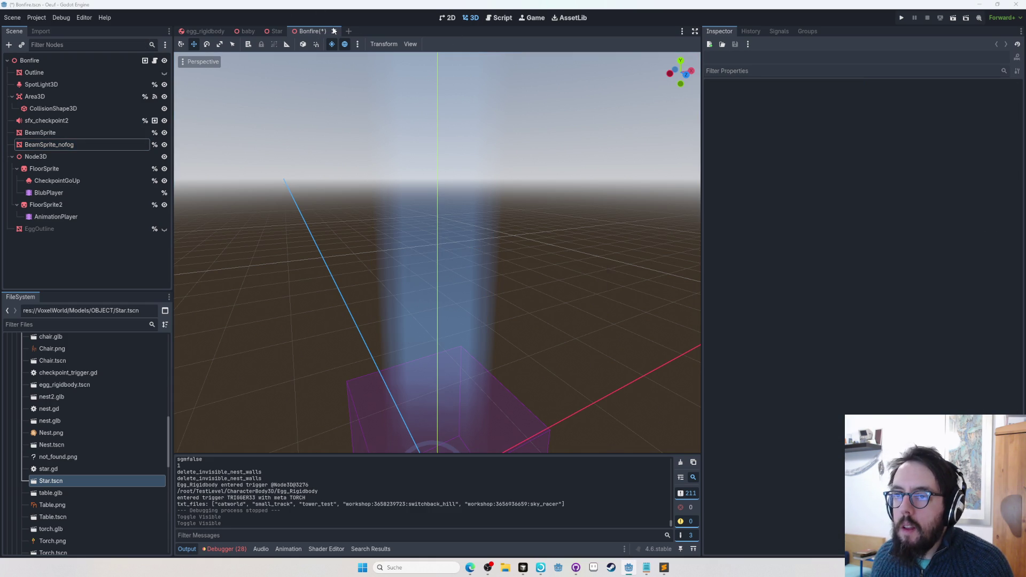
click(576, 311)
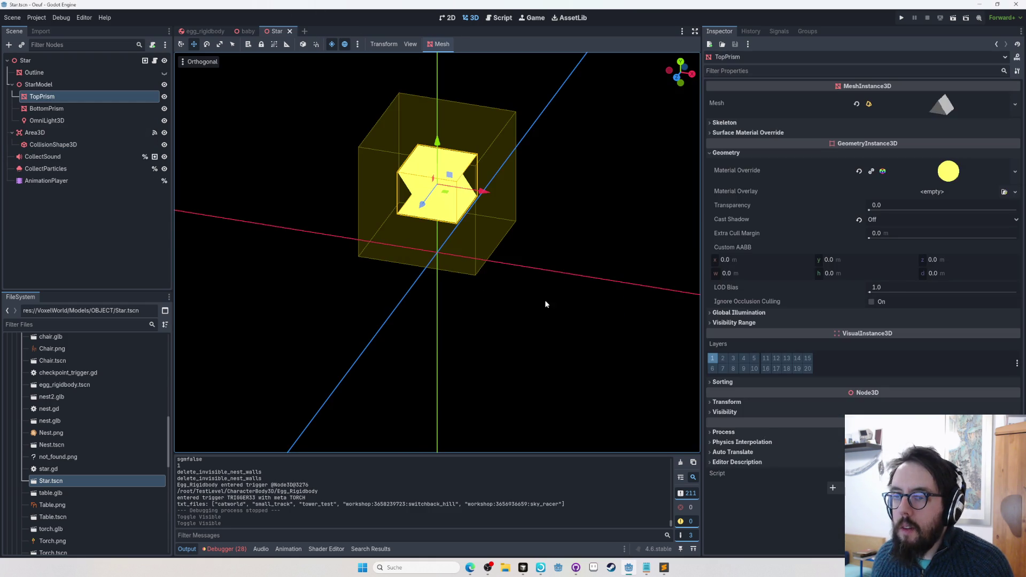
Replace TopPrism's yellow override Albedo Color with a cyan hex value
click(908, 170)
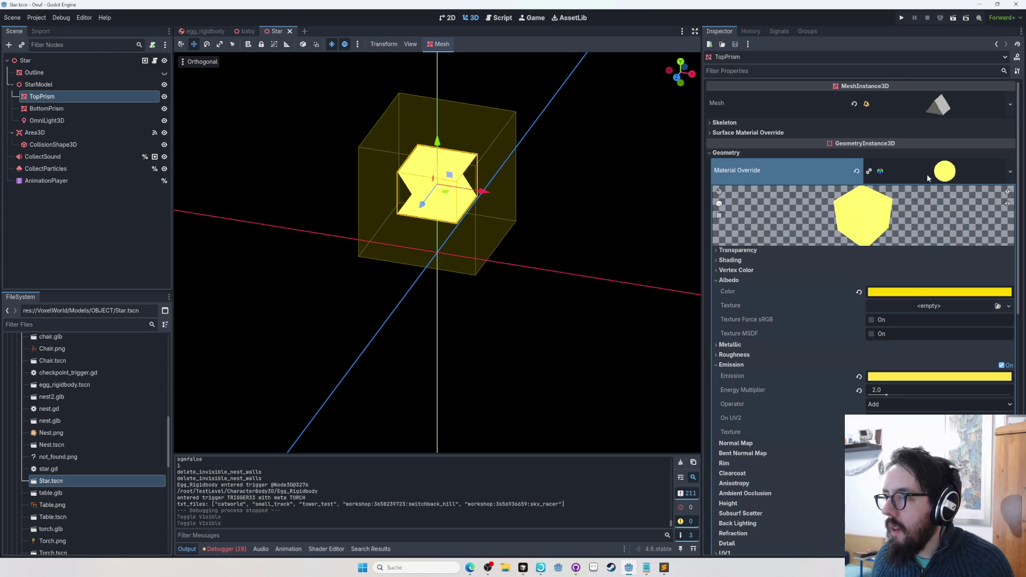
click(813, 296)
key(ctrl+v)
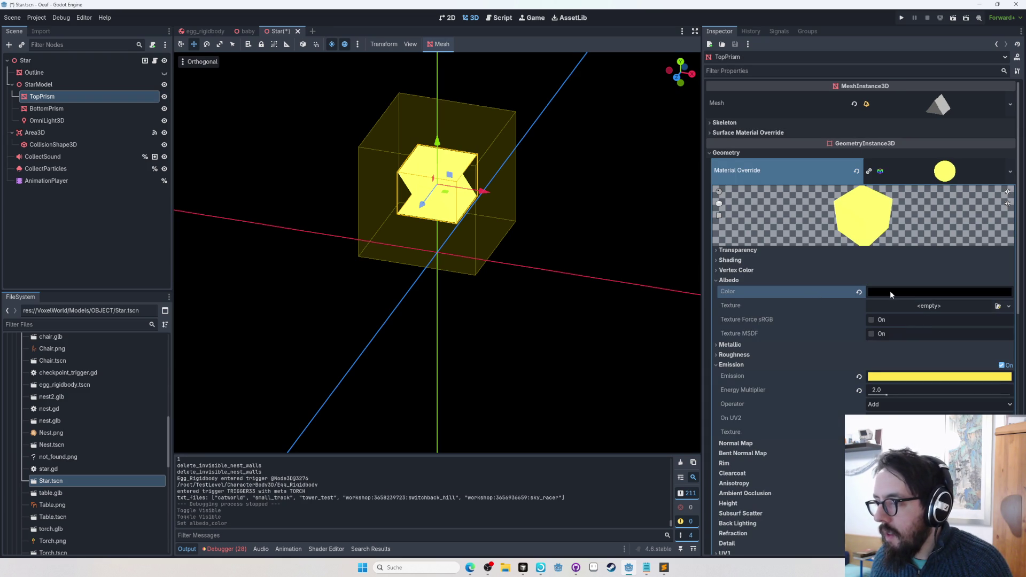
click(890, 290)
click(797, 418)
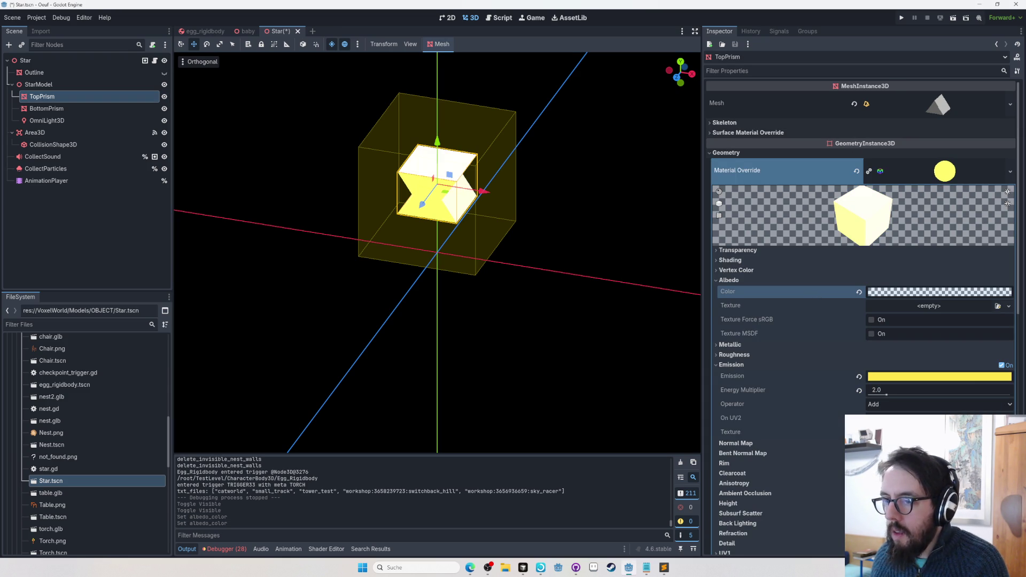
click(909, 292)
click(931, 331)
click(925, 381)
Turn the albedo intensity fully down and lower its brightness so the prism becomes dark blue
click(927, 291)
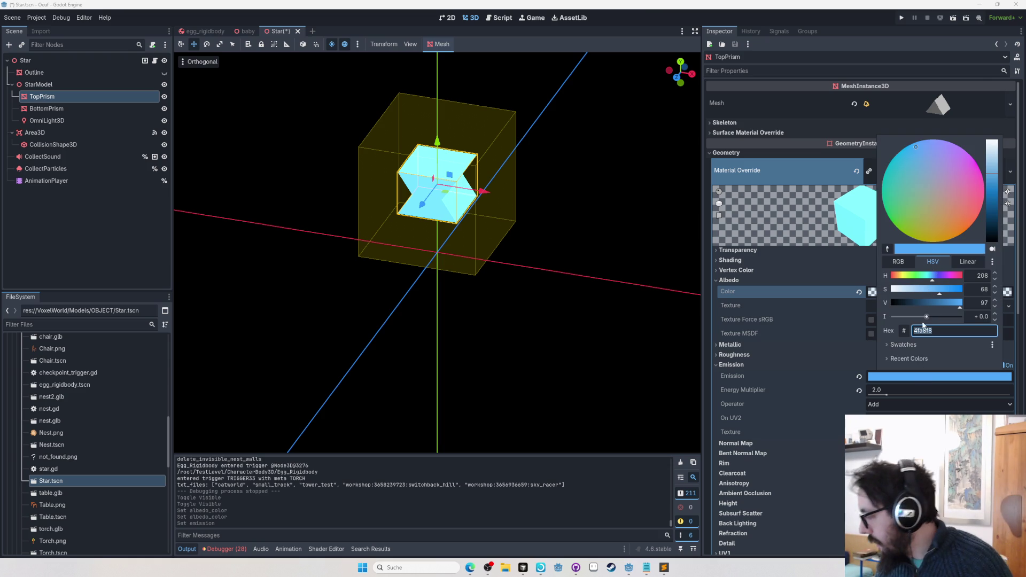
mouse_move(927, 317)
mouse_down()
mouse_move(886, 317)
mouse_move(931, 317)
mouse_move(916, 317)
mouse_up()
click(844, 289)
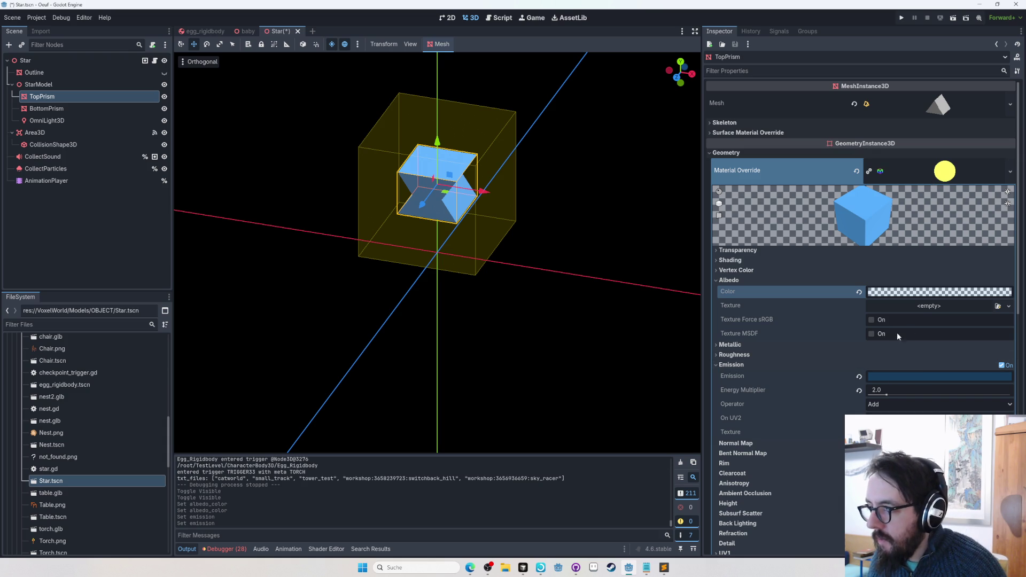
click(887, 293)
click(991, 390)
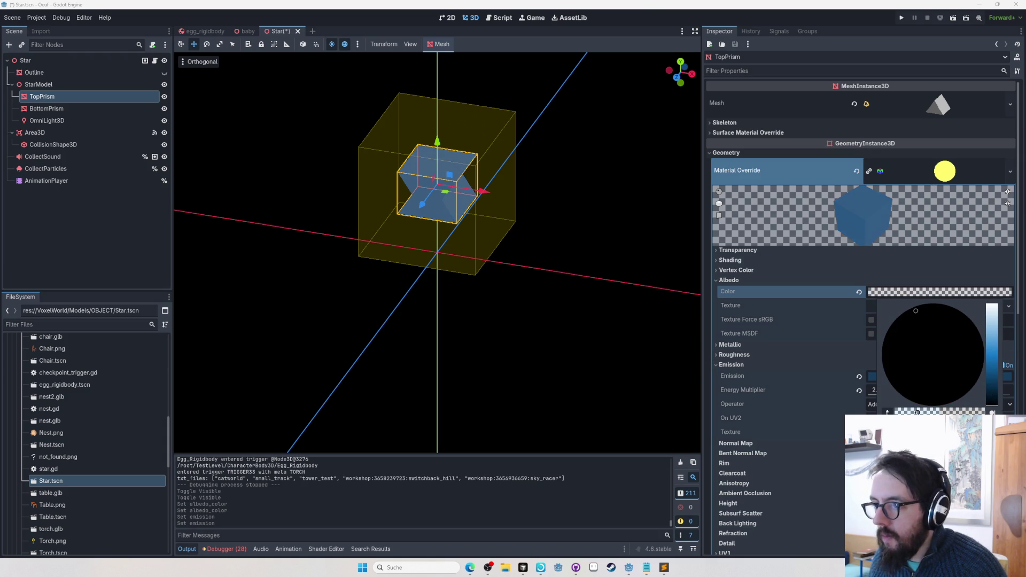
click(886, 294)
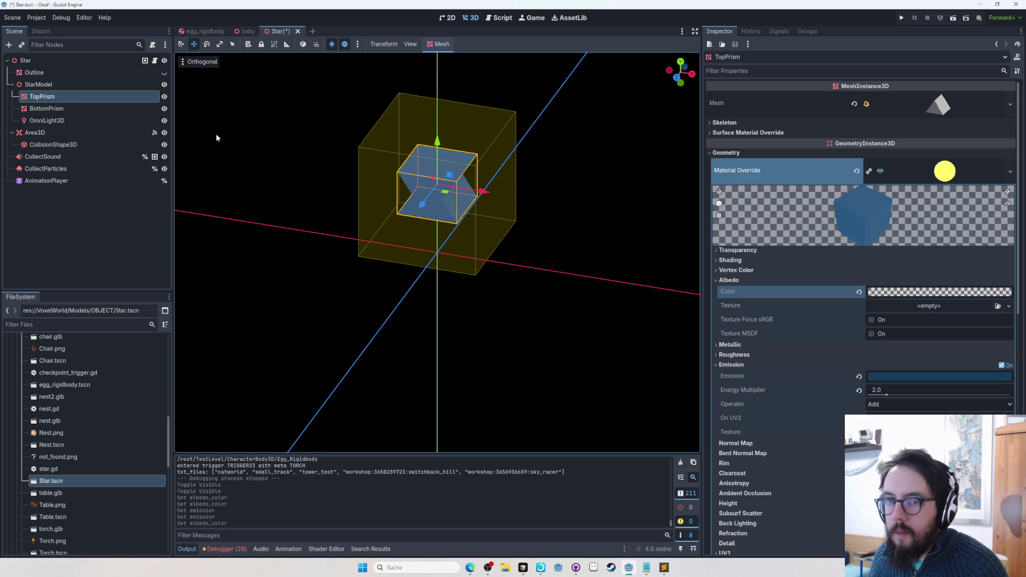
click(78, 111)
click(70, 94)
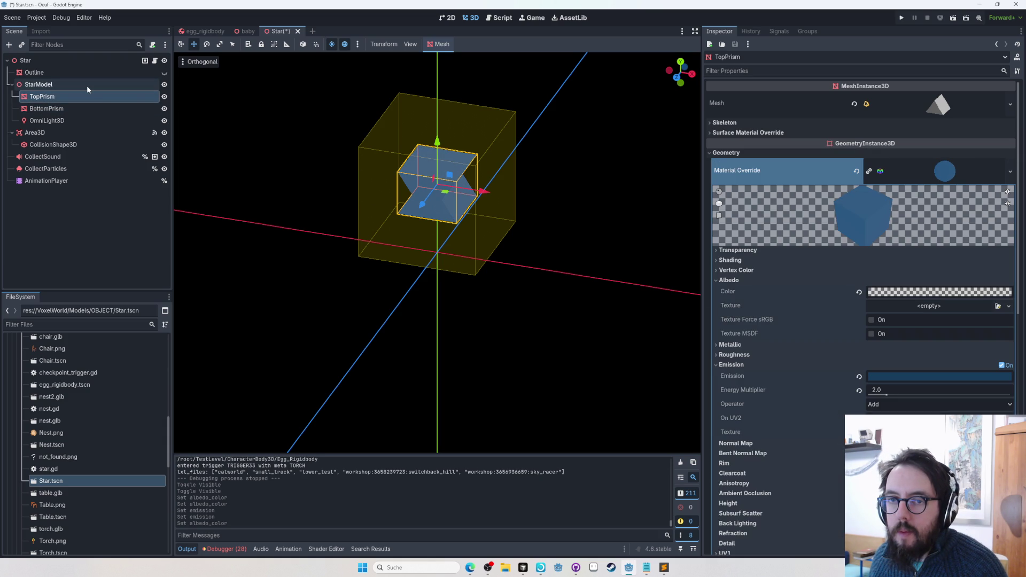
Reset the idle animation to its start and rotate BottomPrism around its Y axis
click(59, 181)
click(262, 472)
mouse_move(264, 470)
mouse_down()
mouse_move(321, 470)
mouse_move(252, 470)
mouse_move(341, 471)
mouse_move(220, 465)
mouse_up()
click(46, 109)
key(e)
mouse_move(447, 198)
mouse_down()
mouse_move(470, 199)
mouse_move(455, 227)
mouse_move(547, 223)
mouse_up()
key(KP_1)
key(KP_1)
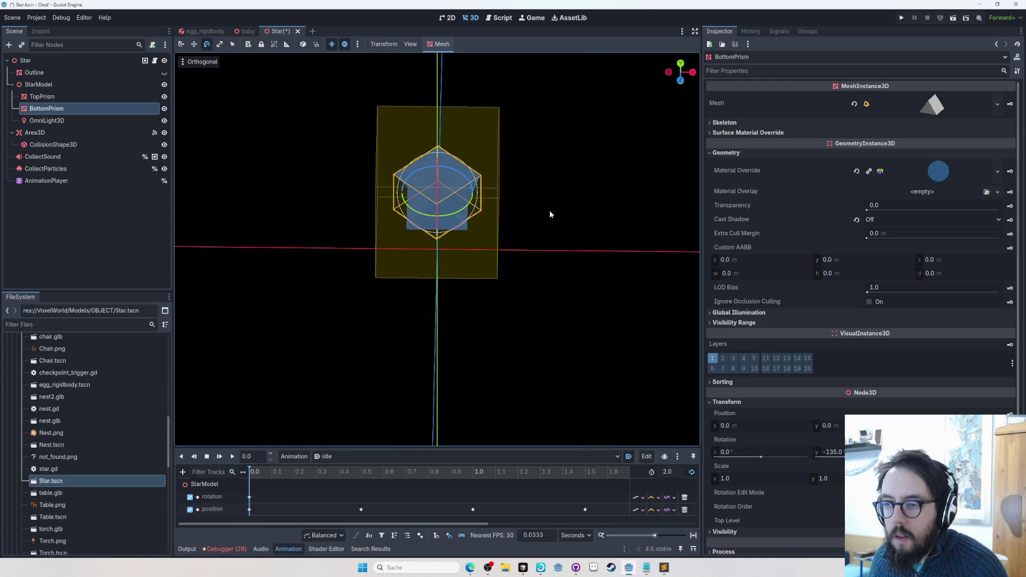
scroll(445, 202, up, 3)
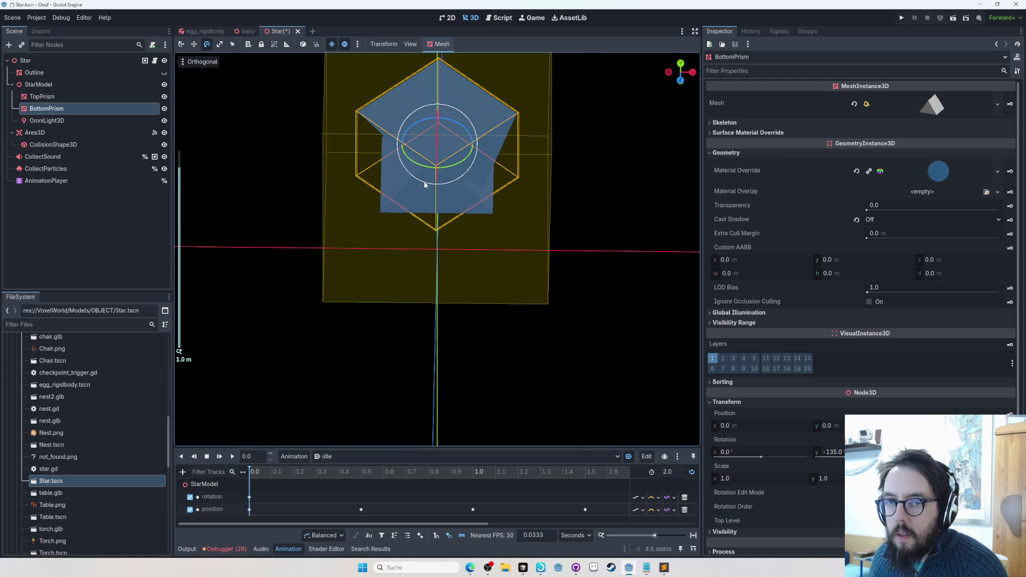
Duplicate BottomPrism, test rotations like 30 and -90 degrees on the copy, then delete it
key(ctrl+d)
mouse_move(436, 170)
mouse_down()
mouse_move(447, 139)
mouse_move(462, 172)
mouse_up()
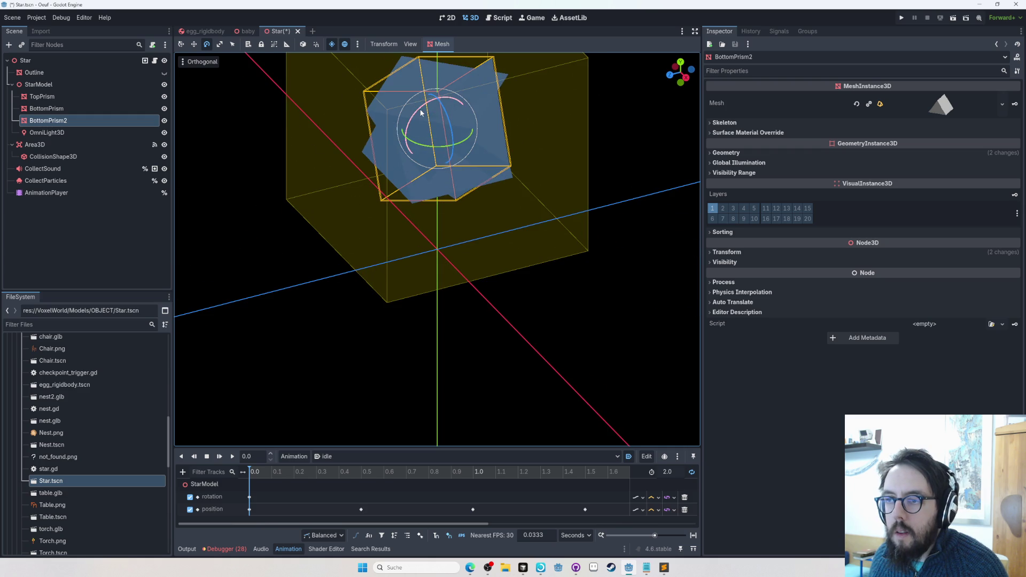
drag(420, 113, 428, 99)
key(KP_3)
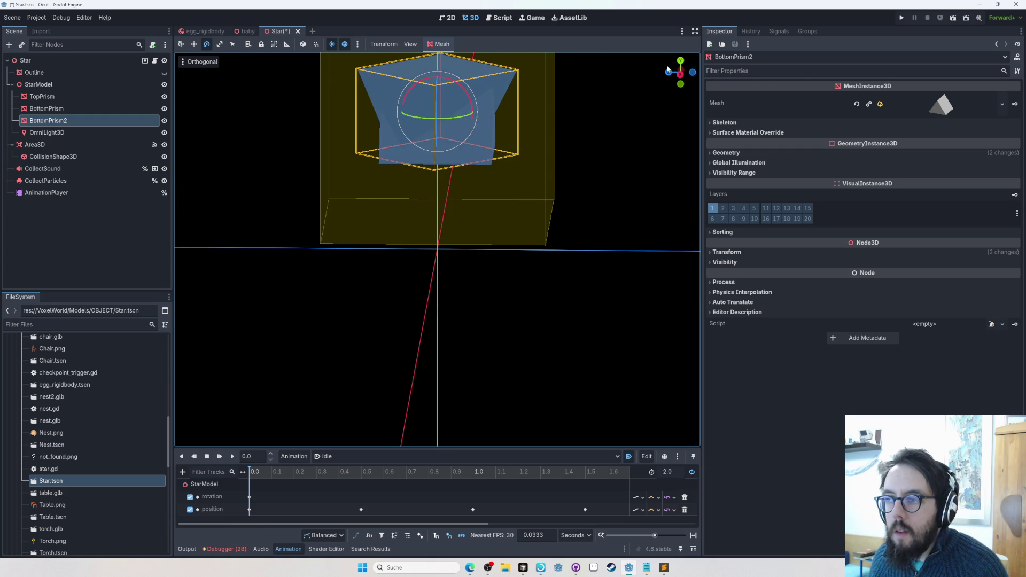
click(669, 72)
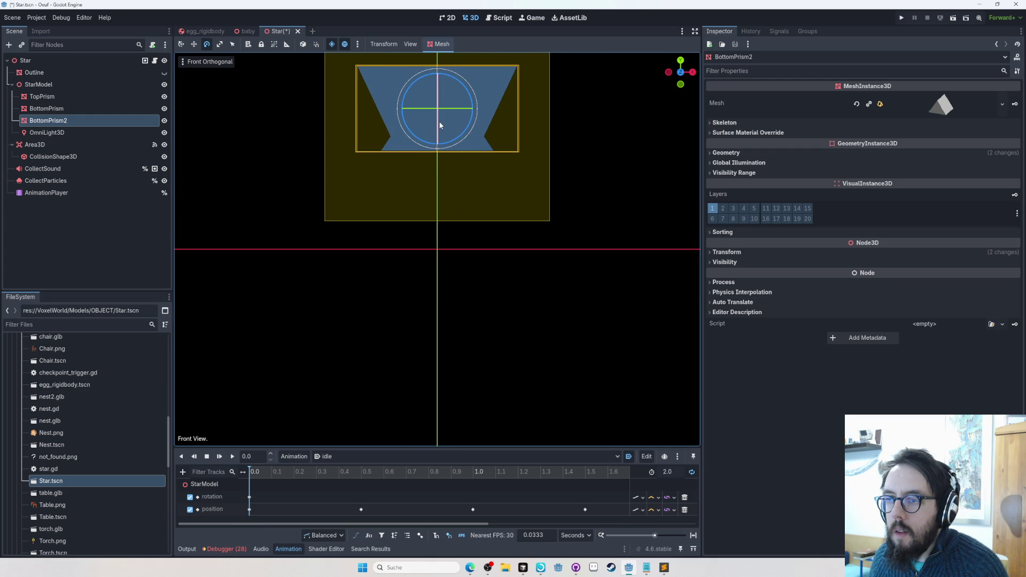
mouse_move(439, 128)
mouse_down()
mouse_move(437, 89)
mouse_move(436, 111)
mouse_up()
mouse_move(412, 155)
mouse_down()
mouse_move(538, 256)
mouse_move(559, 251)
mouse_move(563, 162)
mouse_up()
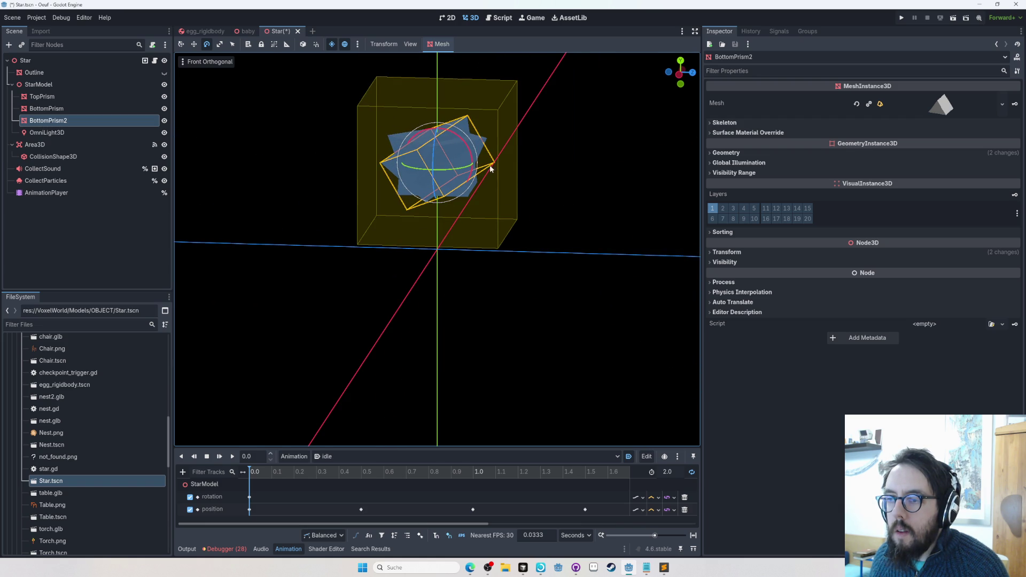
mouse_move(472, 159)
mouse_down()
mouse_move(469, 150)
mouse_move(473, 171)
mouse_up()
key(Delete)
key(Return)
click(75, 96)
Duplicate TopPrism, try a 15-degree rotation, delete the copy, and scrub the spin animation
key(ctrl+d)
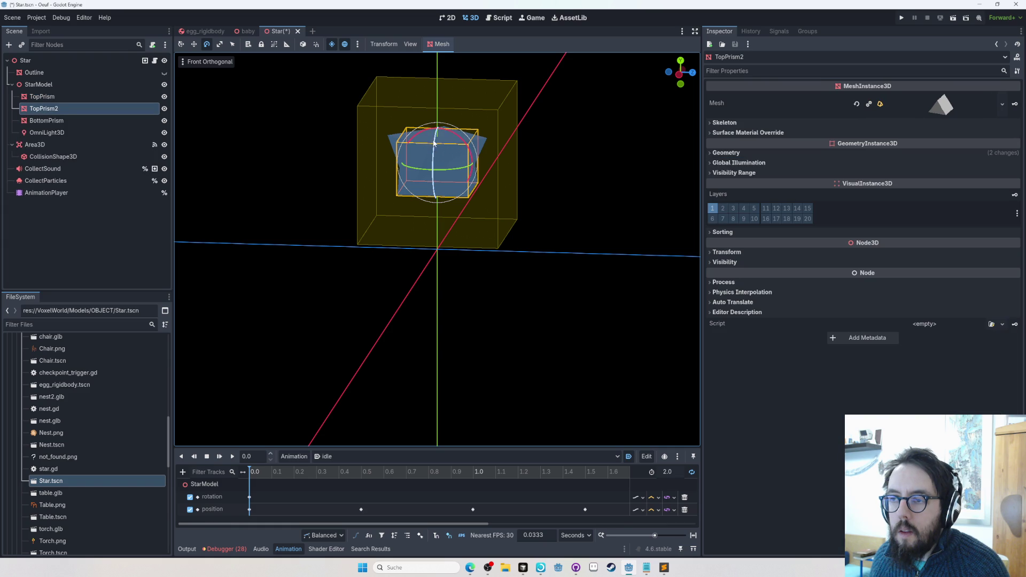
mouse_move(435, 140)
mouse_down()
mouse_move(450, 170)
mouse_move(477, 167)
mouse_move(490, 130)
mouse_move(469, 114)
mouse_up()
key(Delete)
key(Return)
mouse_move(271, 482)
mouse_down()
mouse_move(450, 480)
mouse_move(249, 490)
mouse_up()
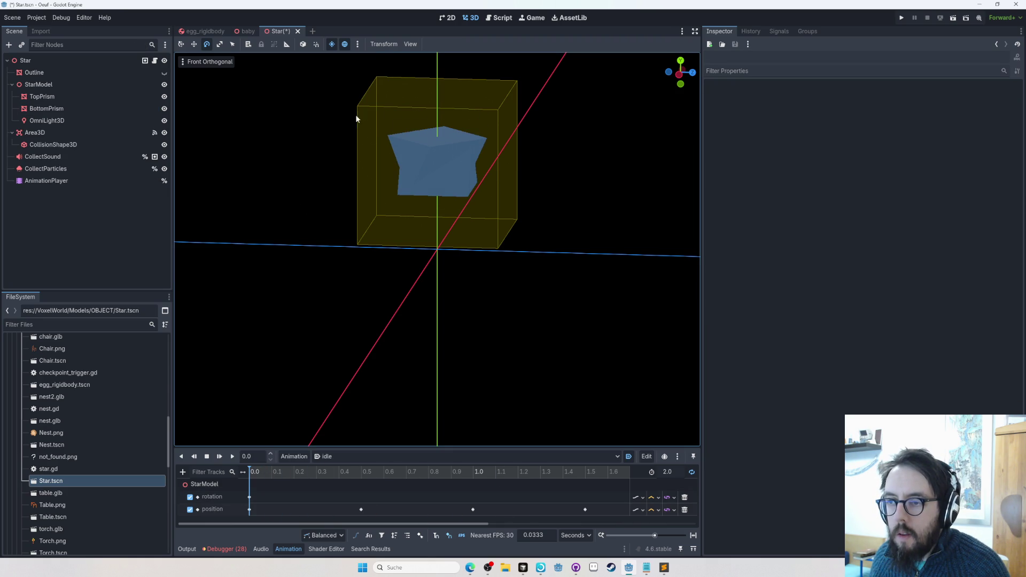
click(433, 181)
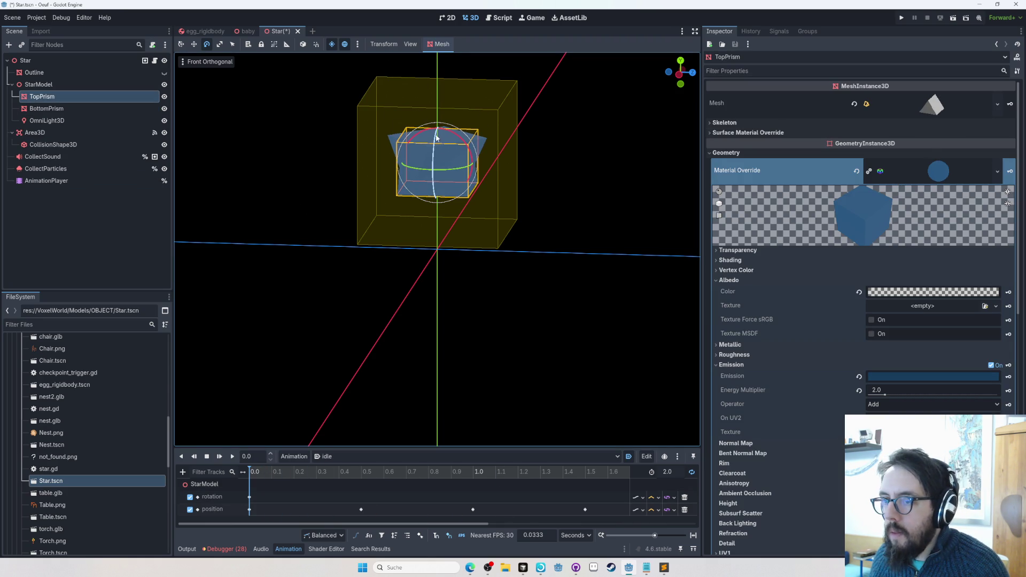
drag(435, 137, 440, 228)
key(r)
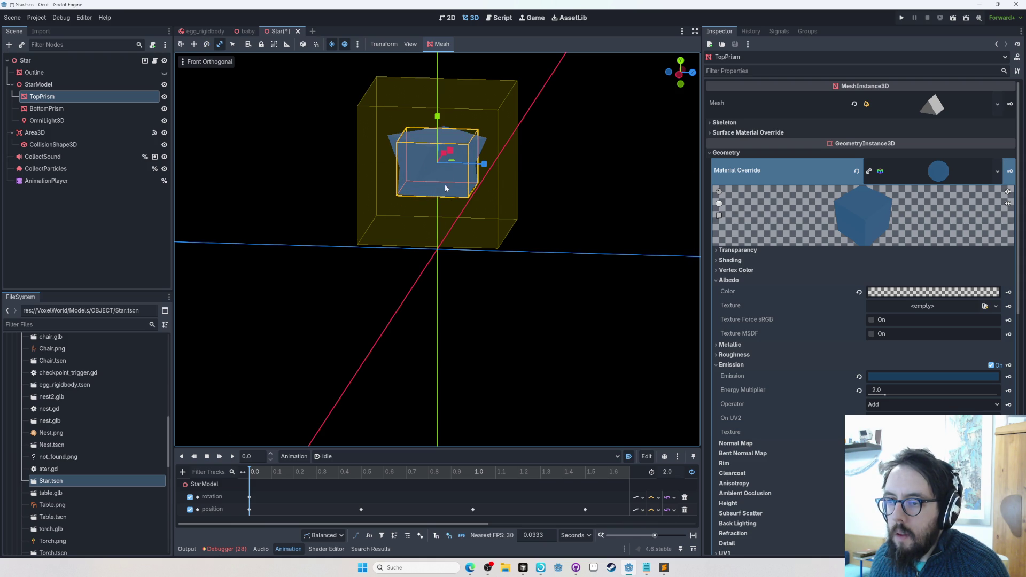
mouse_move(441, 122)
mouse_down()
mouse_move(443, 91)
mouse_move(441, 121)
mouse_up()
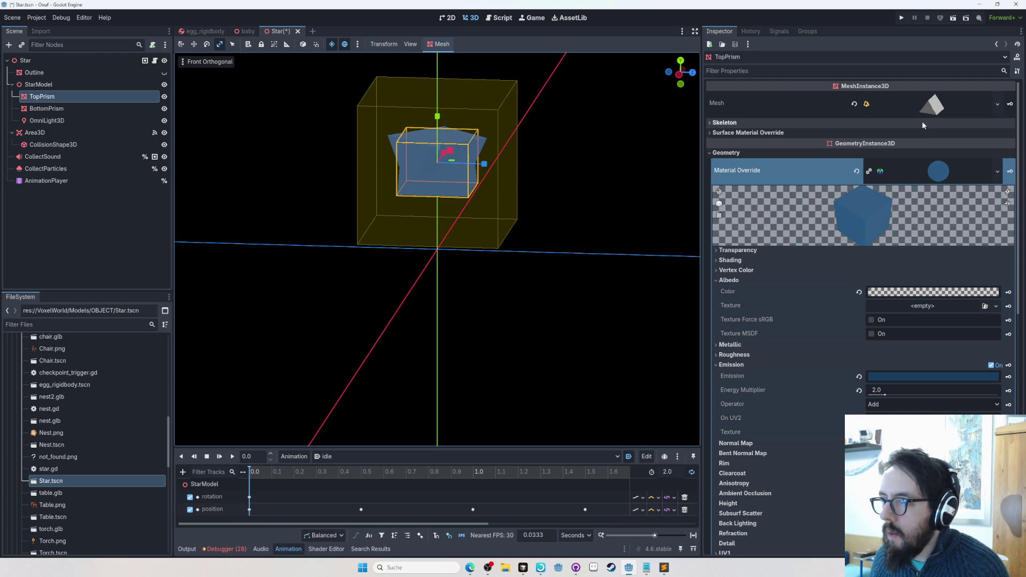
click(923, 105)
mouse_move(946, 189)
mouse_down()
mouse_move(903, 184)
mouse_move(935, 183)
mouse_up()
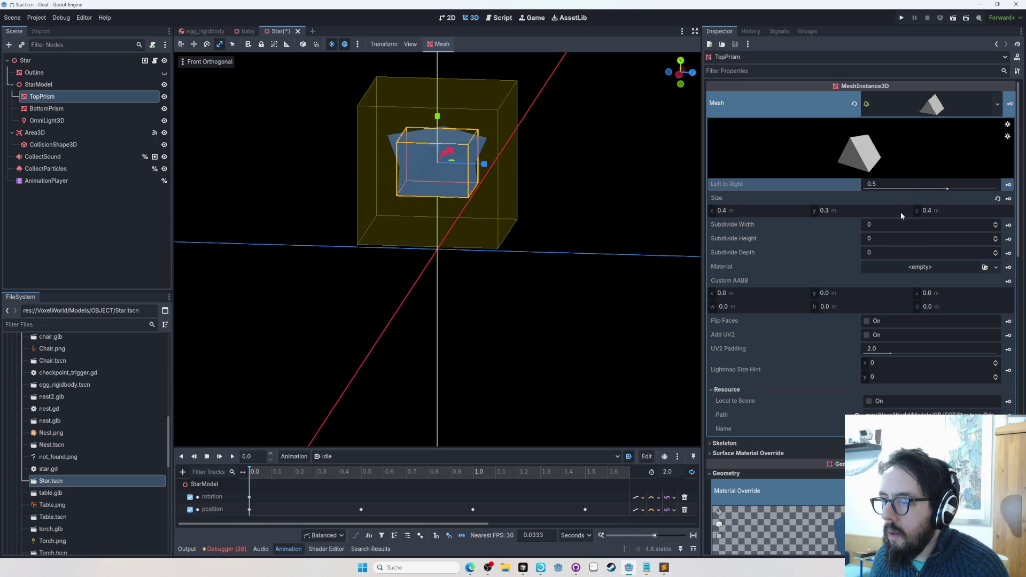
drag(826, 210, 844, 210)
mouse_move(438, 271)
mouse_down()
mouse_move(303, 272)
mouse_move(348, 266)
mouse_move(422, 222)
mouse_up()
key(ctrl+z)
key(ctrl+z)
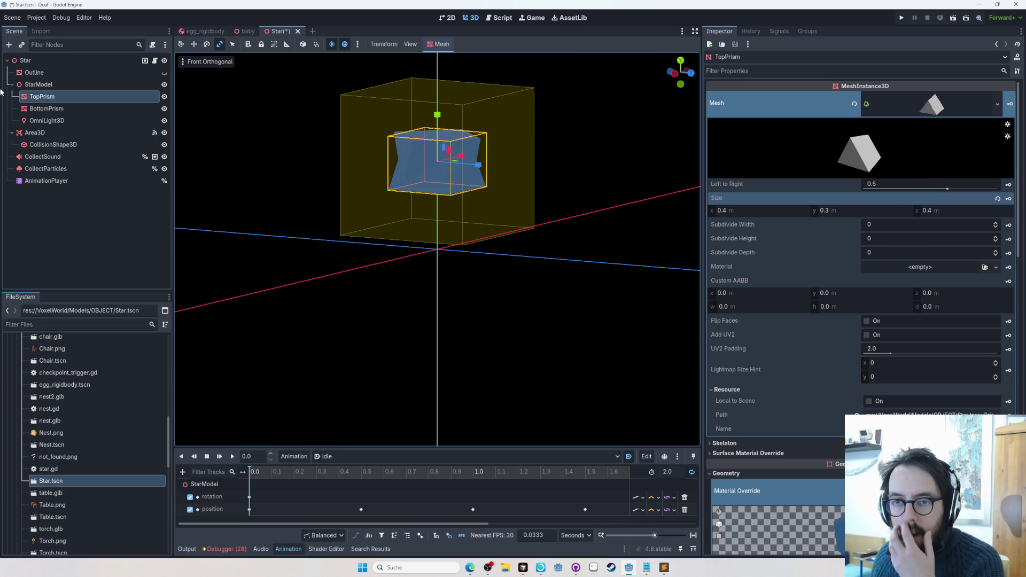
click(62, 87)
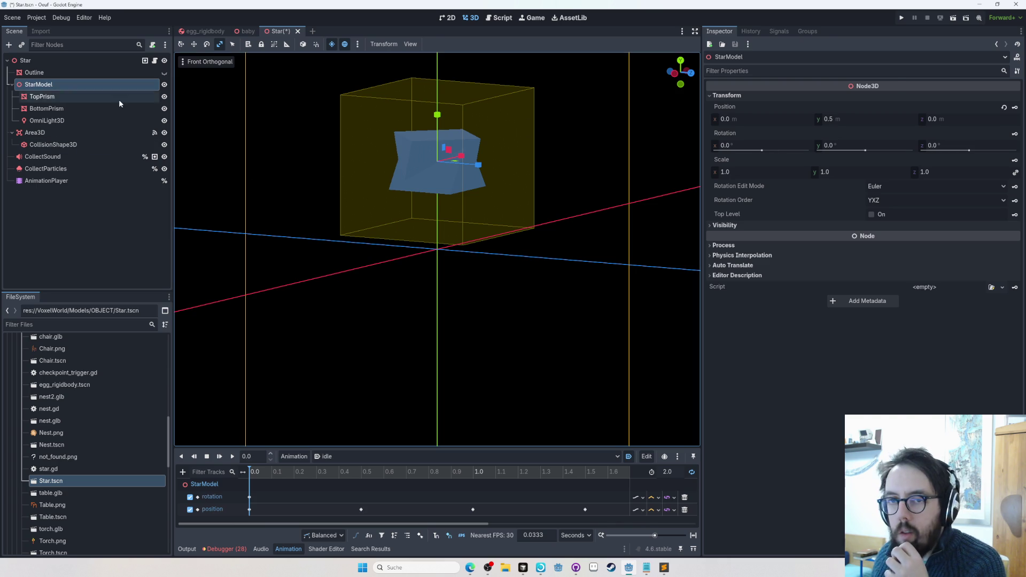
Reselect TopPrism and reopen its Geometry and Material Override sections
click(119, 98)
scroll(774, 296, down, 3)
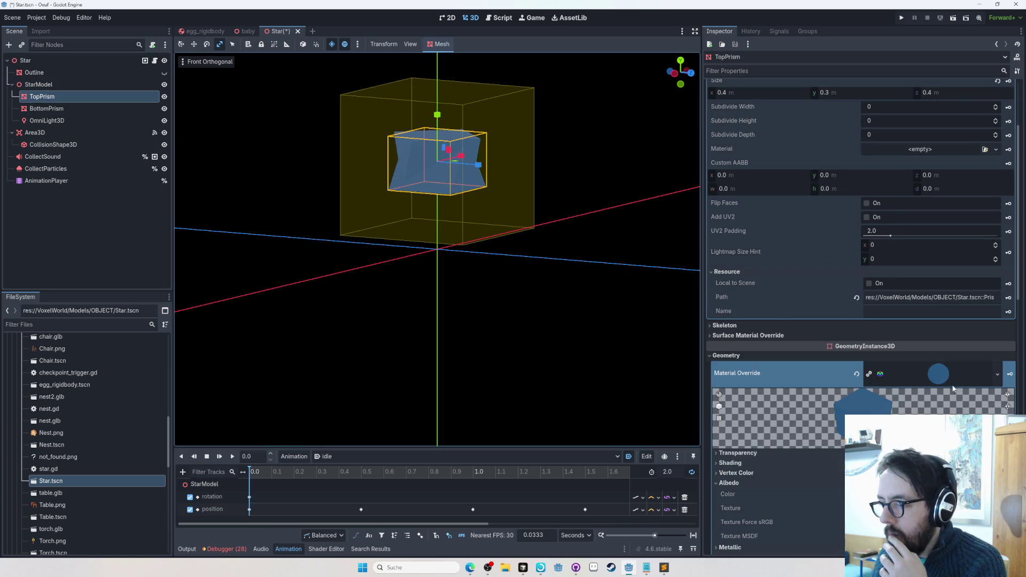
click(935, 379)
click(939, 356)
click(940, 360)
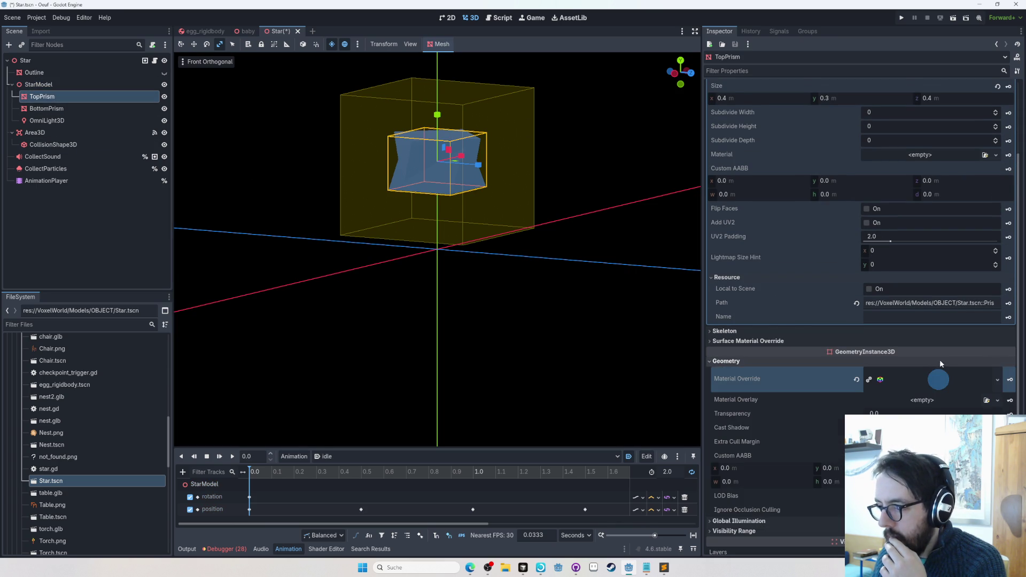
click(941, 382)
right_click(941, 381)
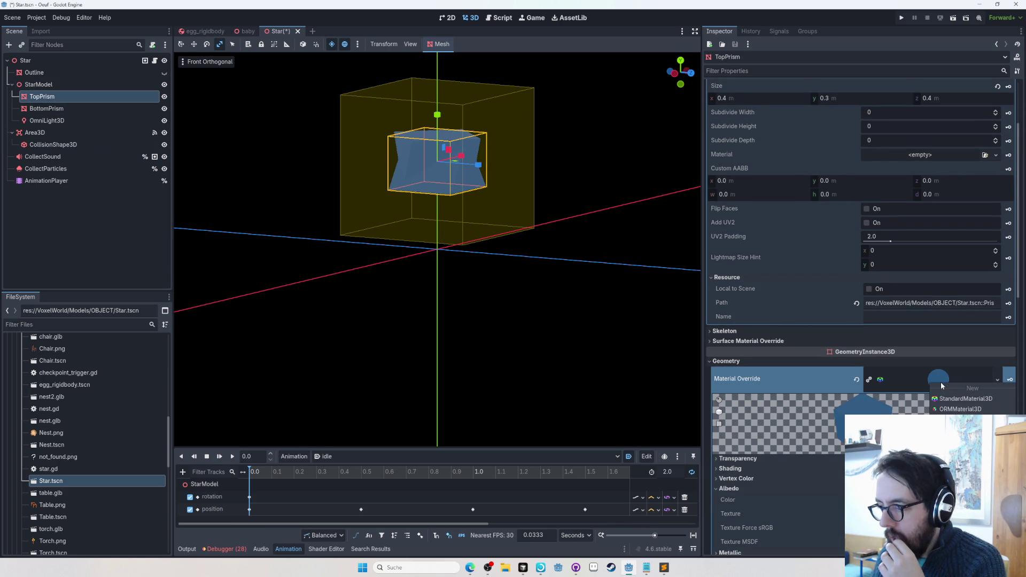
click(912, 375)
Try a ShaderMaterial next pass using screenspace_outline.gdshader, view its code, then undo it
scroll(912, 374, down, 10)
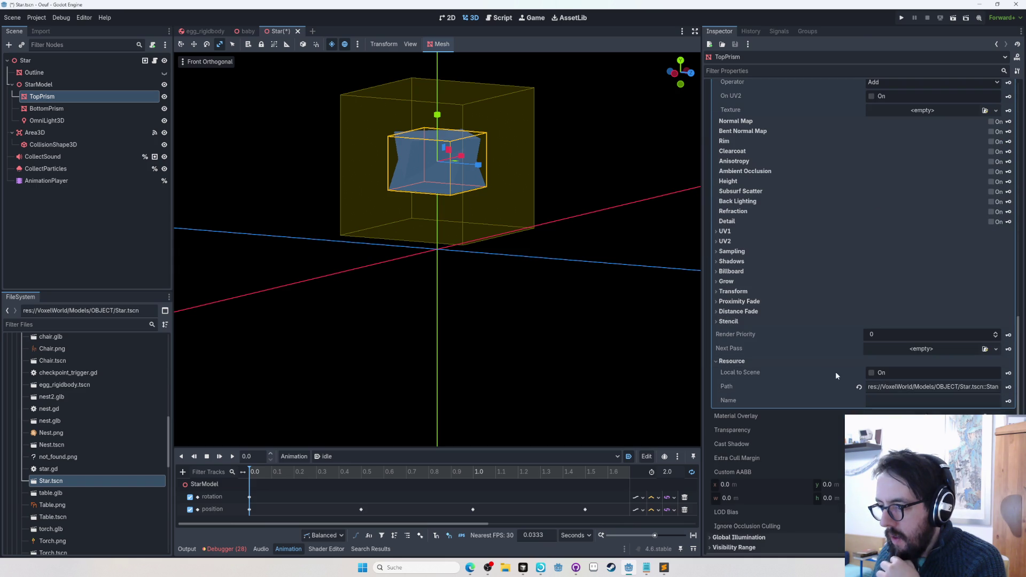
click(918, 350)
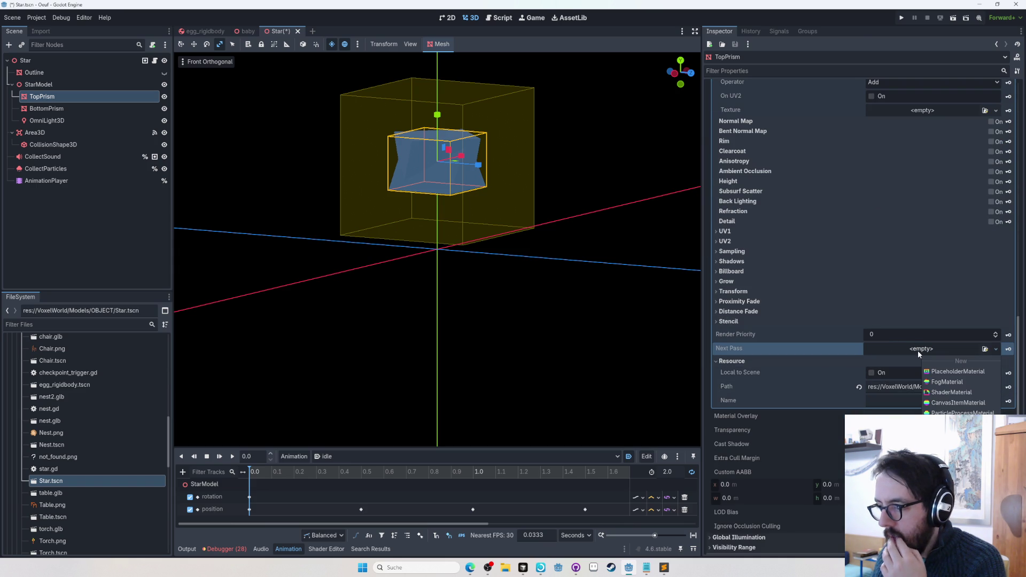
click(957, 392)
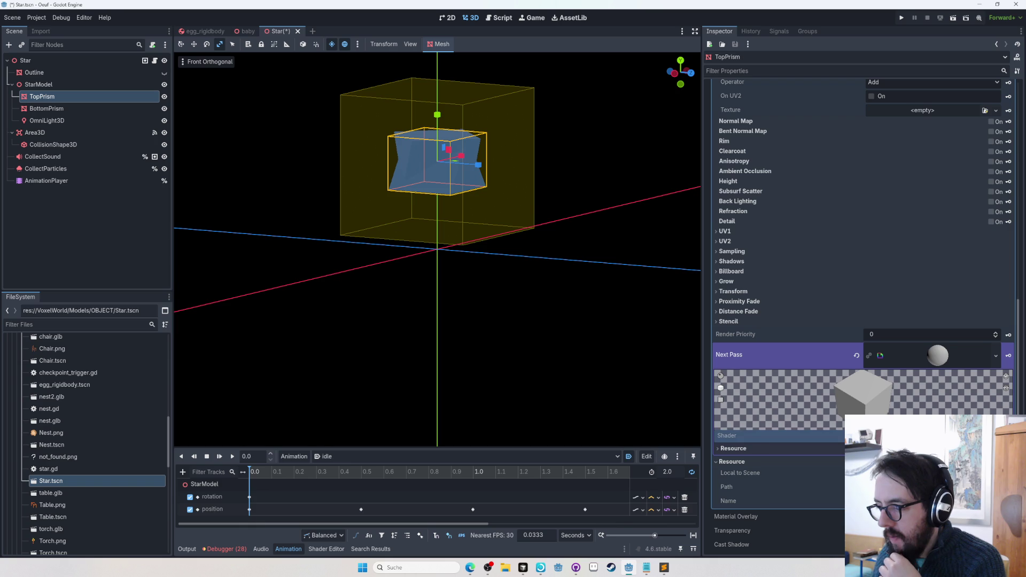
click(909, 435)
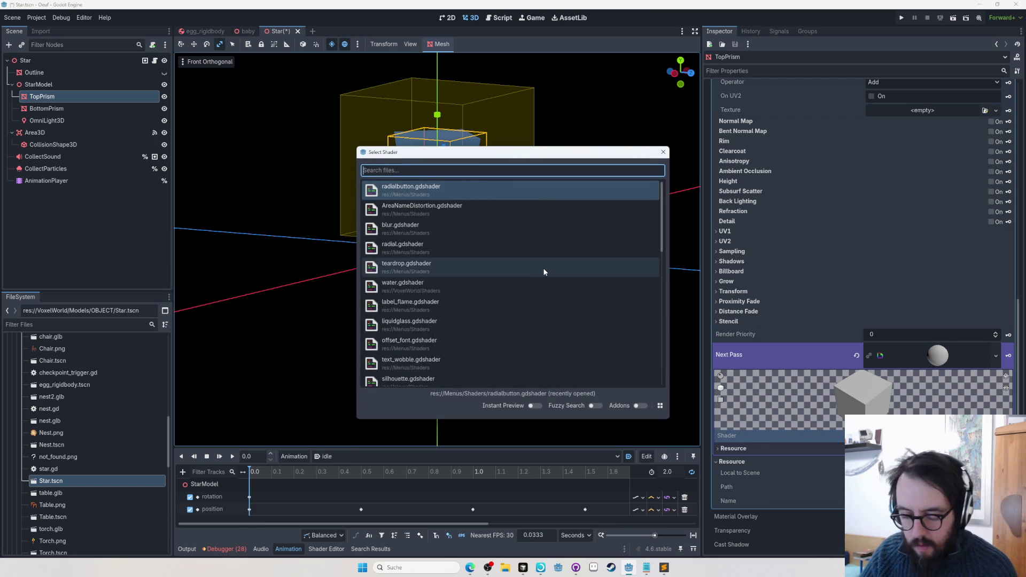
text(outli)
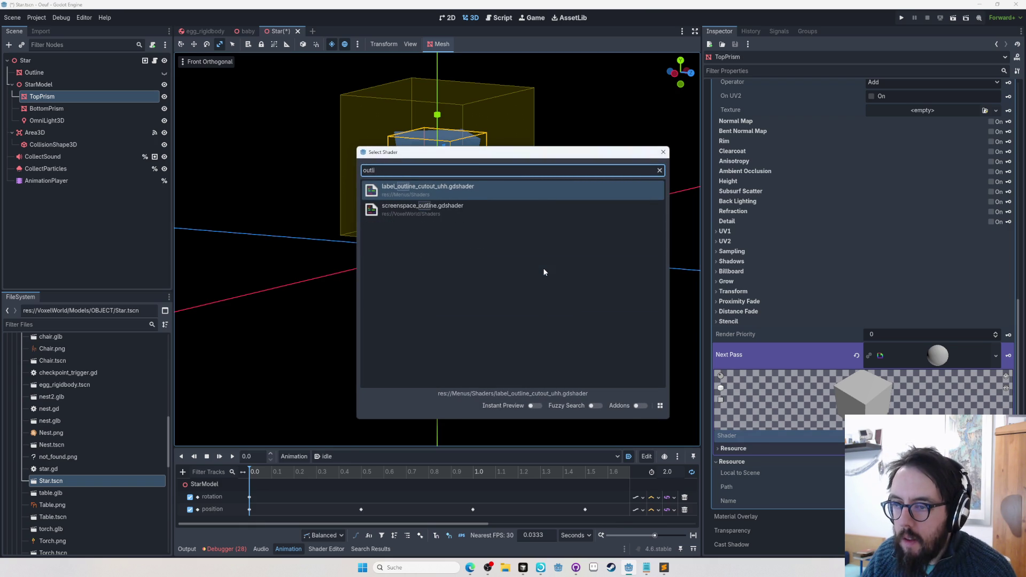
key(Down)
key(Return)
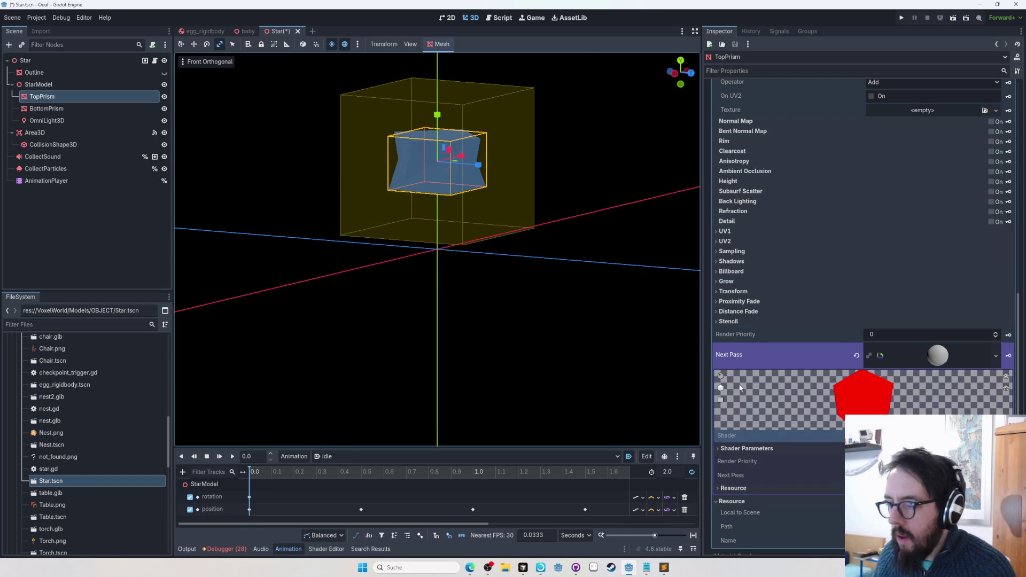
scroll(845, 390, down, 2)
click(922, 377)
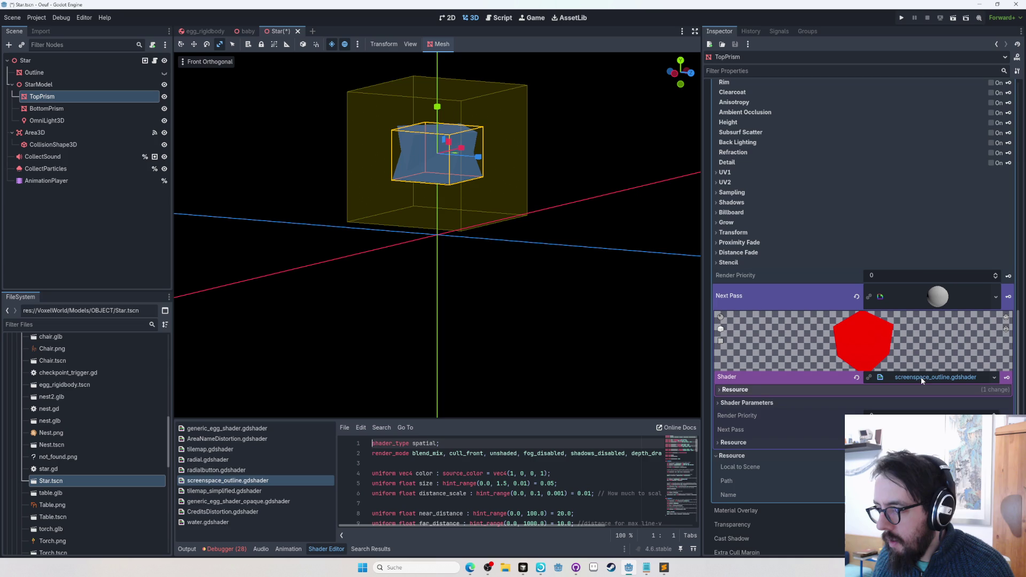
click(912, 378)
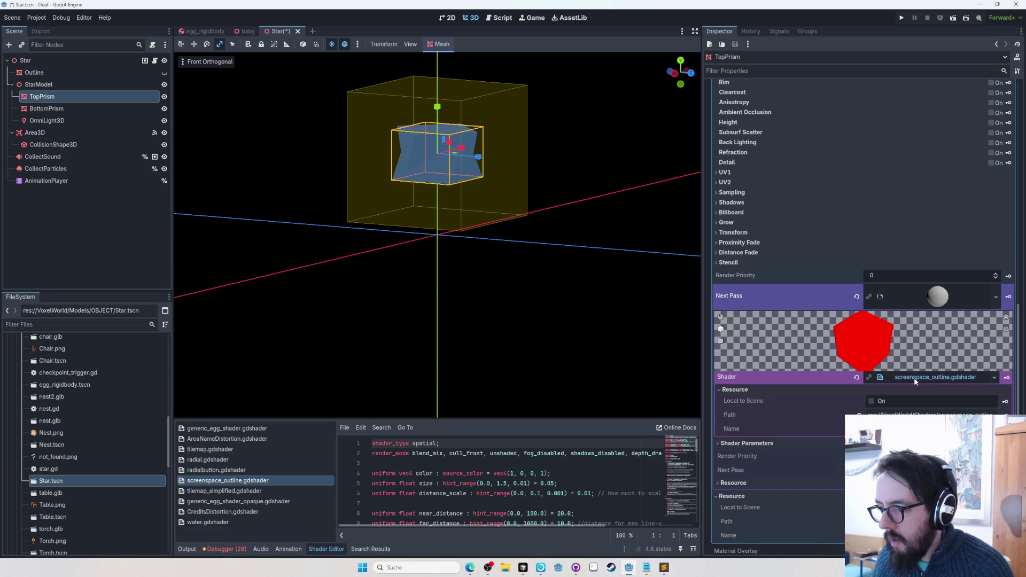
key(ctrl+z)
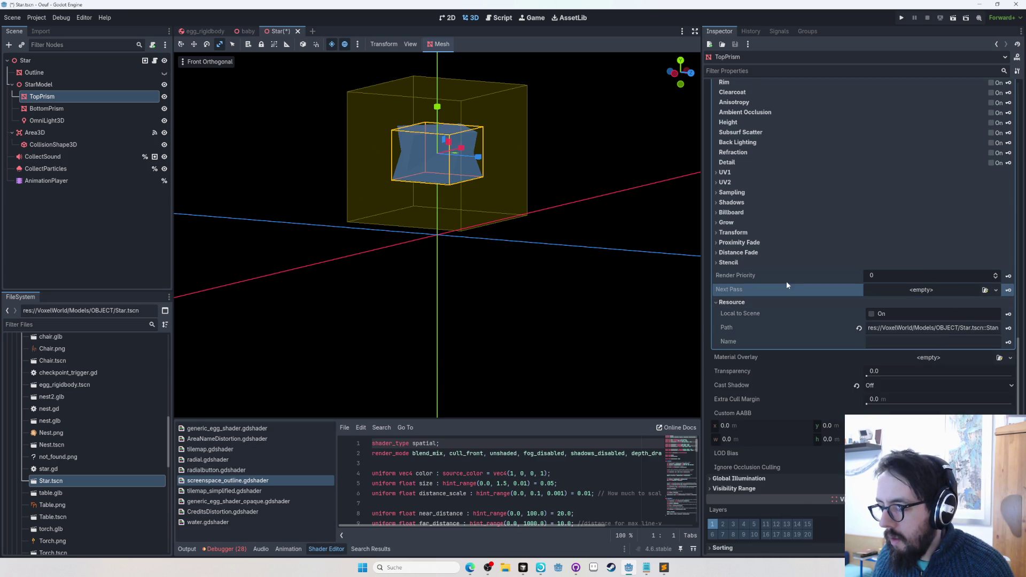
scroll(787, 281, up, 1)
scroll(789, 289, up, 2)
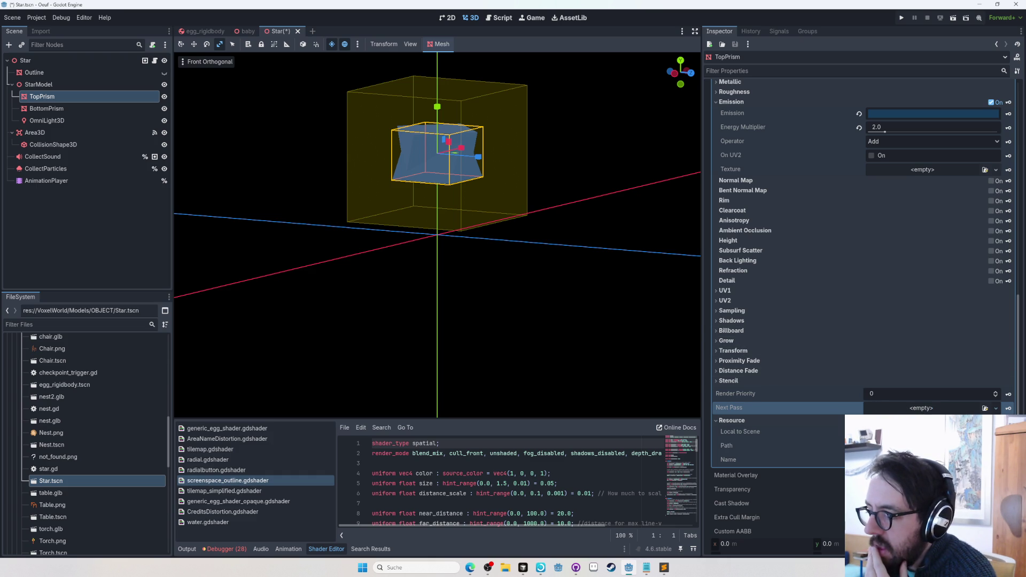
Add a StandardMaterial next pass and try toggling Normal Map and Height on and off
click(921, 408)
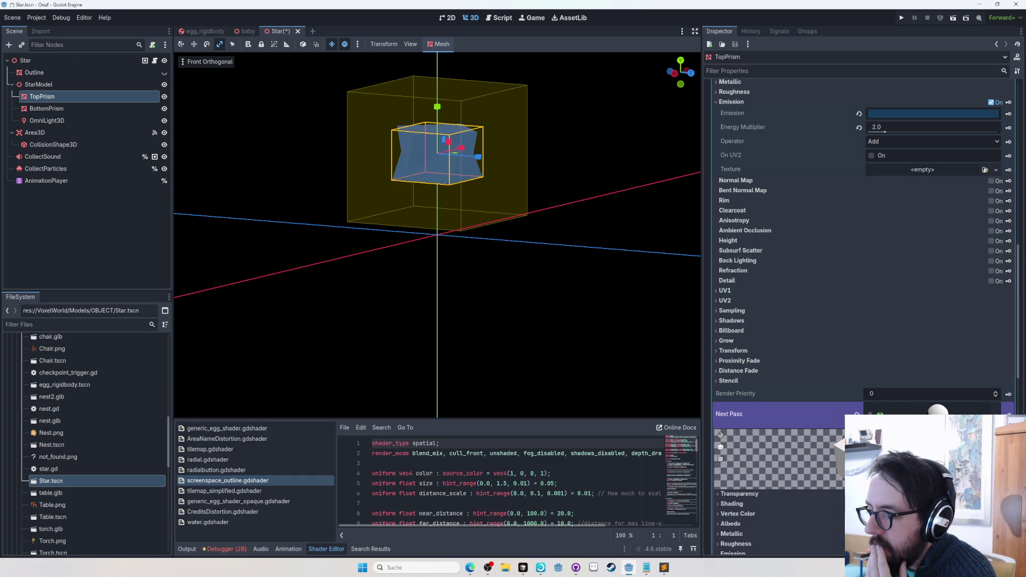
click(791, 424)
scroll(801, 396, down, 4)
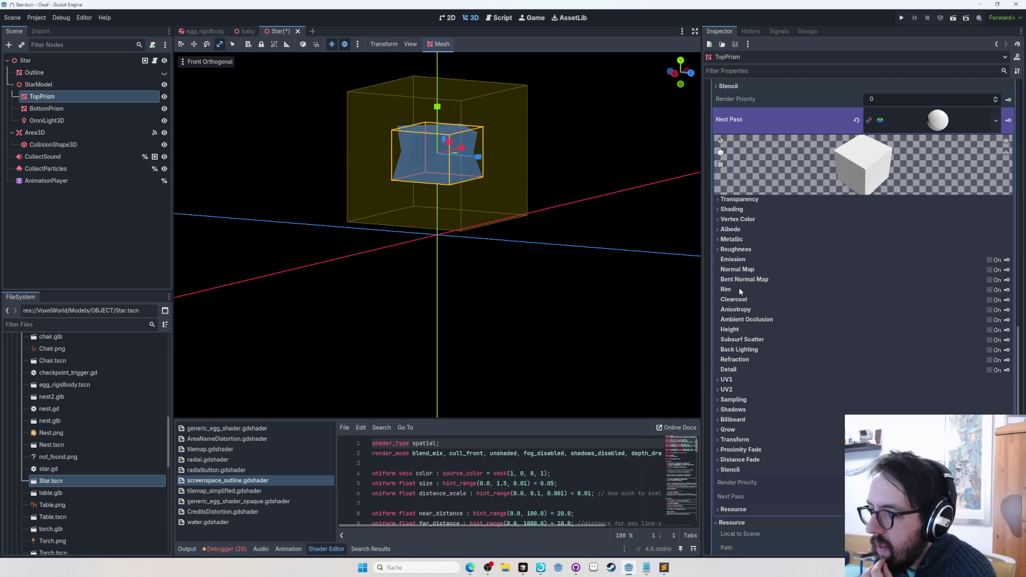
click(988, 269)
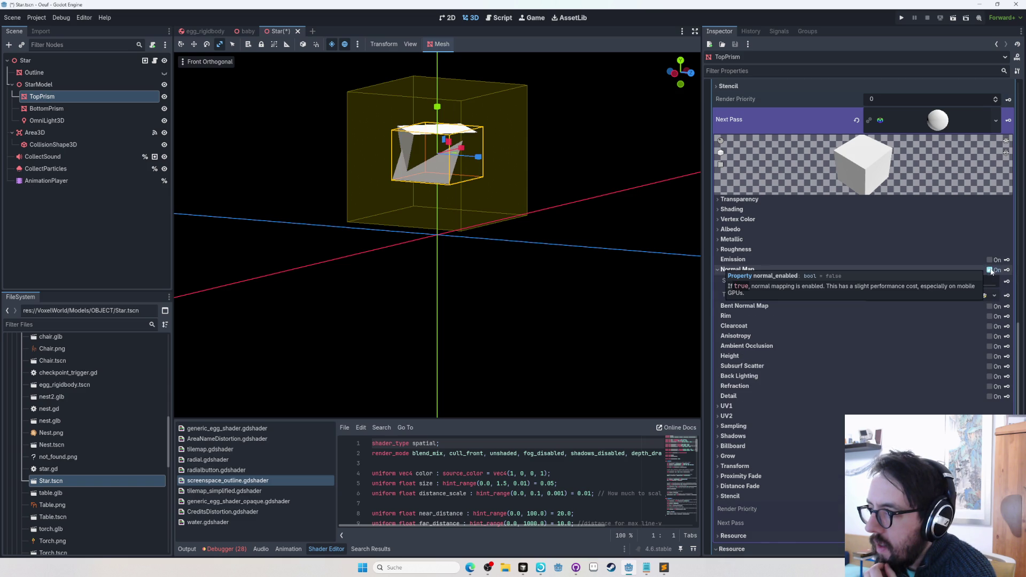
drag(901, 288, 884, 289)
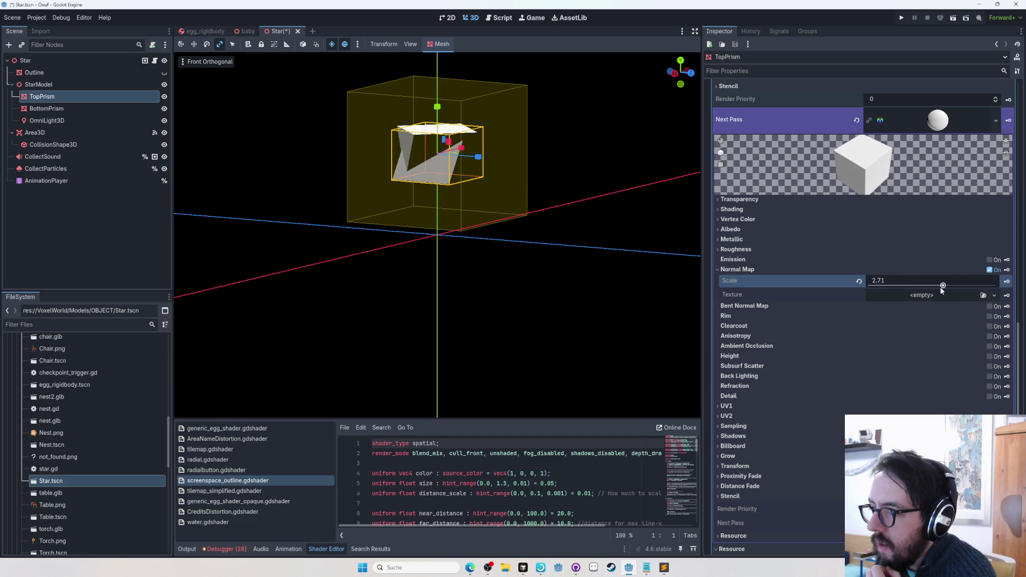
click(989, 270)
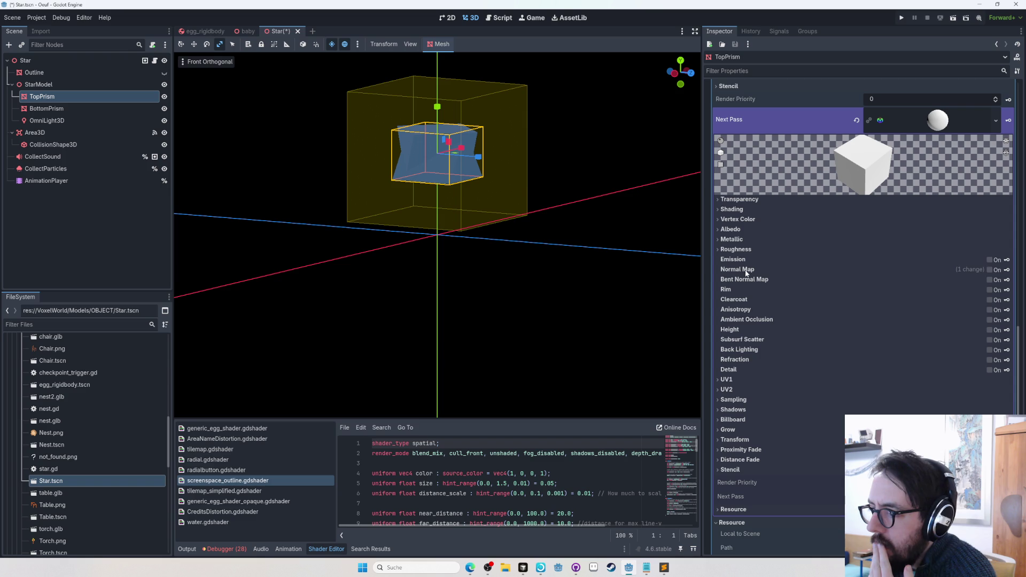
mouse_move(746, 273)
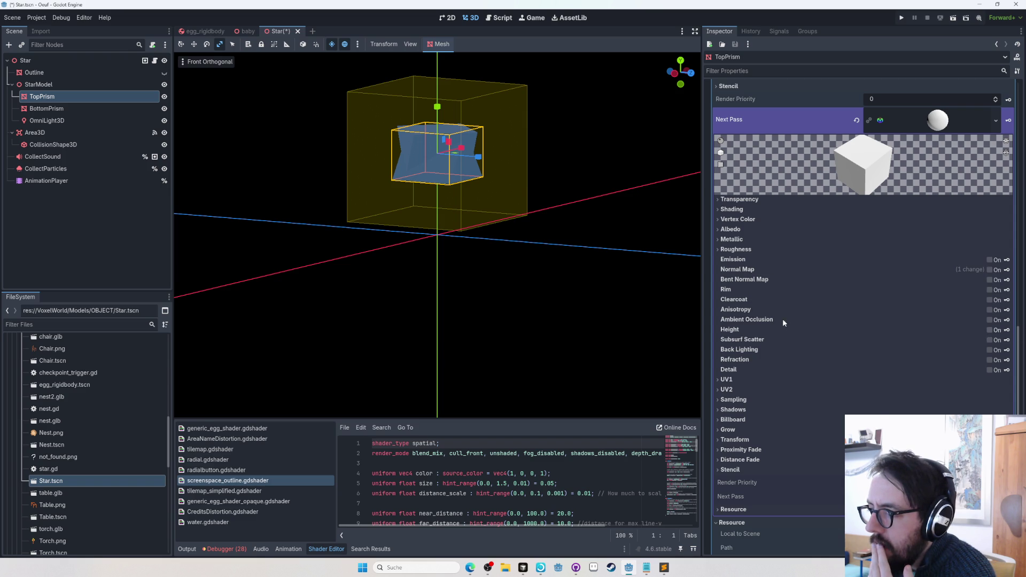
click(773, 330)
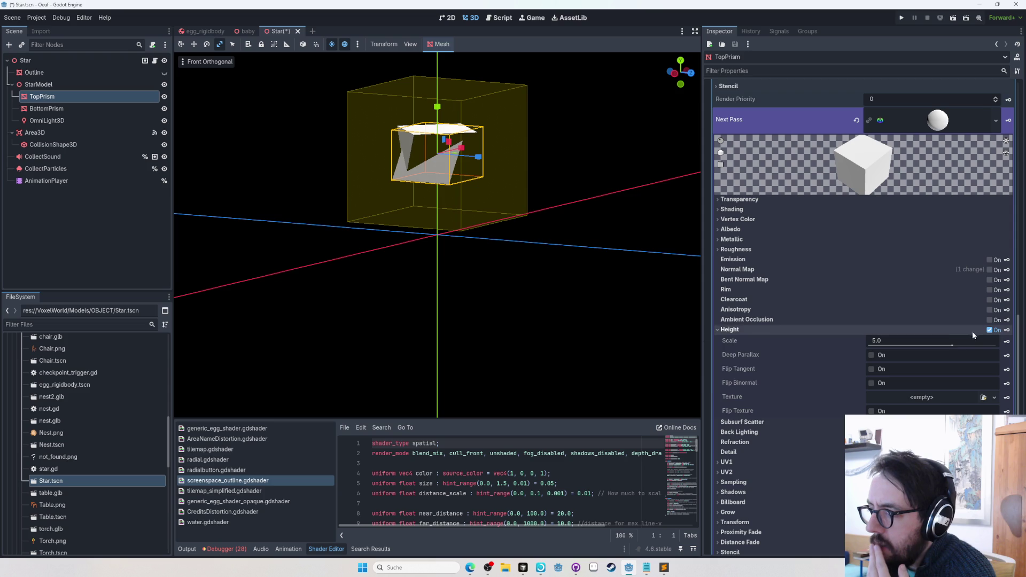
click(989, 330)
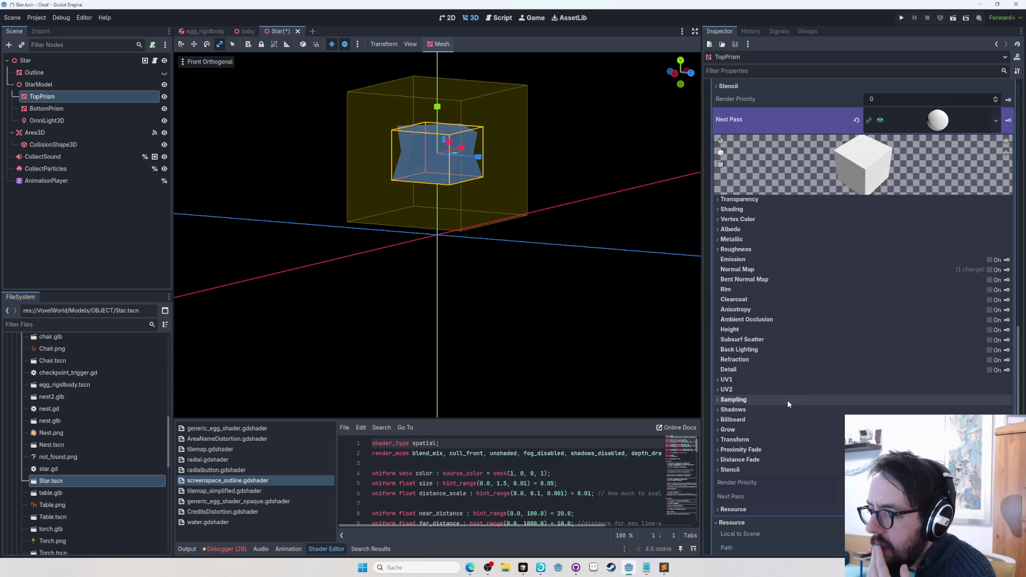
Enable Grow on the next-pass material, then undo to leave Next Pass empty
click(740, 429)
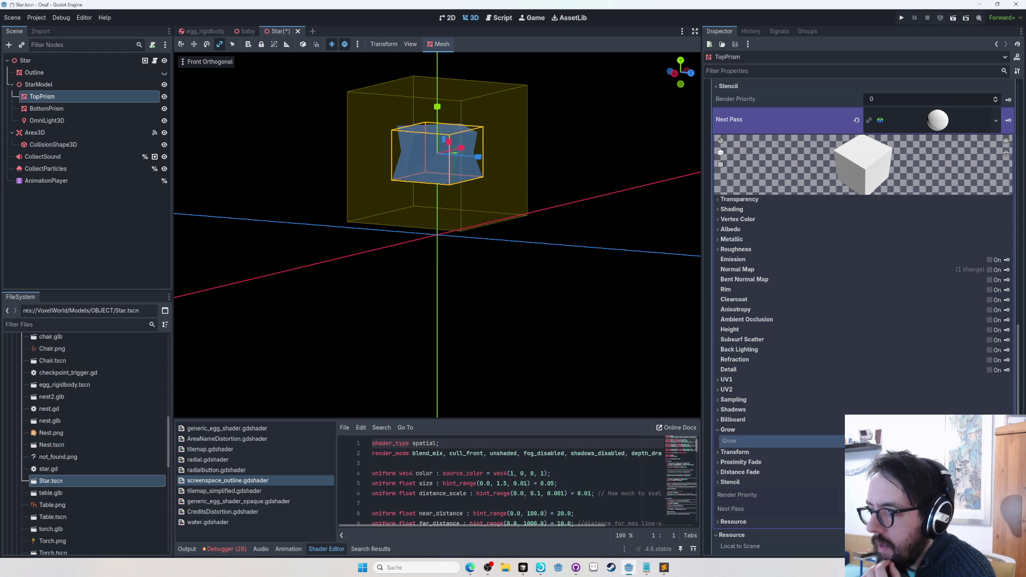
scroll(827, 393, down, 4)
click(871, 264)
drag(933, 283, 934, 286)
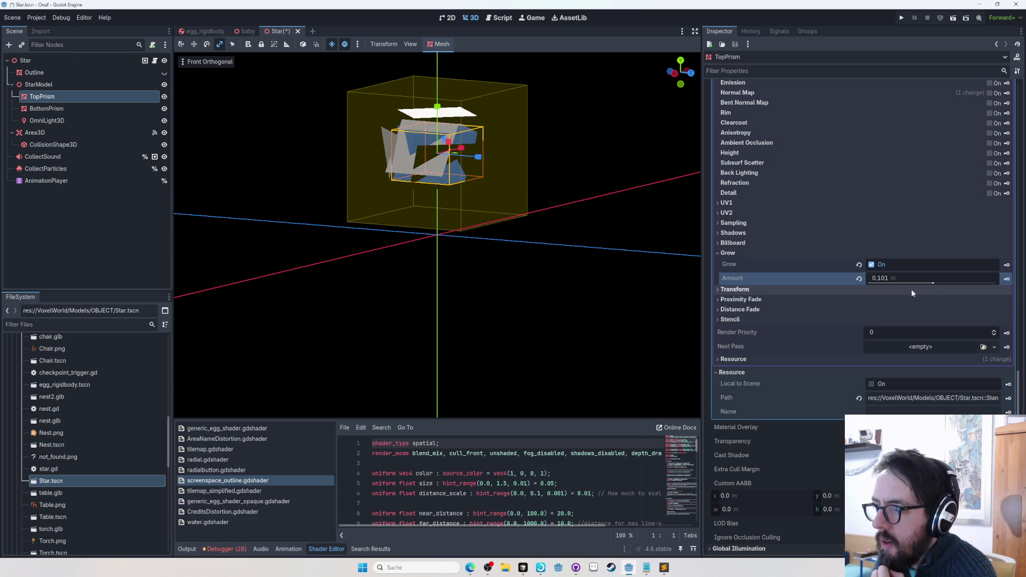
scroll(918, 290, up, 5)
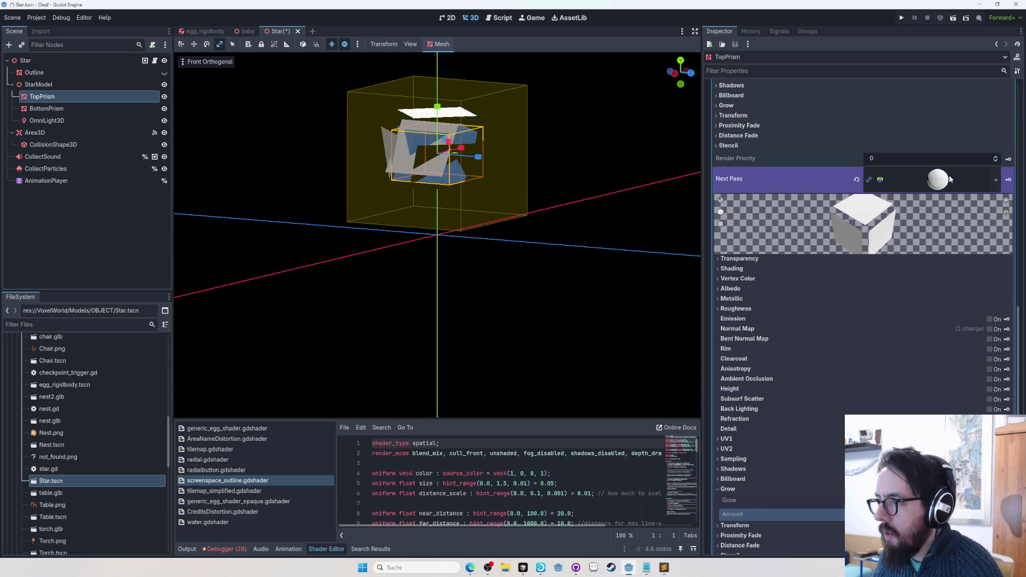
click(951, 179)
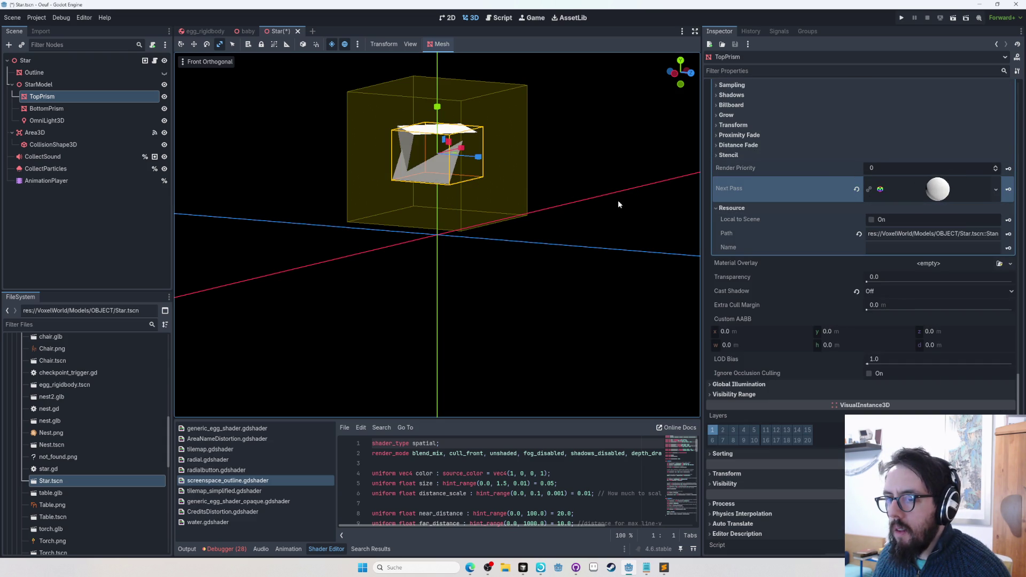
key(ctrl+z)
key(ctrl+z)
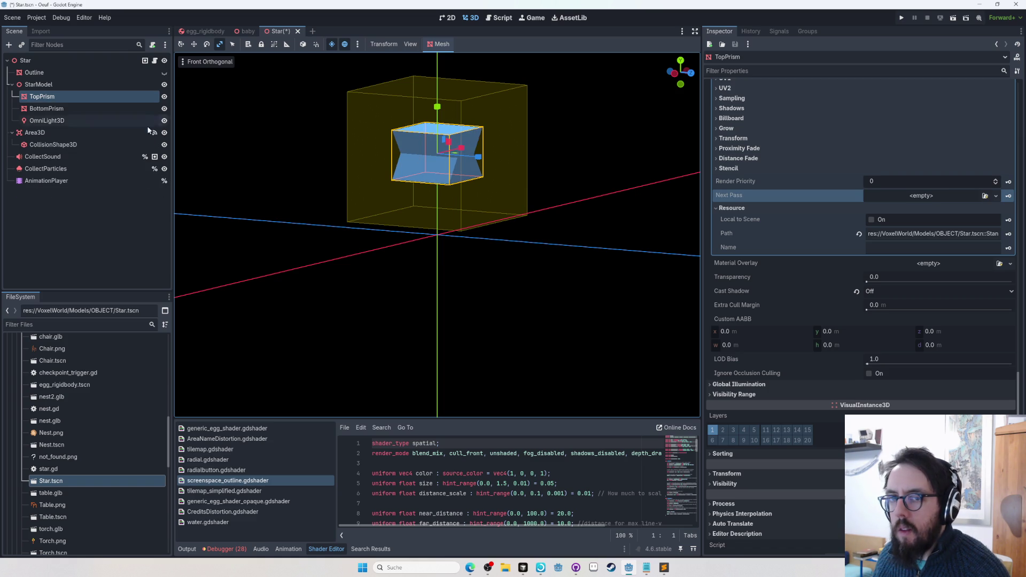
Rotate BottomPrism 90 degrees around the Y axis
click(80, 108)
key(e)
drag(436, 162, 455, 163)
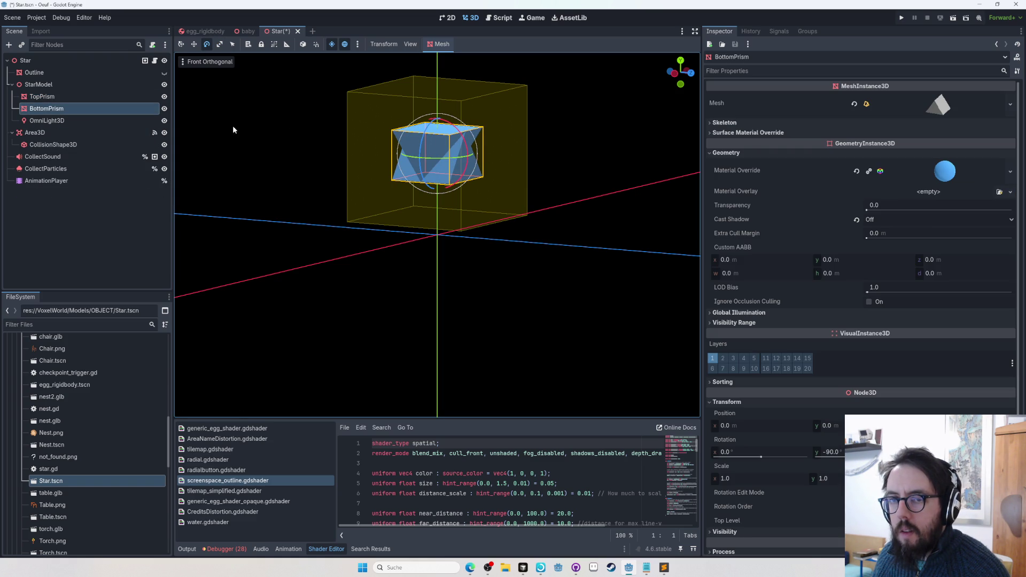
Enable Grow in TopPrism's material override settings
click(79, 96)
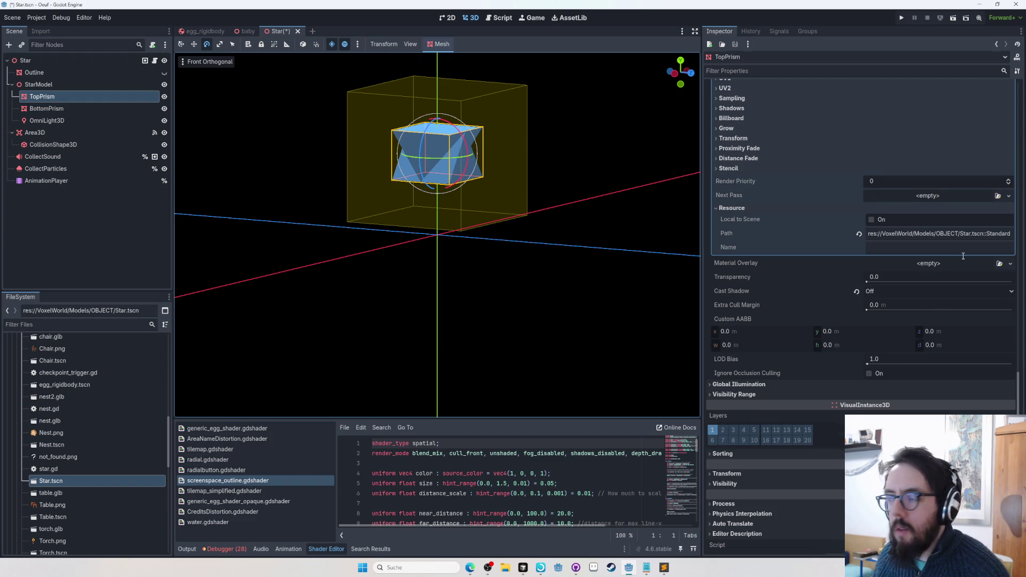
scroll(916, 242, up, 10)
click(940, 347)
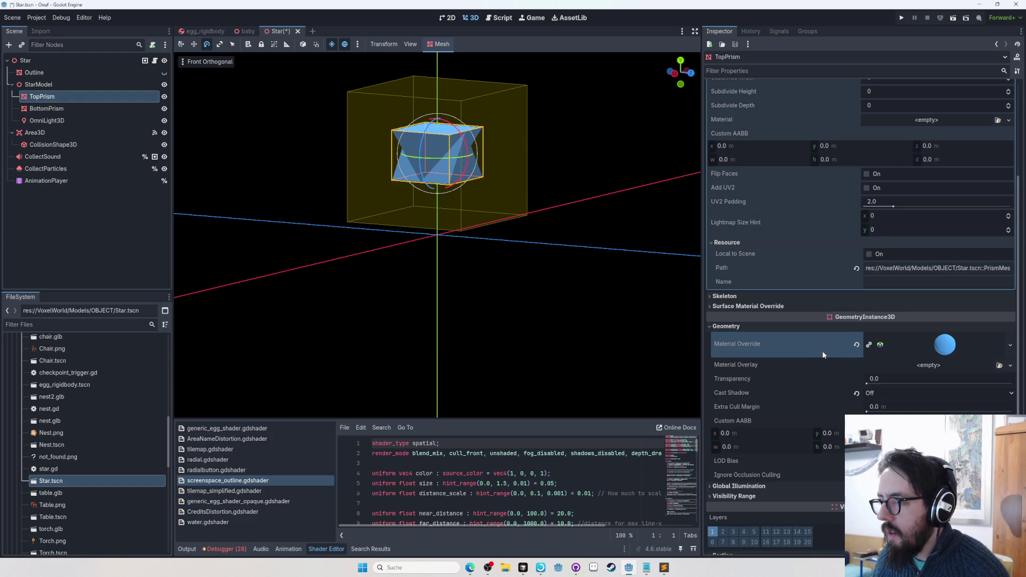
click(927, 350)
scroll(886, 301, down, 10)
click(749, 365)
click(873, 377)
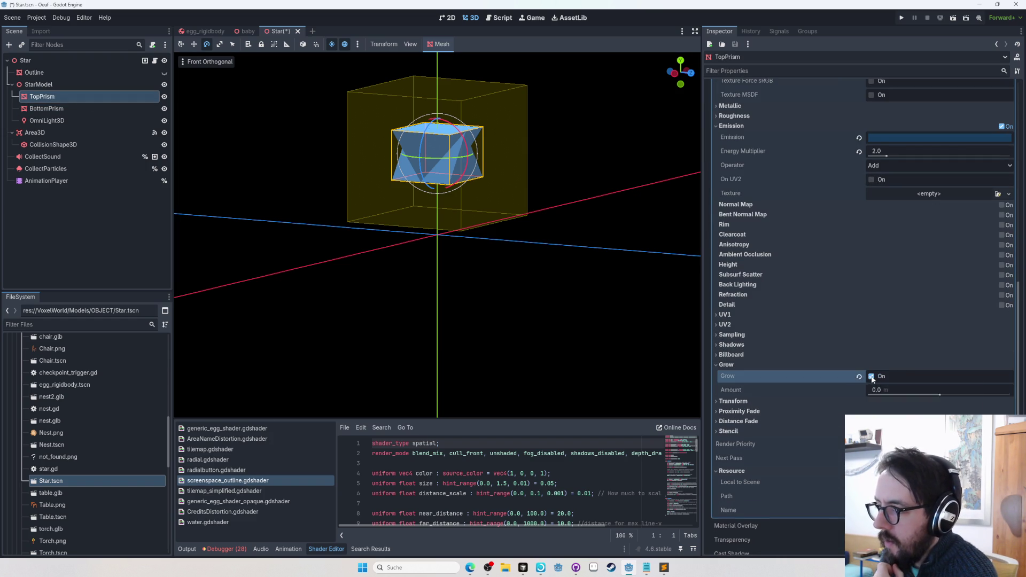
click(871, 376)
Try grow amounts 0.01 and 0.5, then settle TopPrism's grow amount at 0.07 m
drag(935, 393, 932, 390)
click(932, 389)
text(0.0)
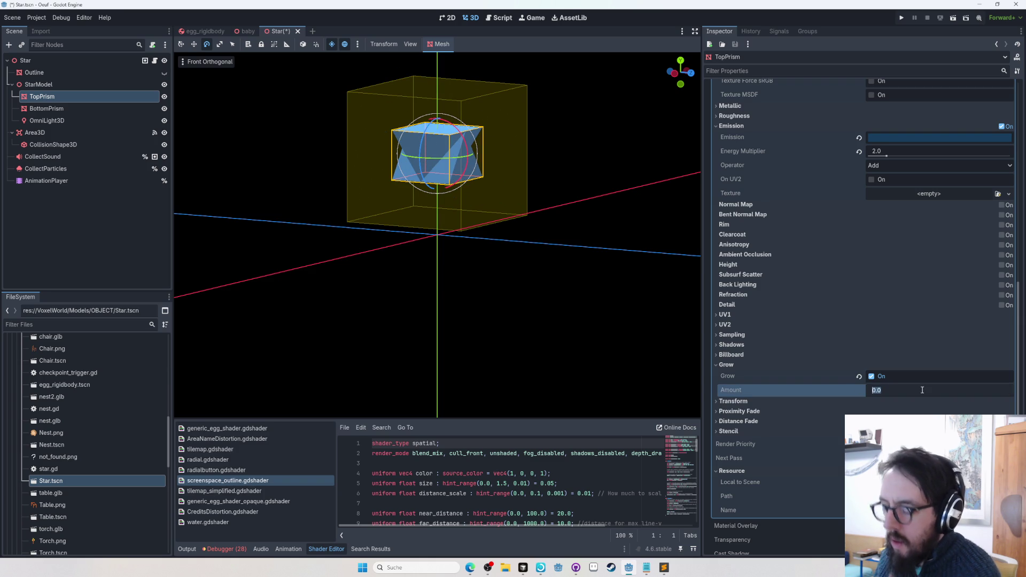
text(1)
key(Return)
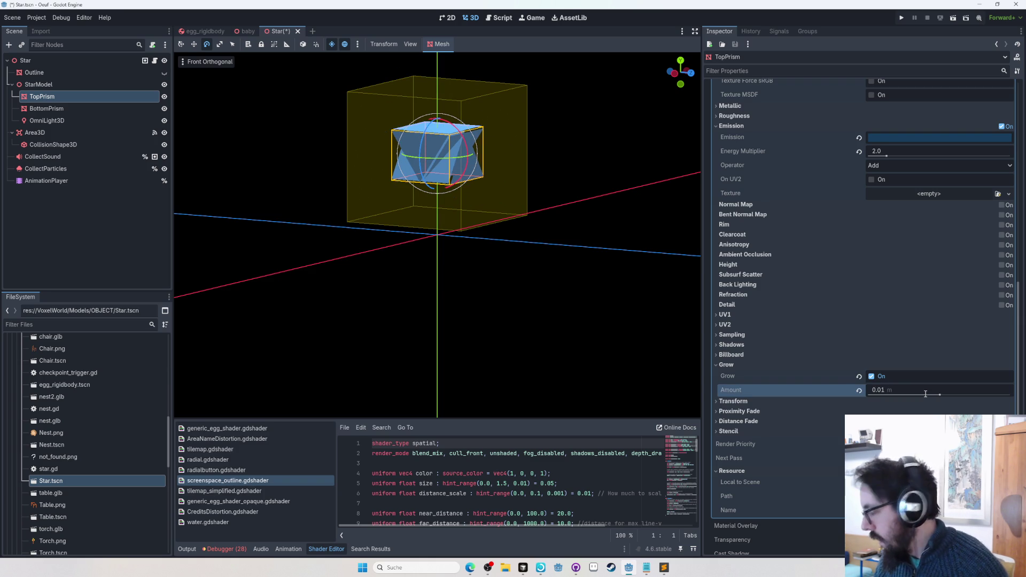
scroll(926, 394, up, 1)
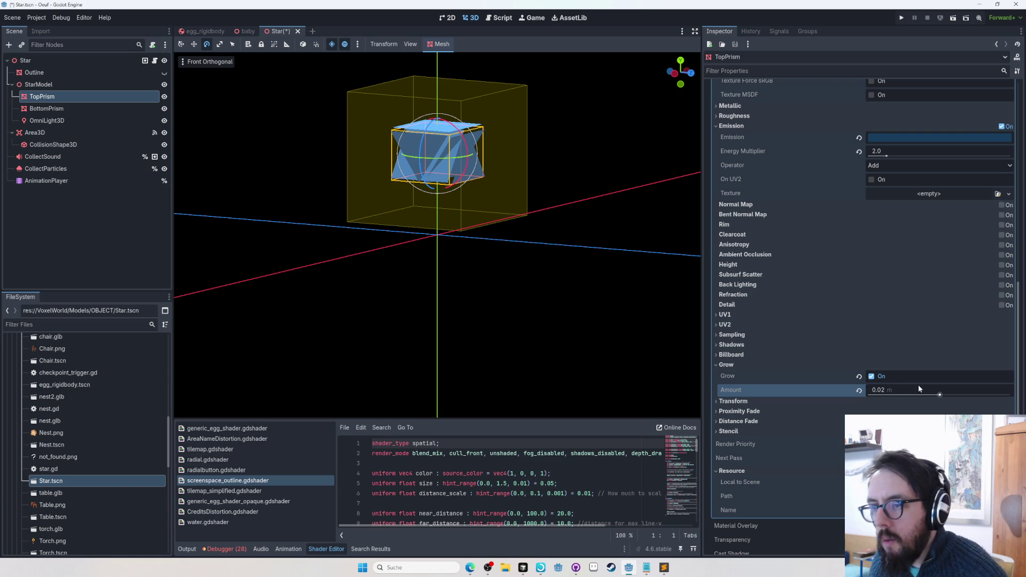
click(919, 387)
text(0.5)
key(Return)
click(920, 387)
text(0.07)
key(Return)
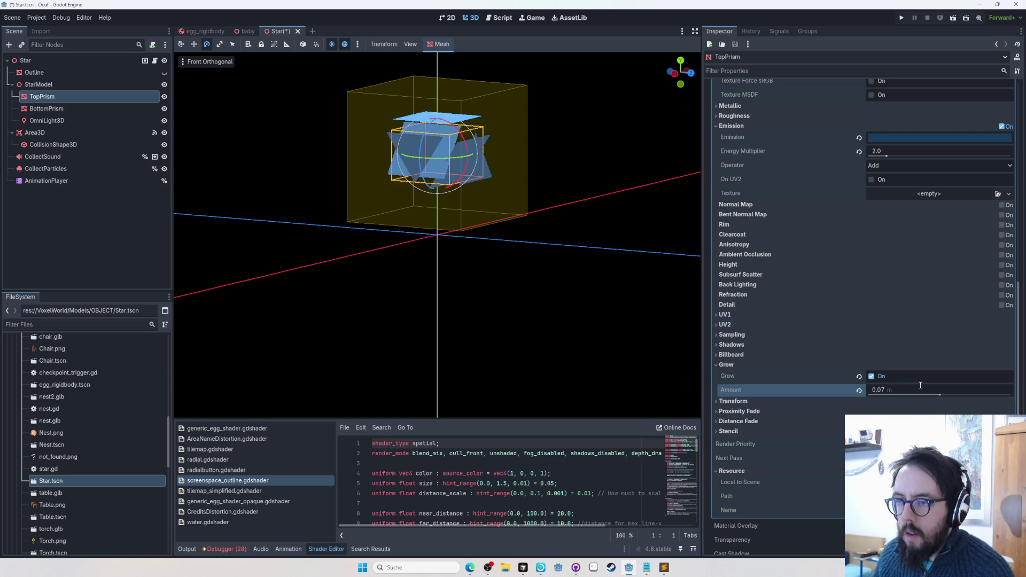
scroll(837, 243, up, 10)
drag(841, 211, 842, 210)
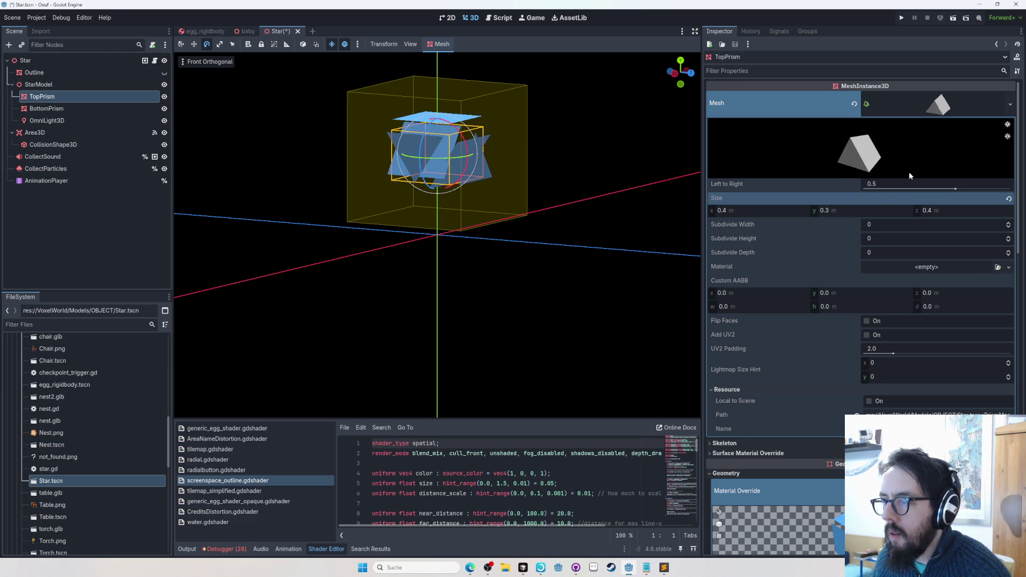
click(921, 104)
click(922, 103)
click(922, 103)
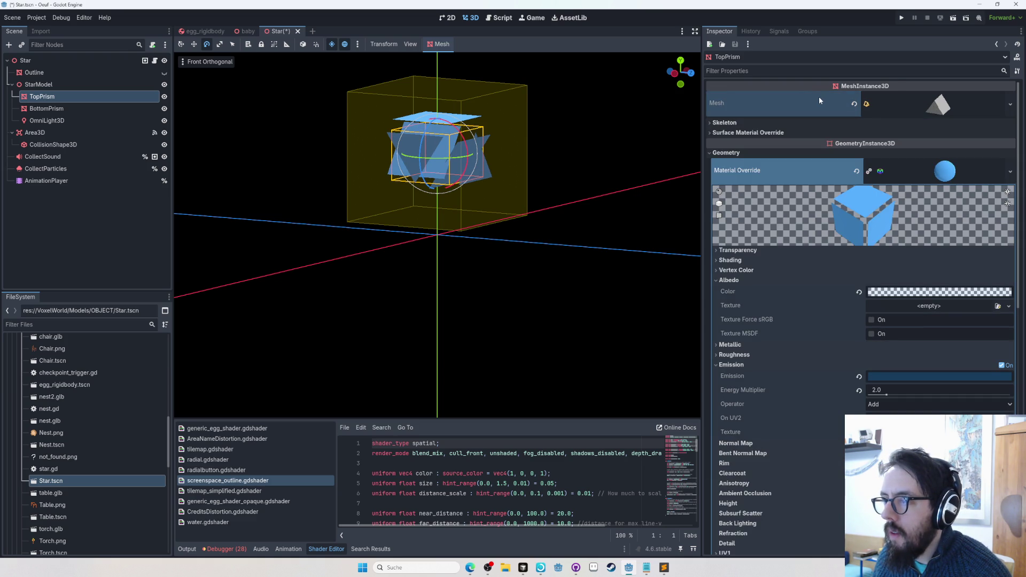
click(68, 111)
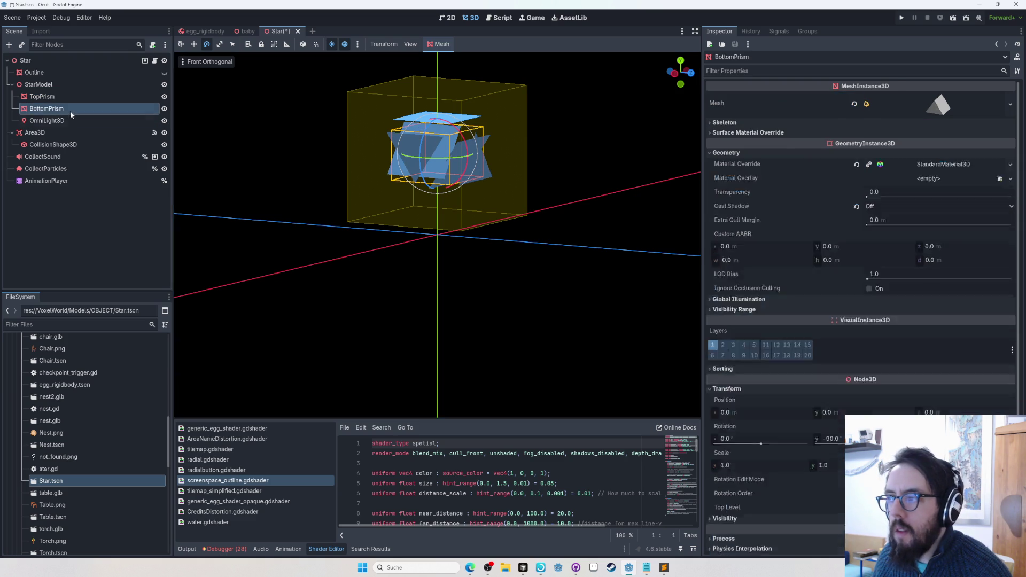
click(815, 107)
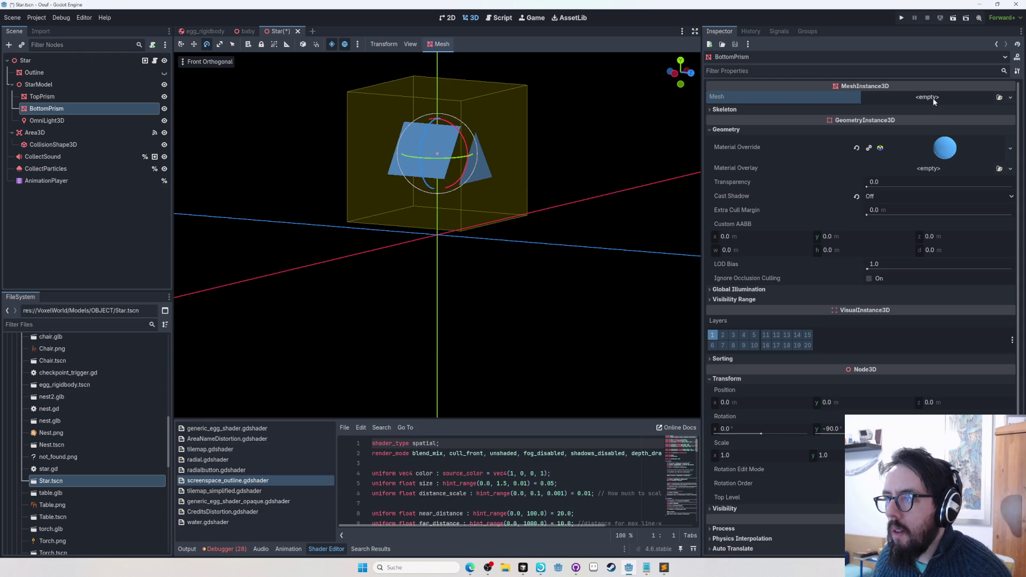
key(ctrl+v)
click(918, 94)
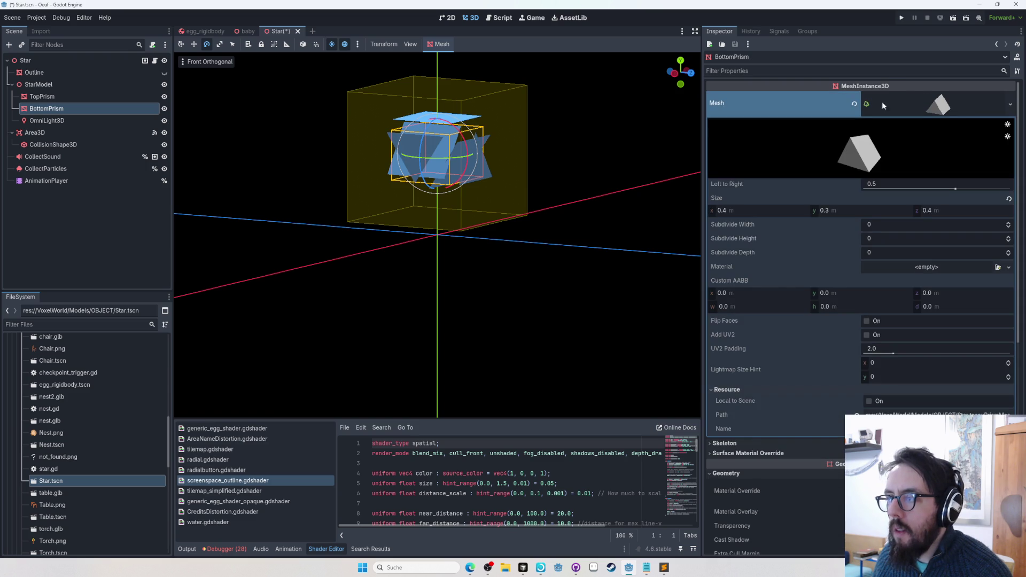
click(42, 96)
right_click(908, 102)
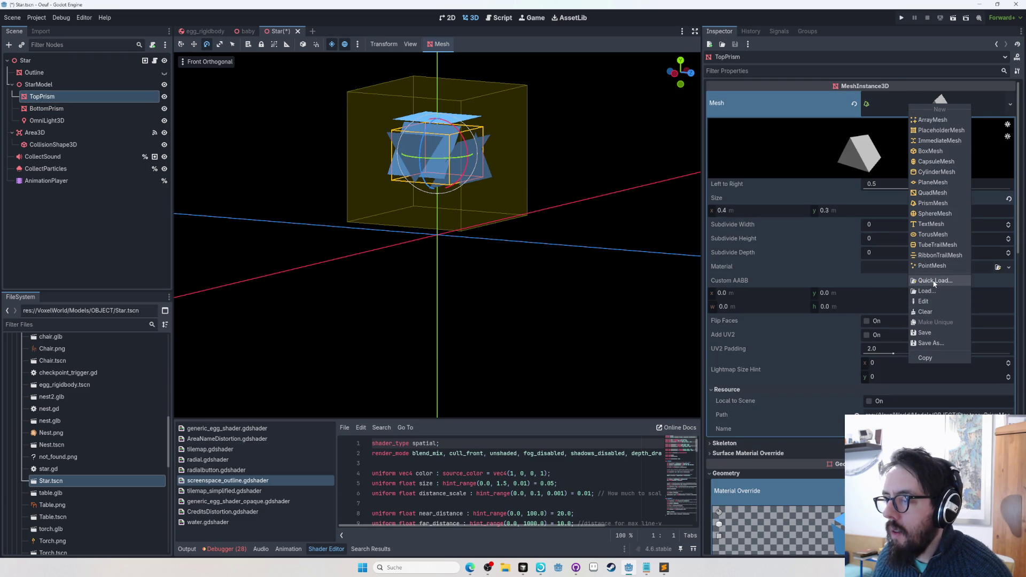
click(939, 371)
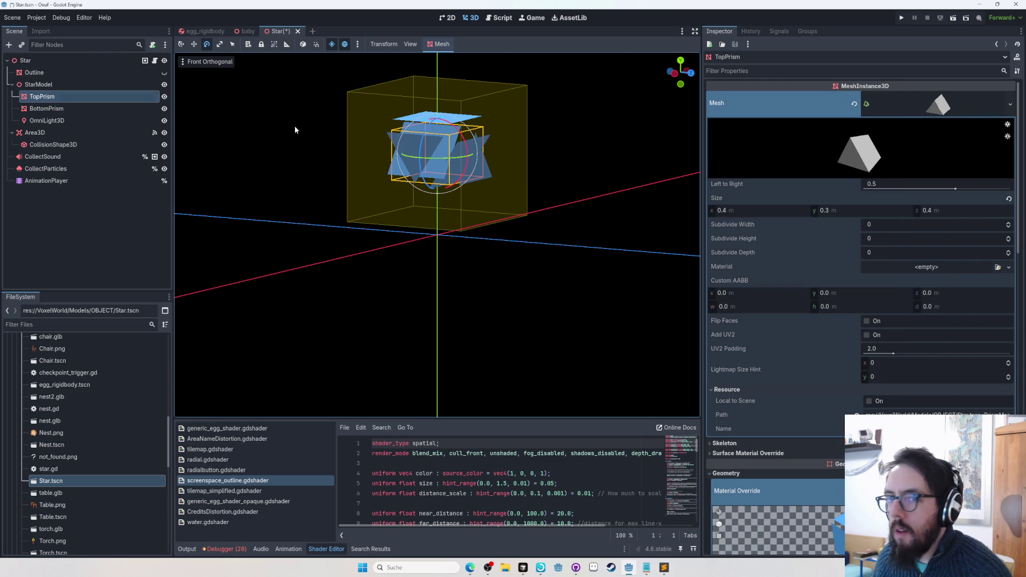
click(111, 109)
right_click(952, 100)
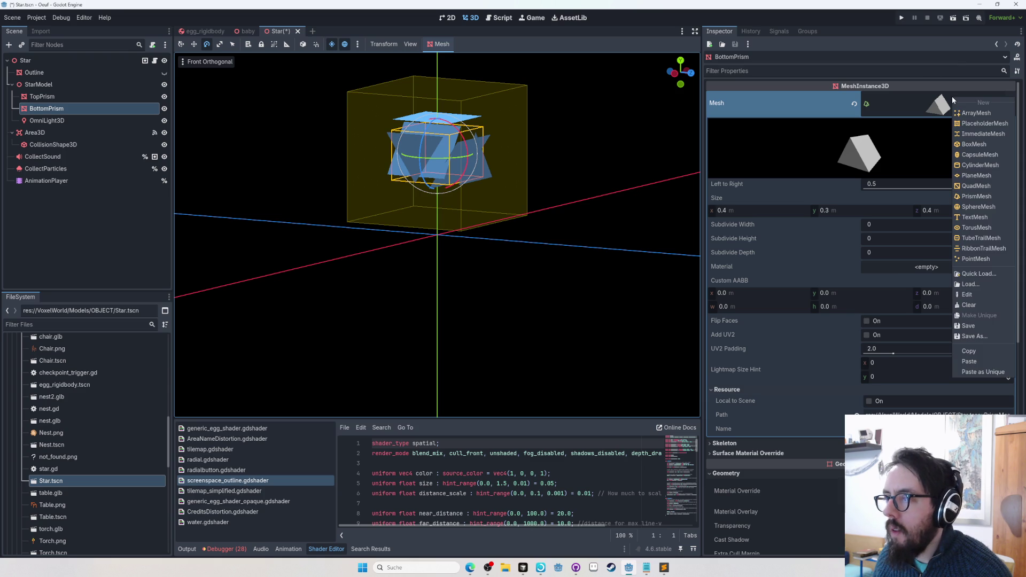
click(979, 363)
click(101, 95)
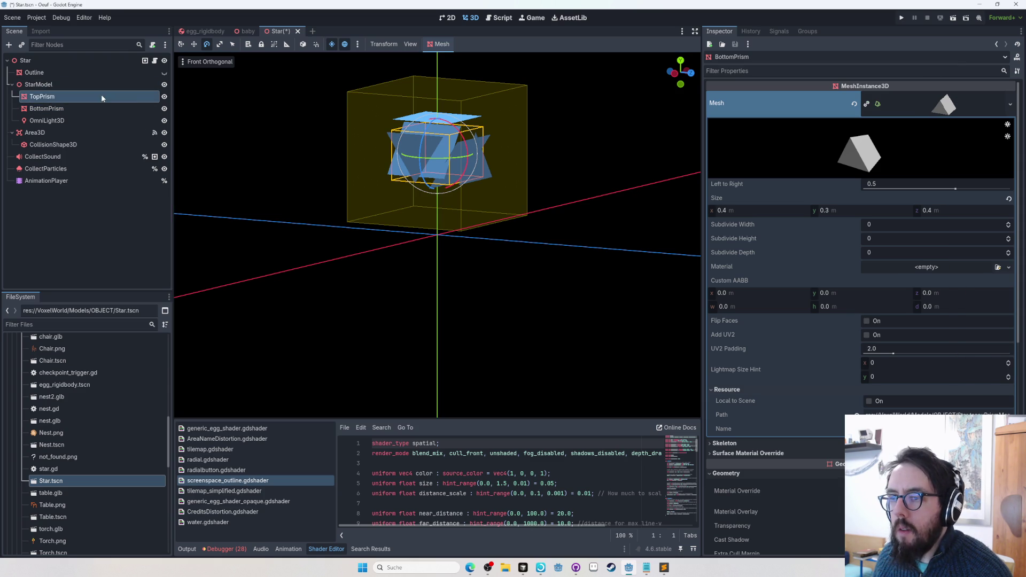
mouse_move(940, 180)
mouse_down()
mouse_move(992, 185)
mouse_move(955, 194)
mouse_up()
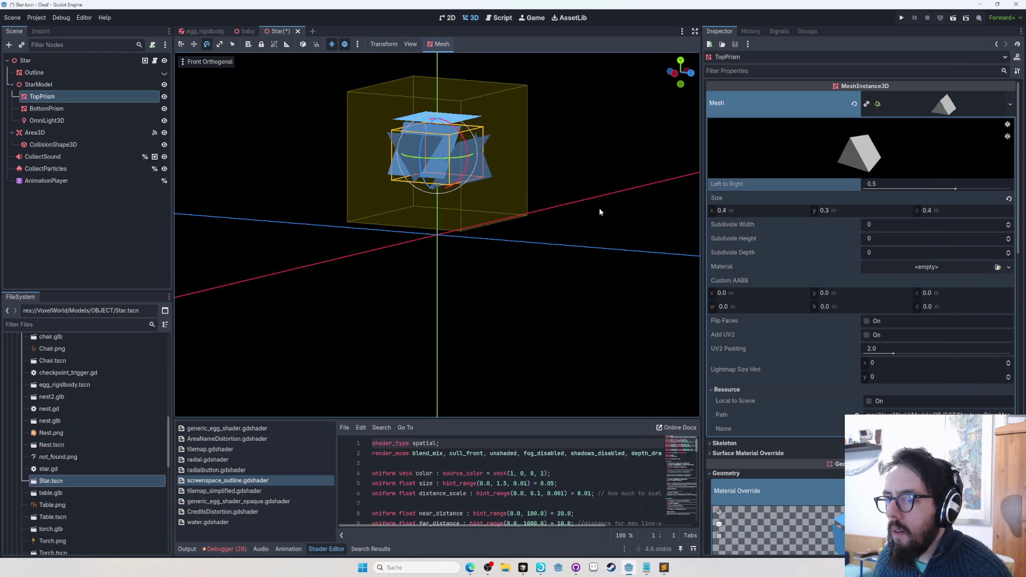
Resize the PrismMesh: narrower width and depth, then taller and wider, with a trial grow of about 0.34 m
scroll(899, 261, down, 2)
mouse_move(845, 151)
mouse_down()
mouse_move(868, 151)
mouse_move(759, 152)
mouse_up()
drag(946, 151, 917, 152)
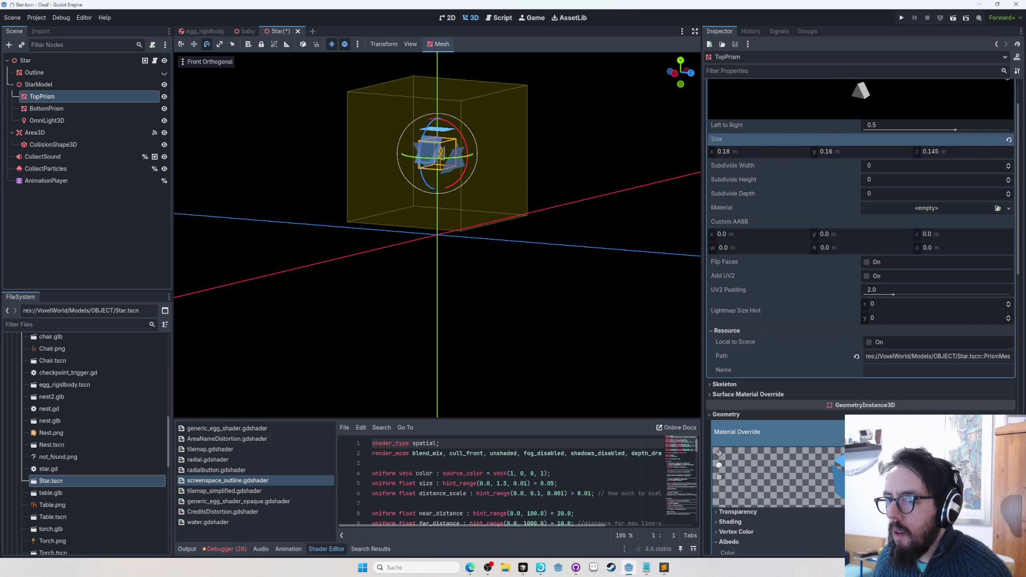
scroll(944, 203, down, 15)
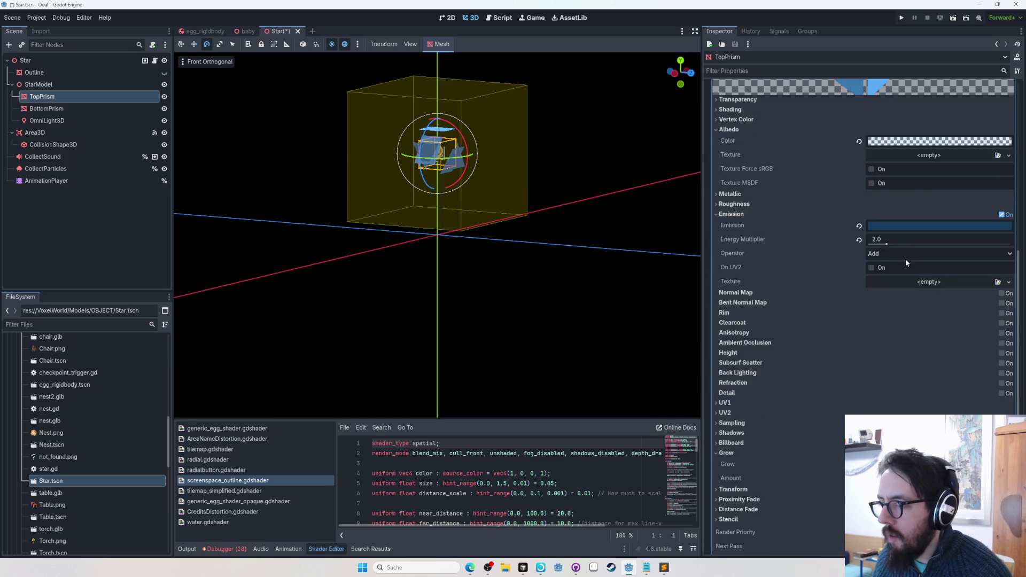
mouse_move(944, 365)
mouse_down()
mouse_move(968, 365)
mouse_move(942, 366)
mouse_up()
scroll(893, 278, up, 15)
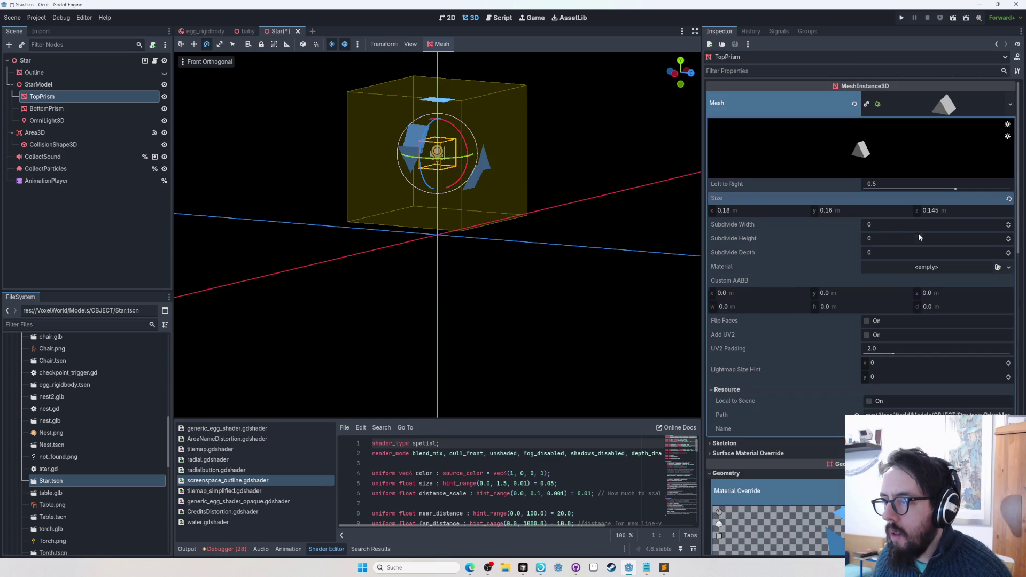
drag(835, 210, 877, 210)
drag(785, 213, 978, 209)
Set the material's grow amount to 0.1 m and orbit to inspect the star
scroll(913, 246, down, 15)
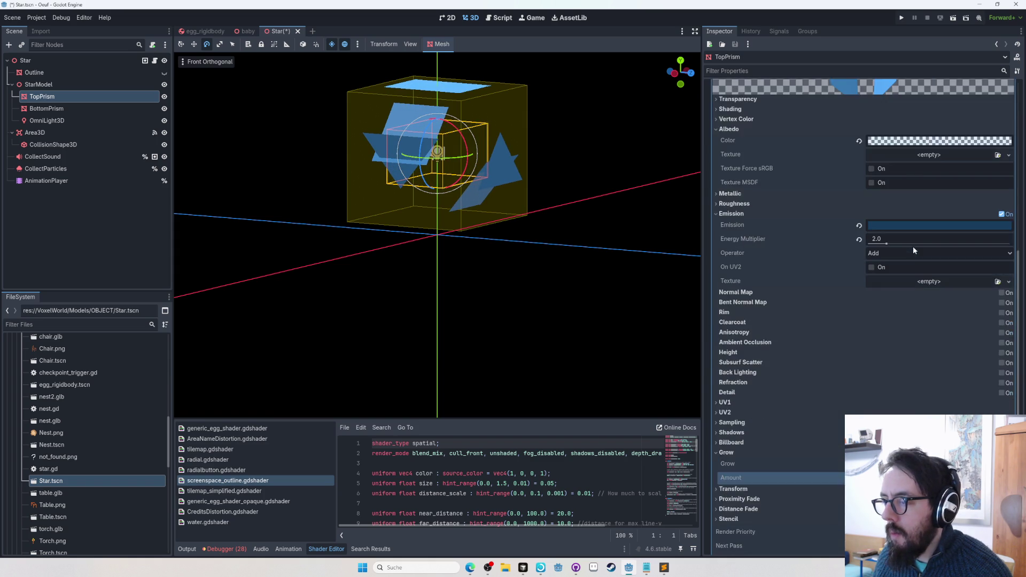
drag(940, 365, 940, 368)
drag(940, 369, 939, 369)
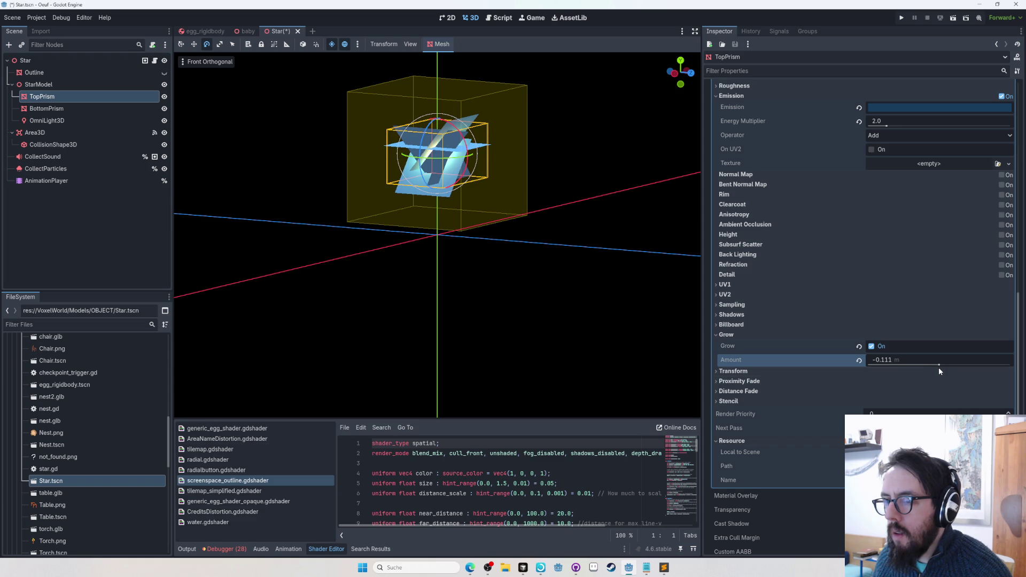
mouse_move(329, 143)
mouse_down()
mouse_move(299, 223)
mouse_move(713, 264)
mouse_up()
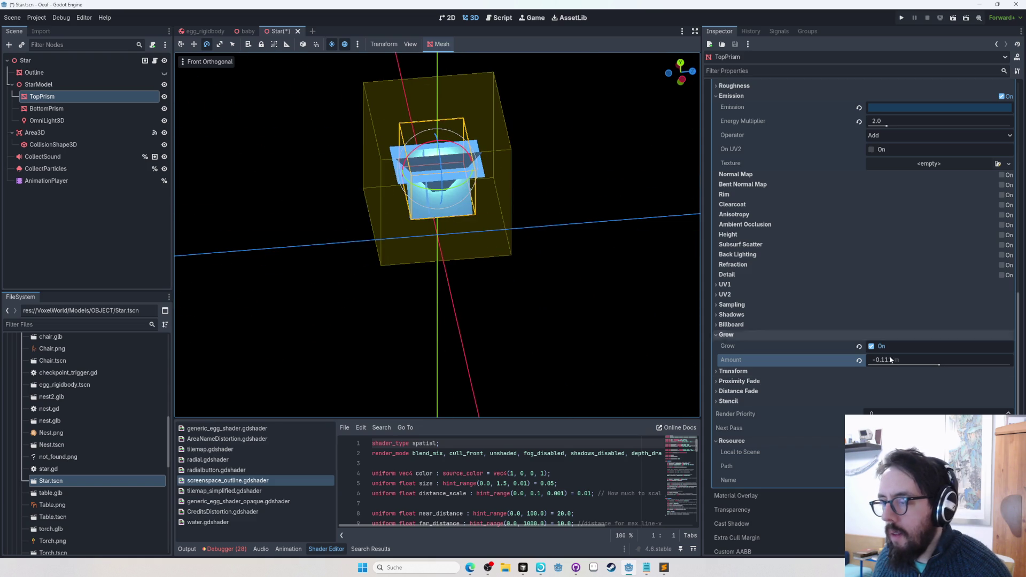
click(953, 363)
text(0.1)
key(Return)
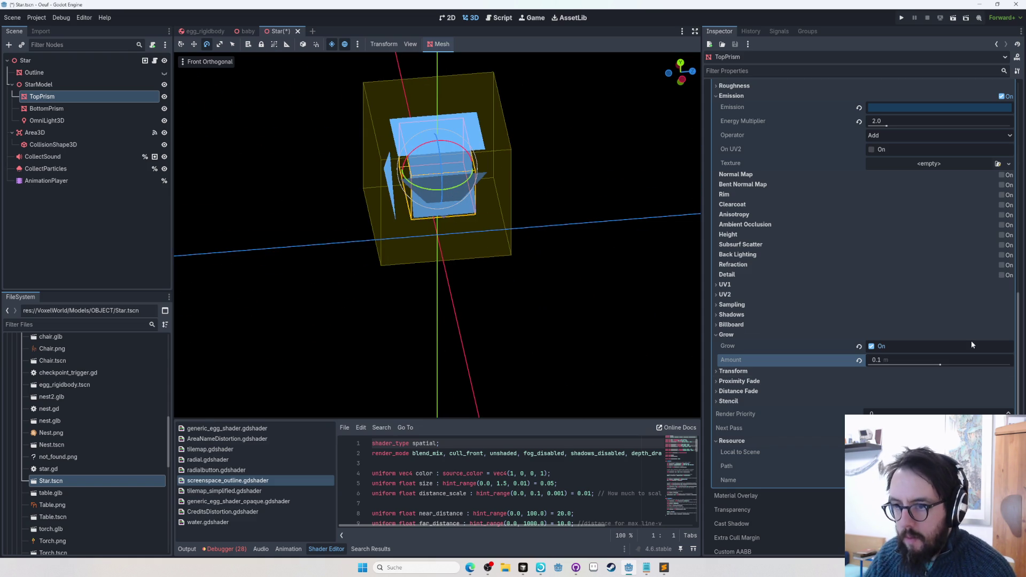
mouse_move(534, 213)
mouse_down()
mouse_move(374, 165)
mouse_move(502, 178)
mouse_move(430, 187)
mouse_move(457, 149)
mouse_move(485, 157)
mouse_move(515, 191)
mouse_move(585, 163)
mouse_move(444, 215)
mouse_up()
Save and run the game windowed, loading the Die Gärtnerhütte single-player save
key(F5)
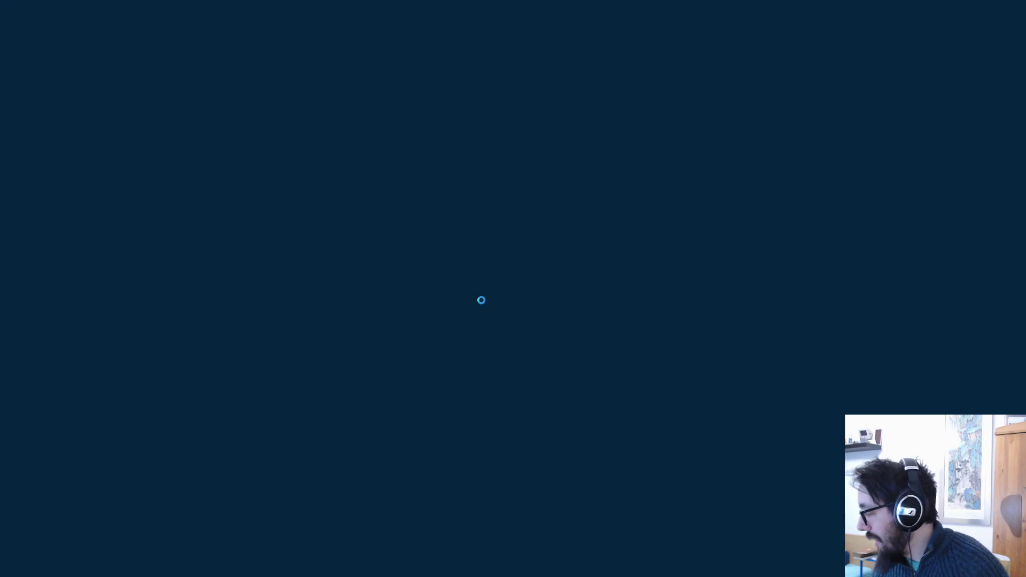
key(Escape)
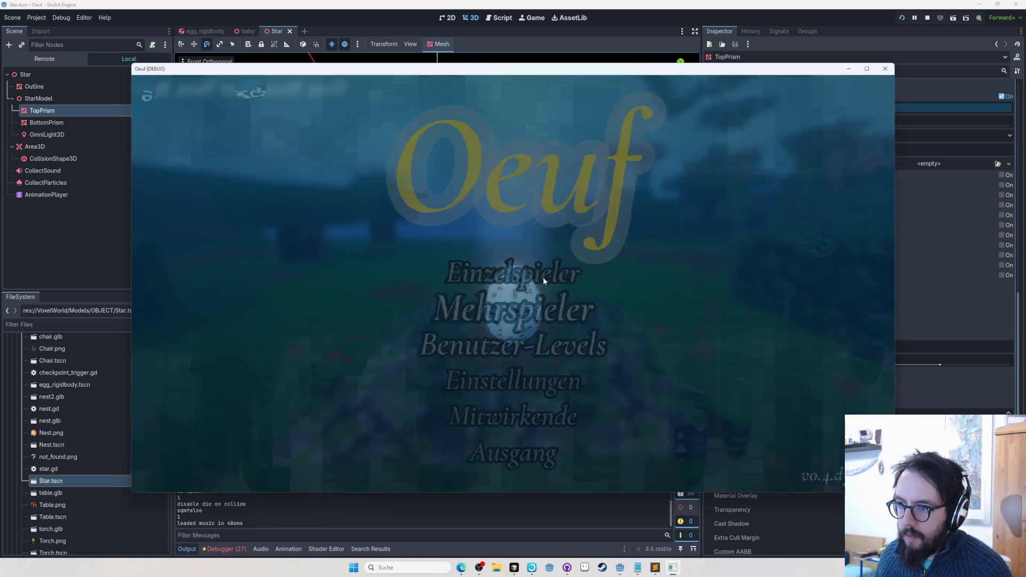
click(560, 306)
click(528, 268)
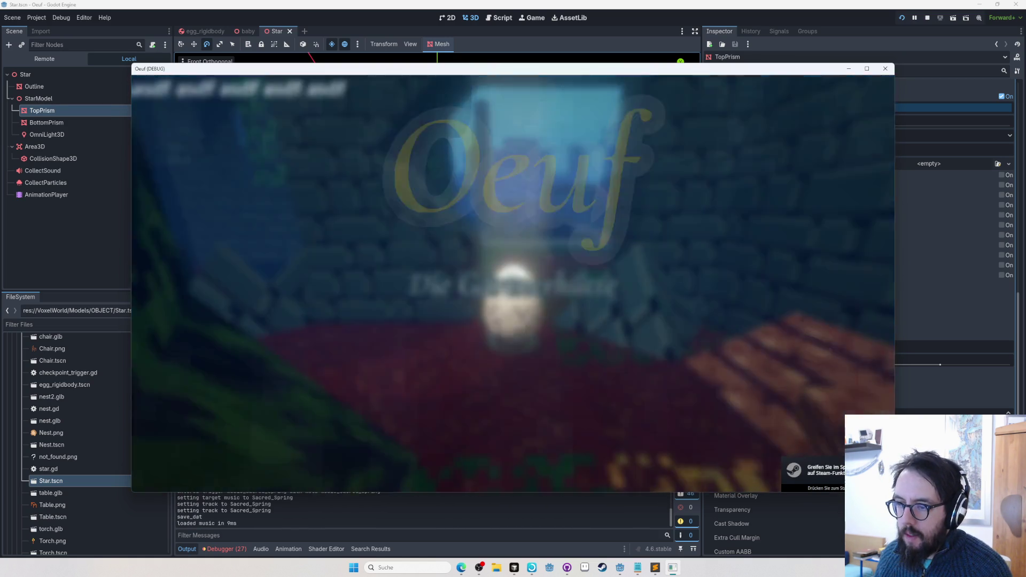
Roll the egg around the garden paths, bench and flower grass
key(w)
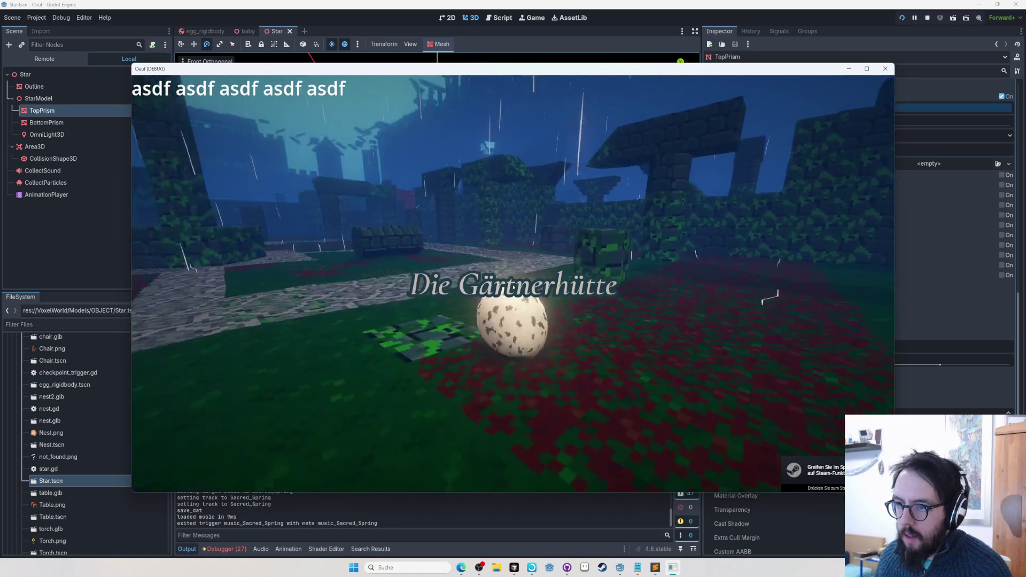
key(a)
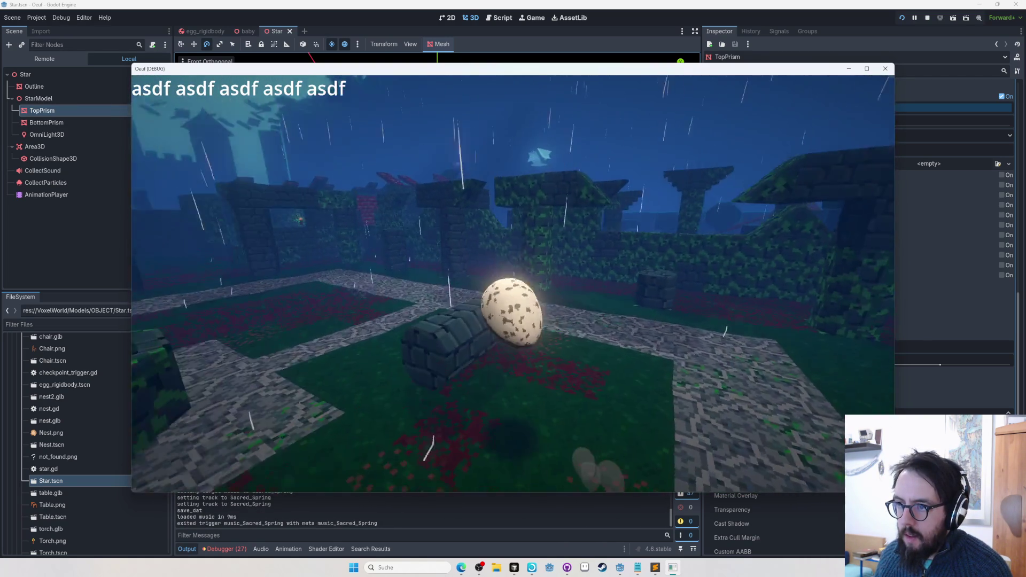
key(d)
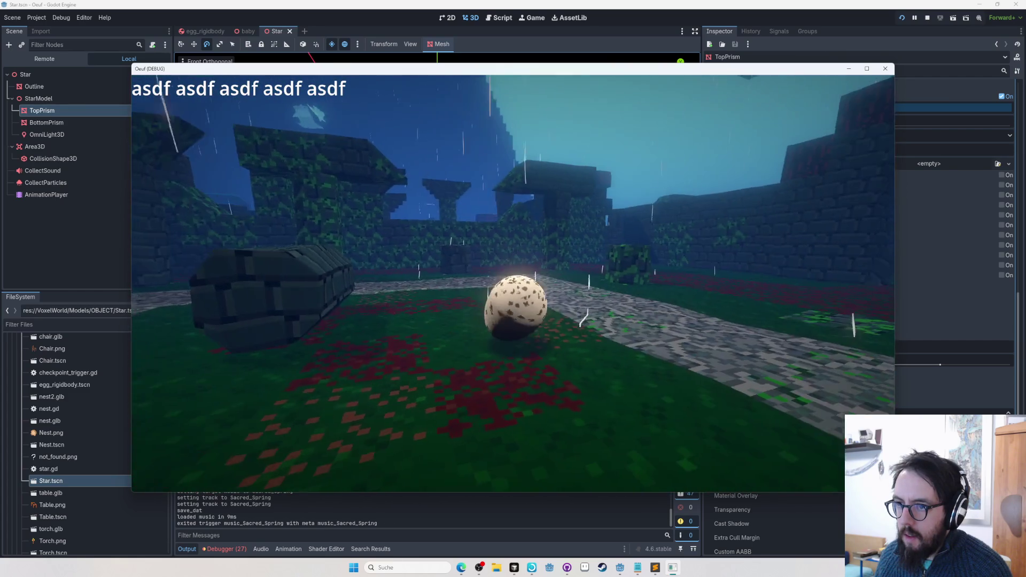
key(d)
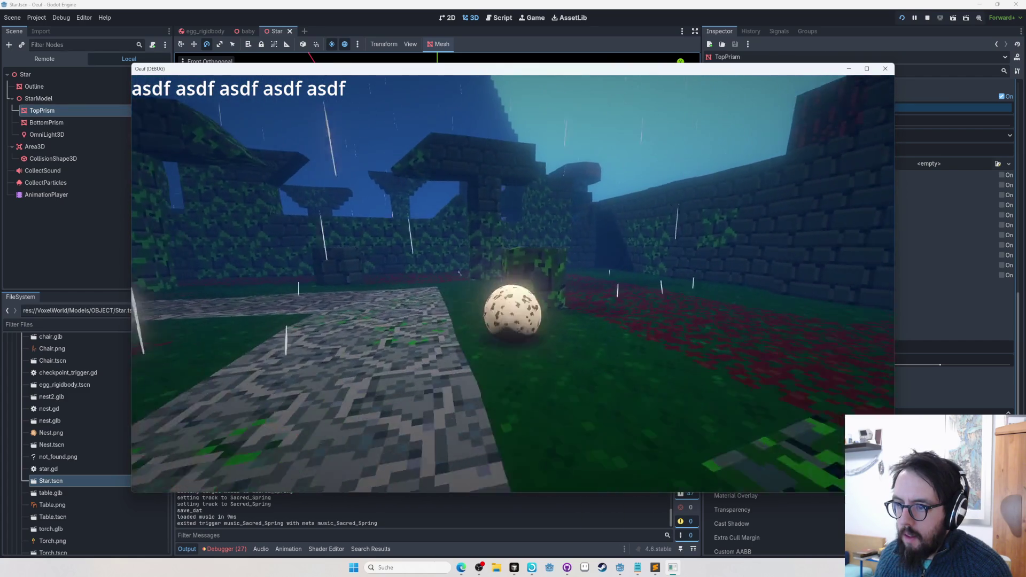
key(a)
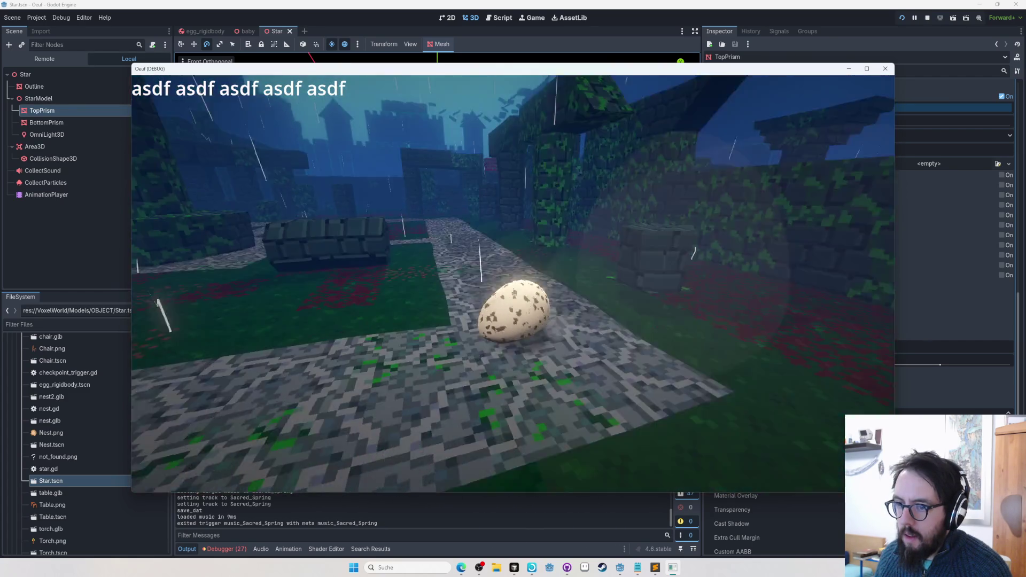
key(a)
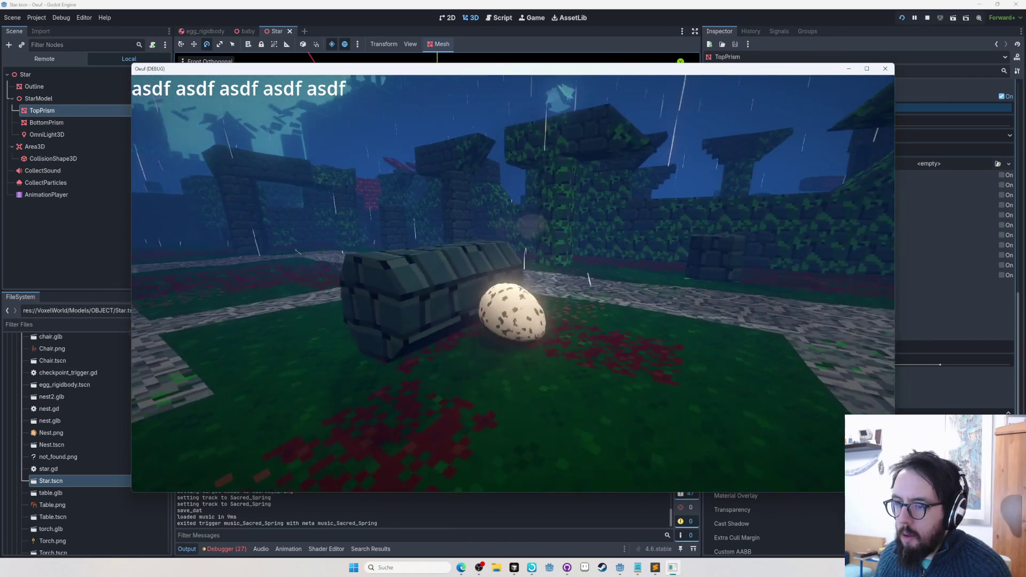
key(w)
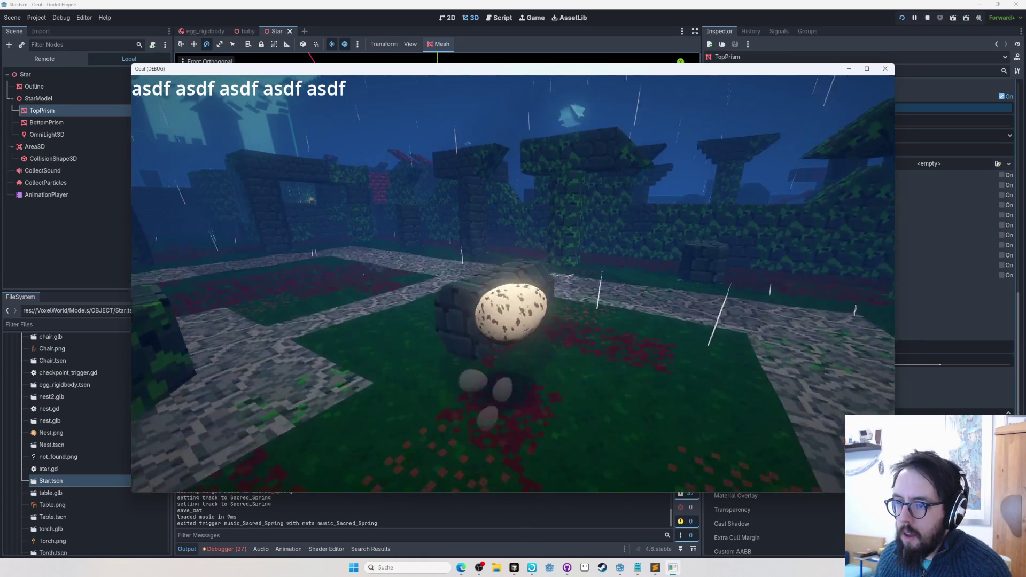
key(w)
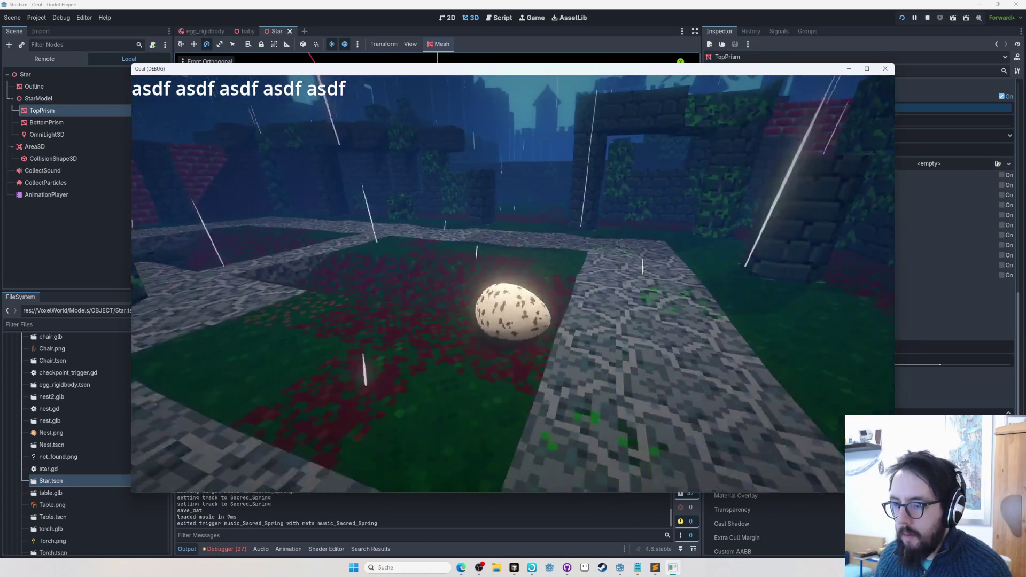
key(w)
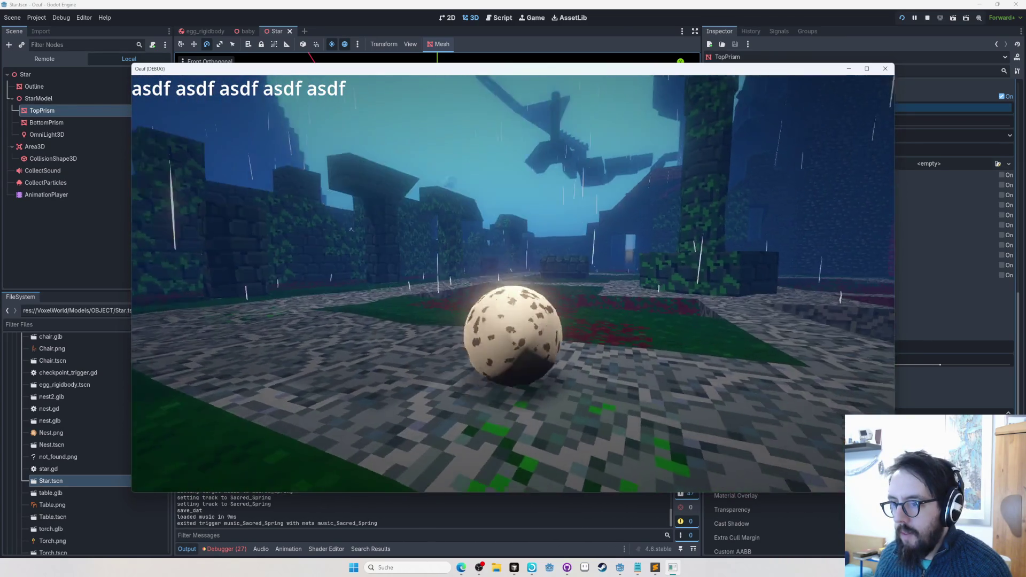
key(w)
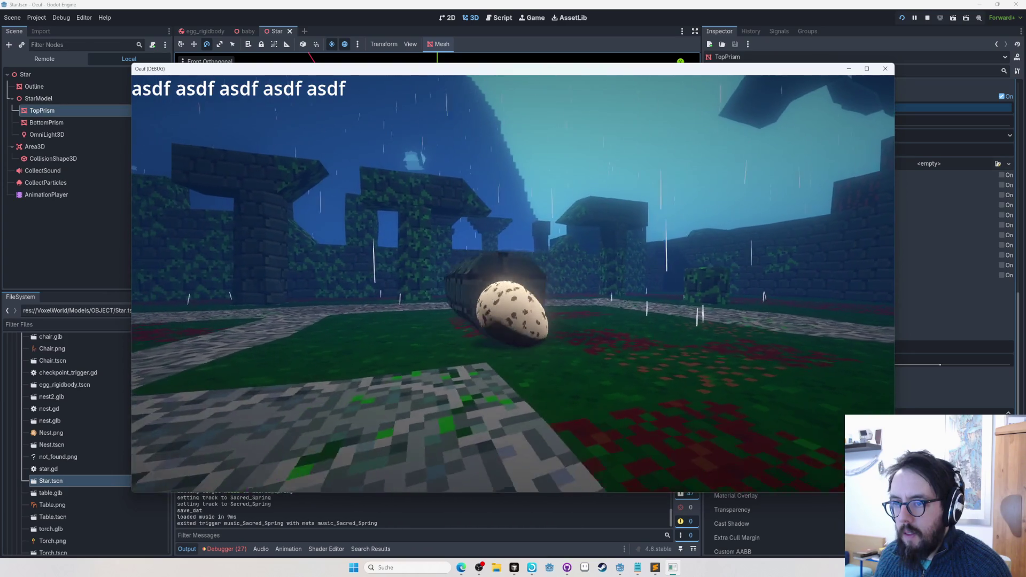
Stop the game and launch Blender from the Windows search
key(F8)
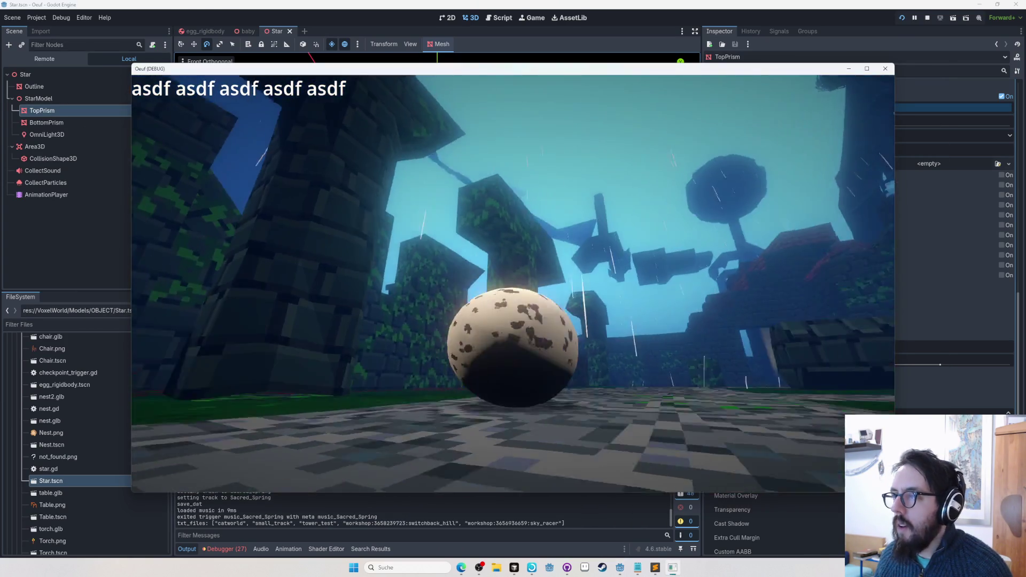
key(F8)
mouse_move(629, 567)
key(super)
text(blender)
key(Return)
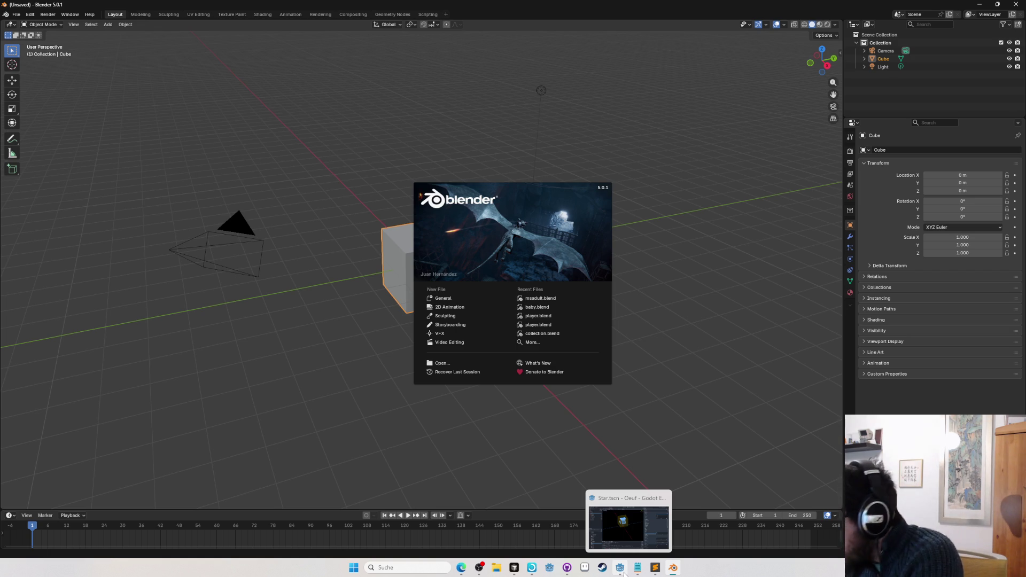
Return to Godot and undo TopPrism's grow amount back to 0.0 m
click(624, 574)
key(ctrl+z)
key(ctrl+z)
key(ctrl+z)
key(ctrl+z)
key(ctrl+z)
key(ctrl+z)
key(ctrl+z)
key(ctrl+z)
key(ctrl+z)
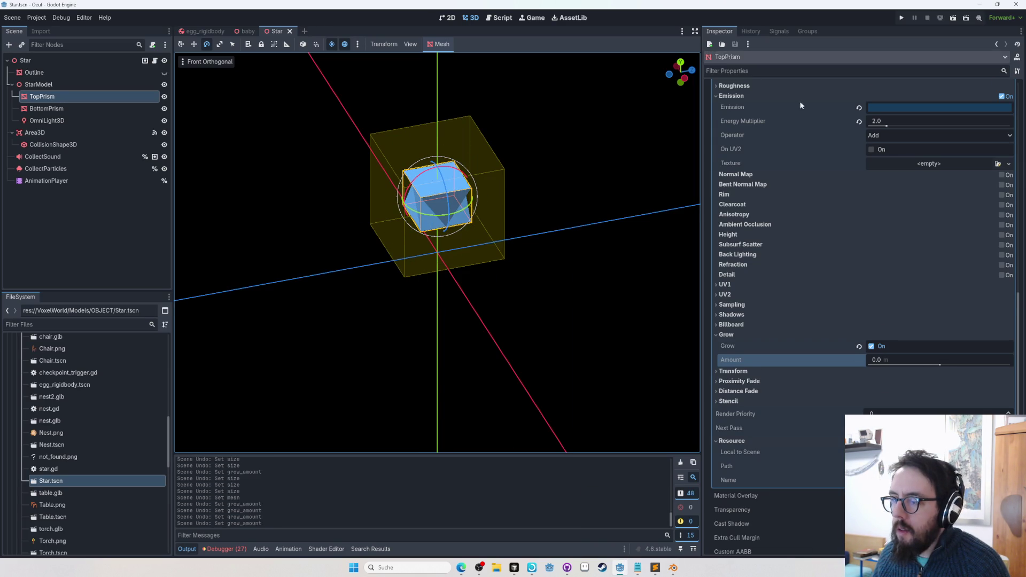
Disable Grow on TopPrism's material, save the Star scene and test it in the Die Gärtnerhütte save
click(873, 347)
key(ctrl+s)
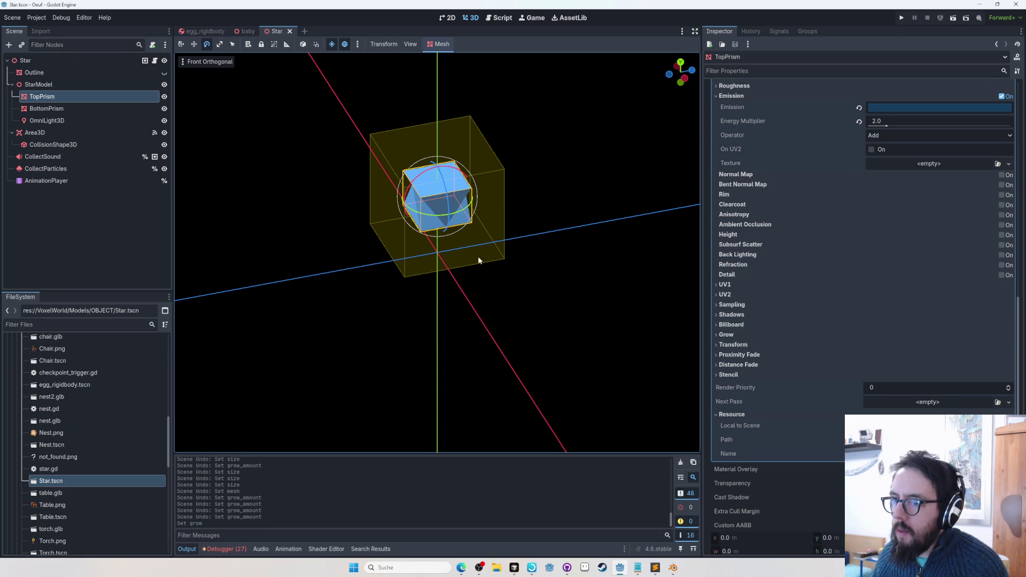
scroll(697, 56, up, 3)
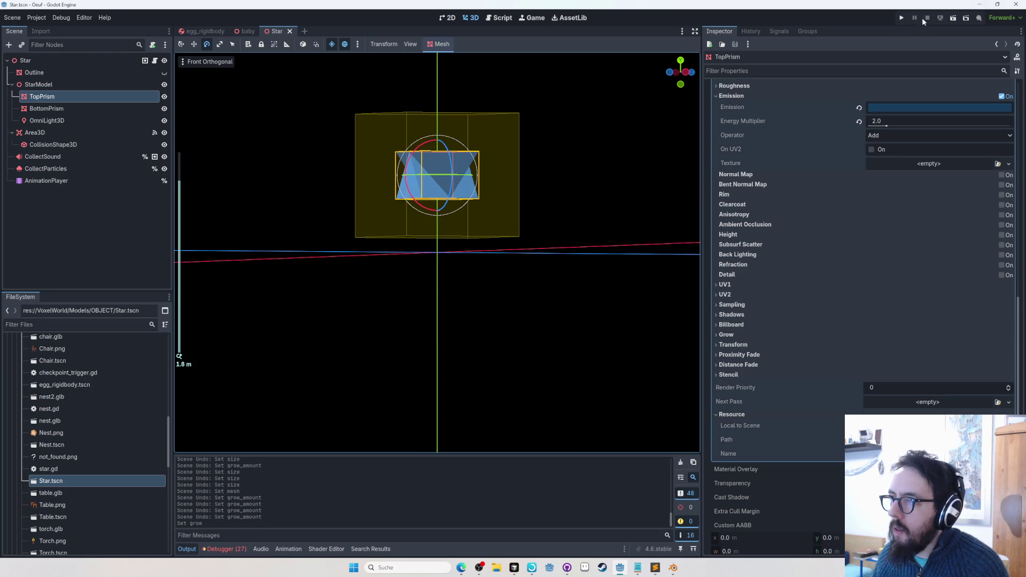
click(903, 18)
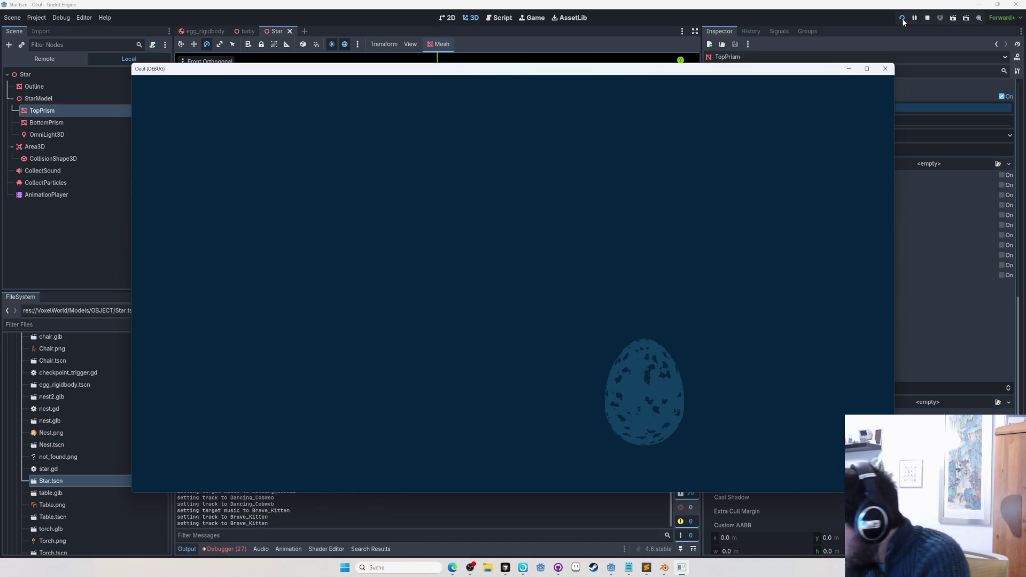
key(Return)
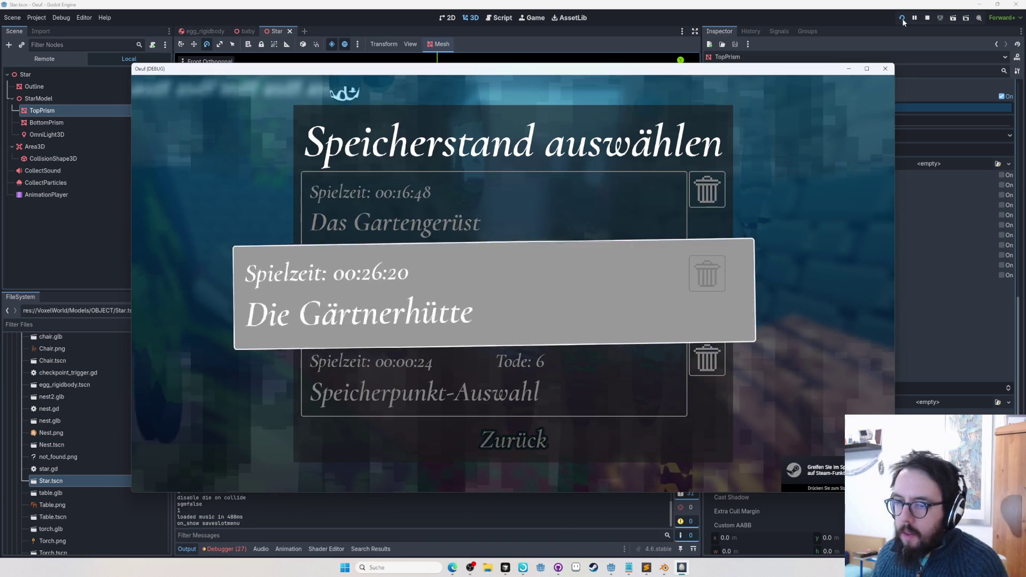
key(Return)
key(w)
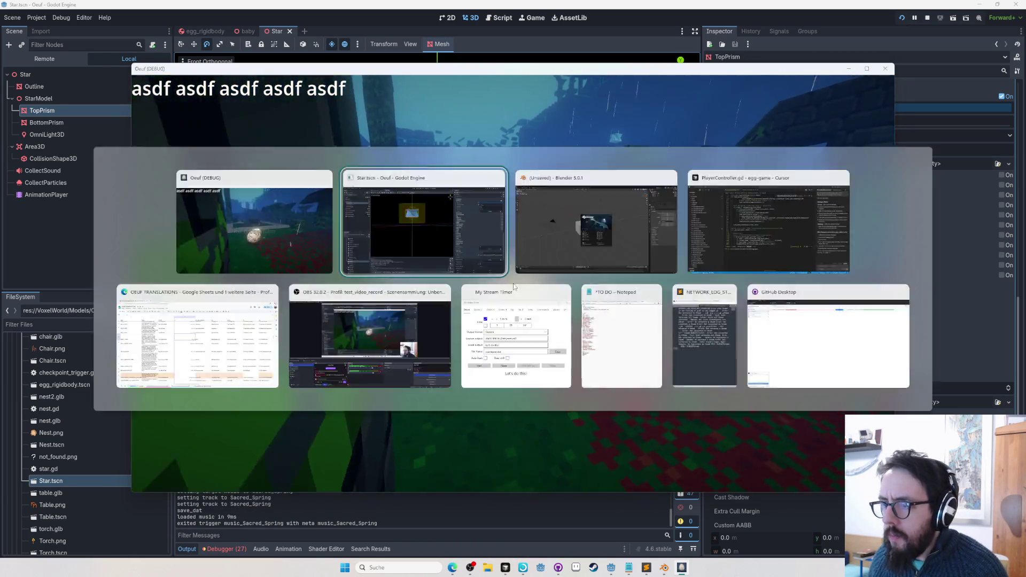
key(F8)
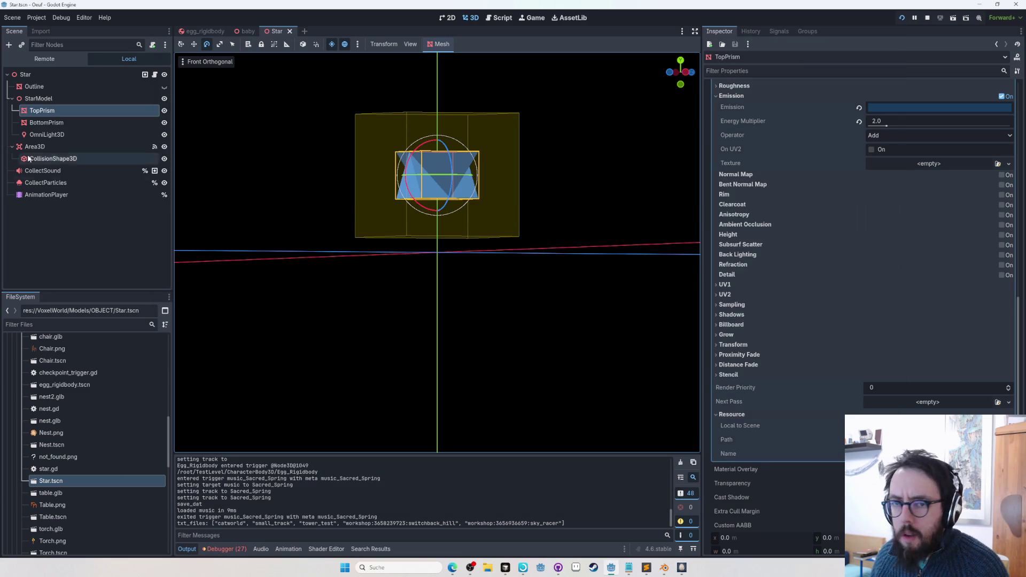
Set TopPrism's albedo colour to hex 000000 and check the star in a quick test run
scroll(855, 193, up, 3)
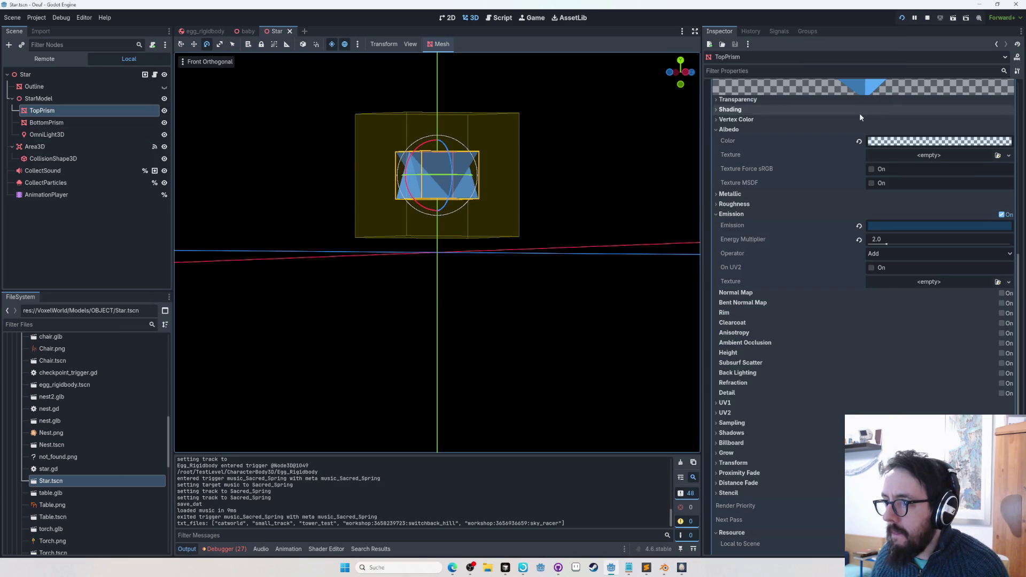
click(927, 141)
text(000000)
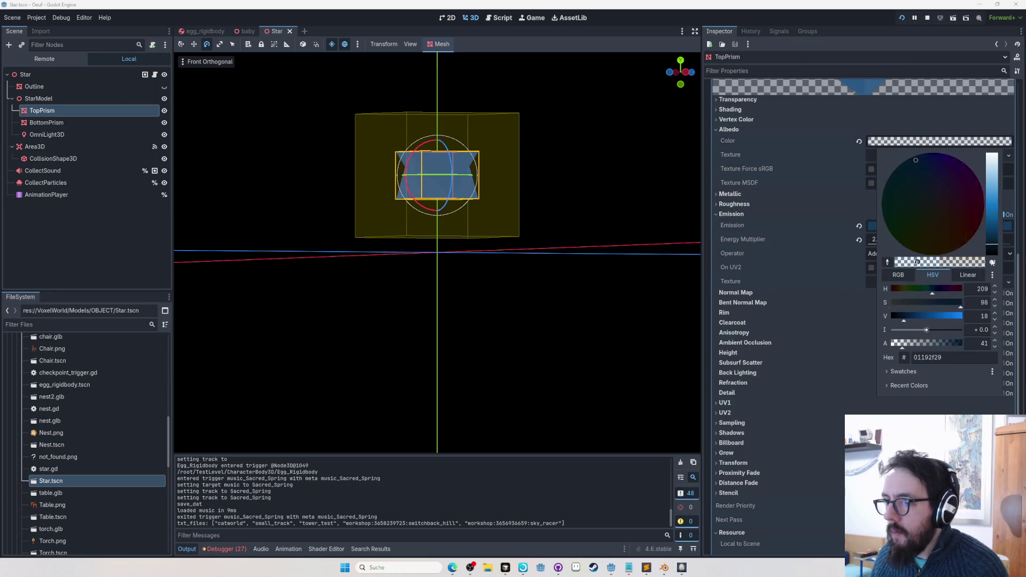
key(Return)
key(F5)
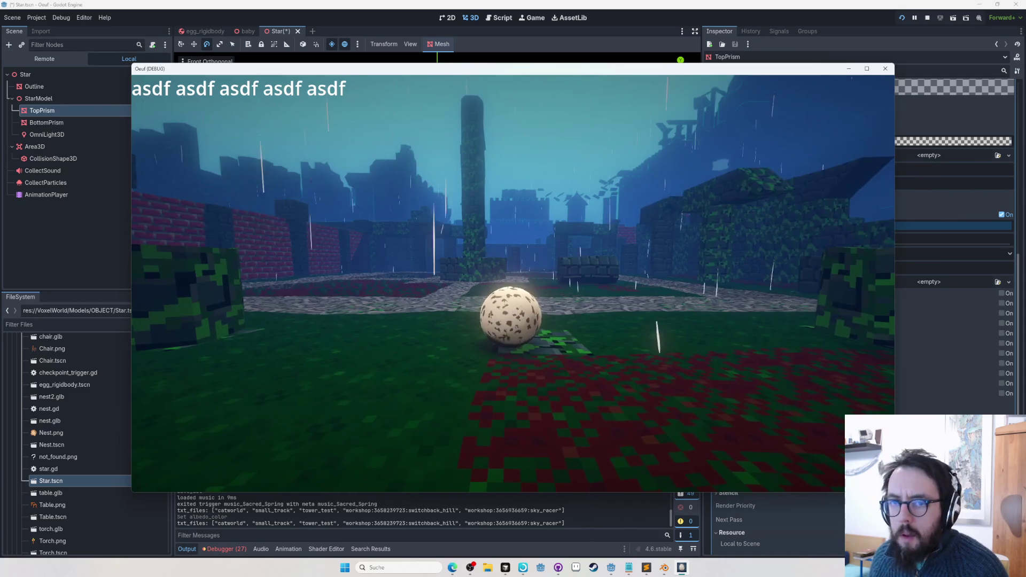
key(F8)
click(60, 193)
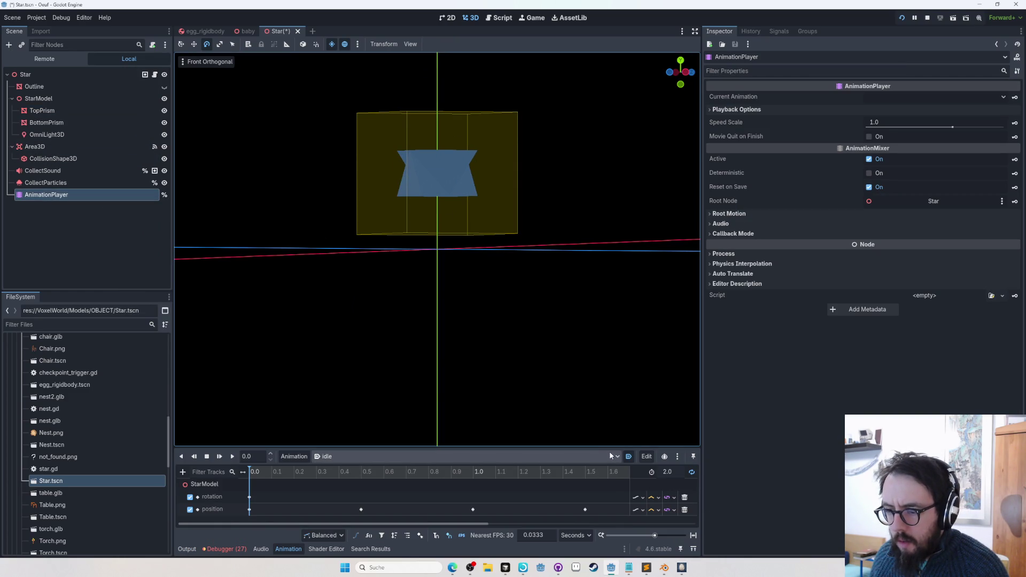
Set the AnimationPlayer's speed scale to 0.5 and check the slower spin in game
click(906, 120)
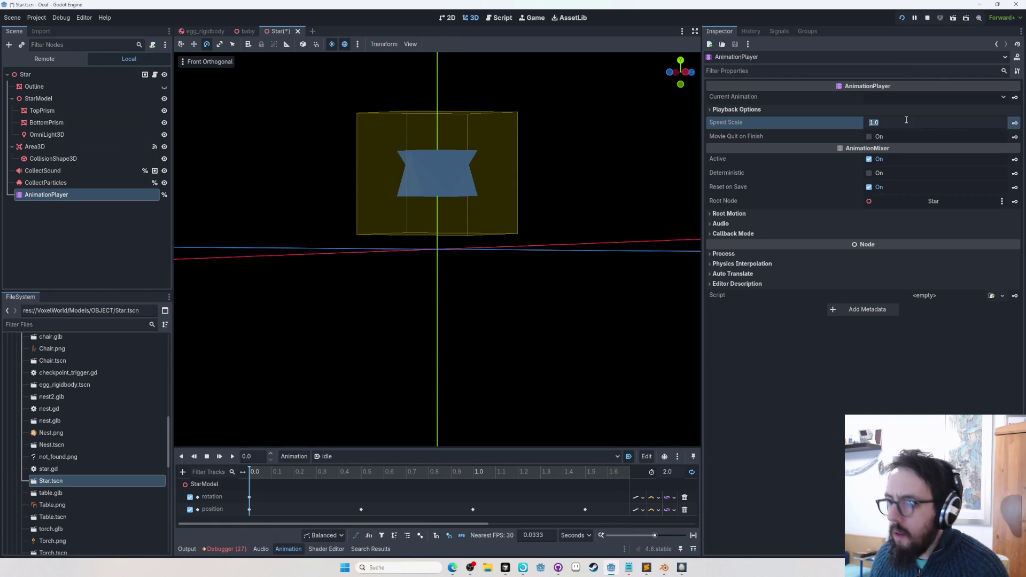
text(0.5)
key(F5)
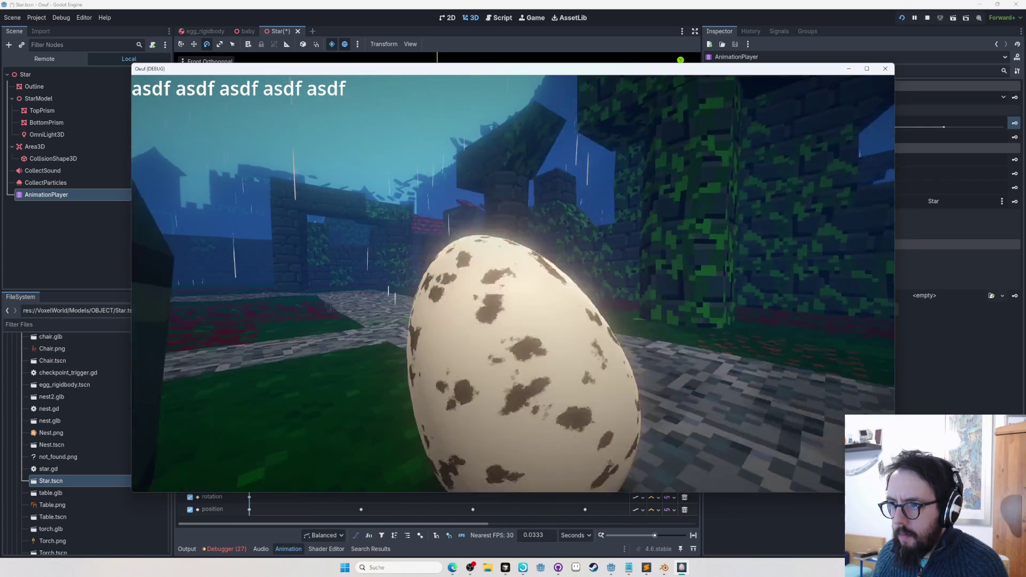
key(Tab)
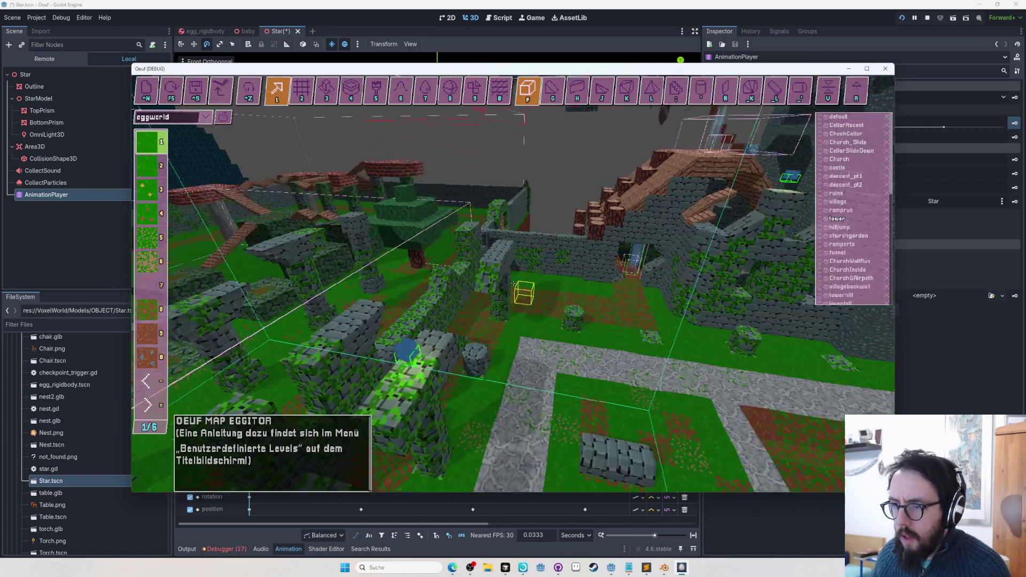
key(Tab)
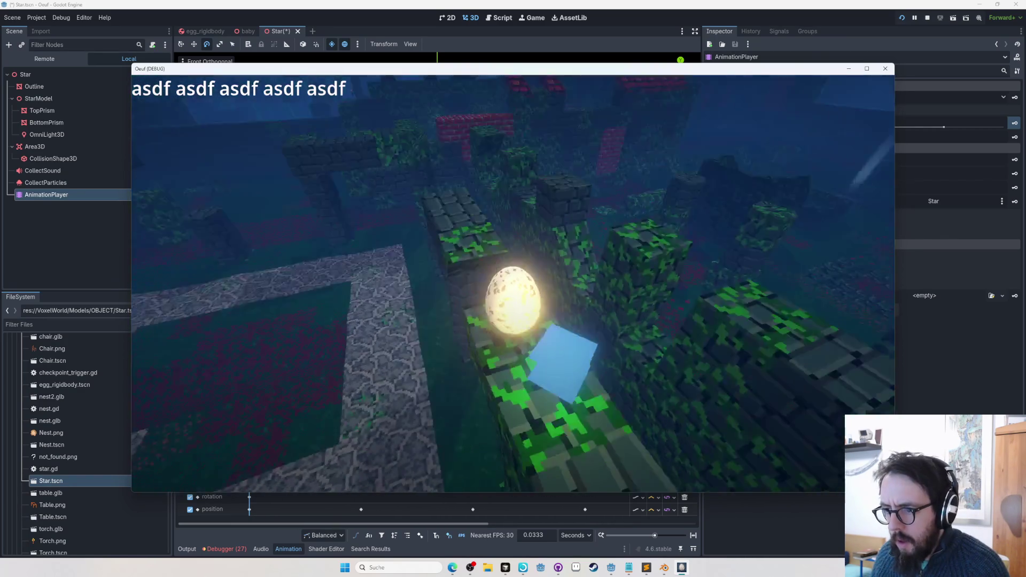
key(F8)
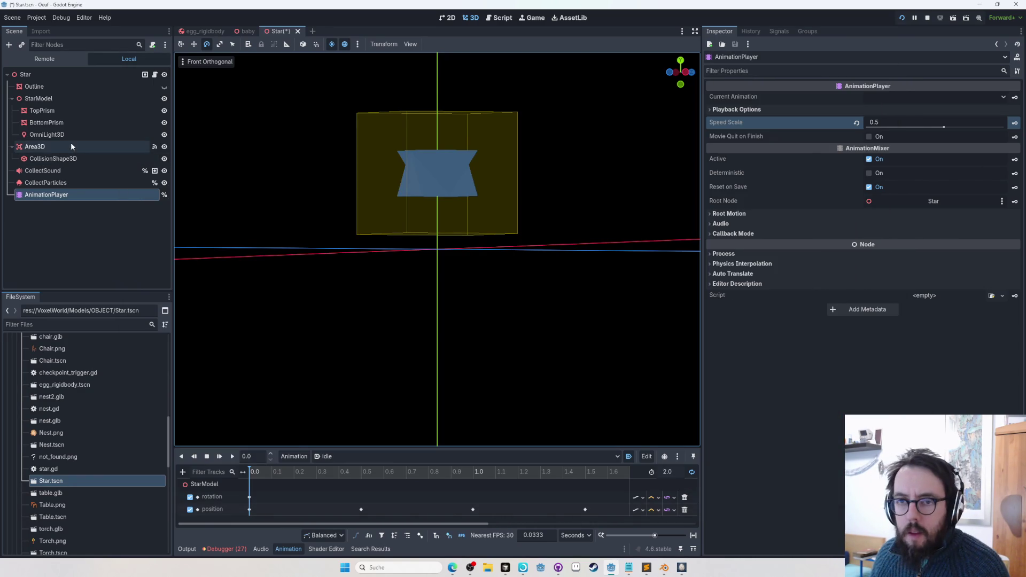
click(47, 134)
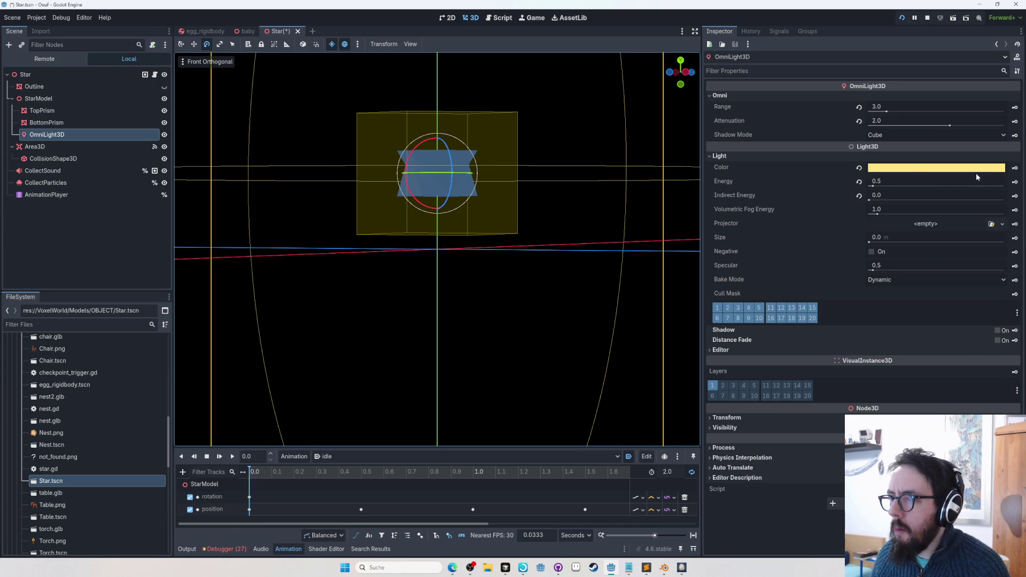
Change the OmniLight3D colour to saturated light cyan (52d4ff) and preview it in game
click(915, 171)
click(925, 320)
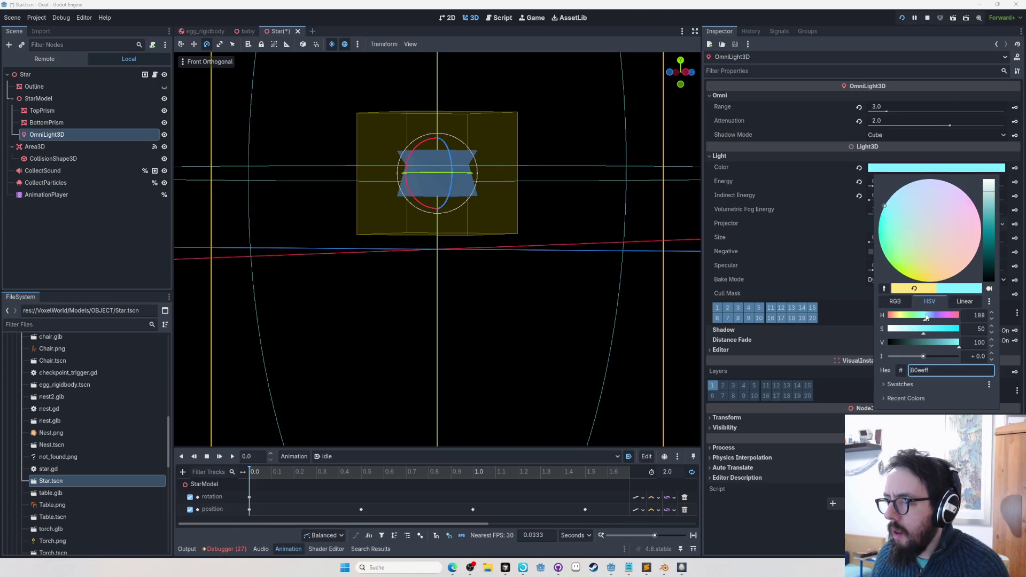
drag(992, 214, 989, 205)
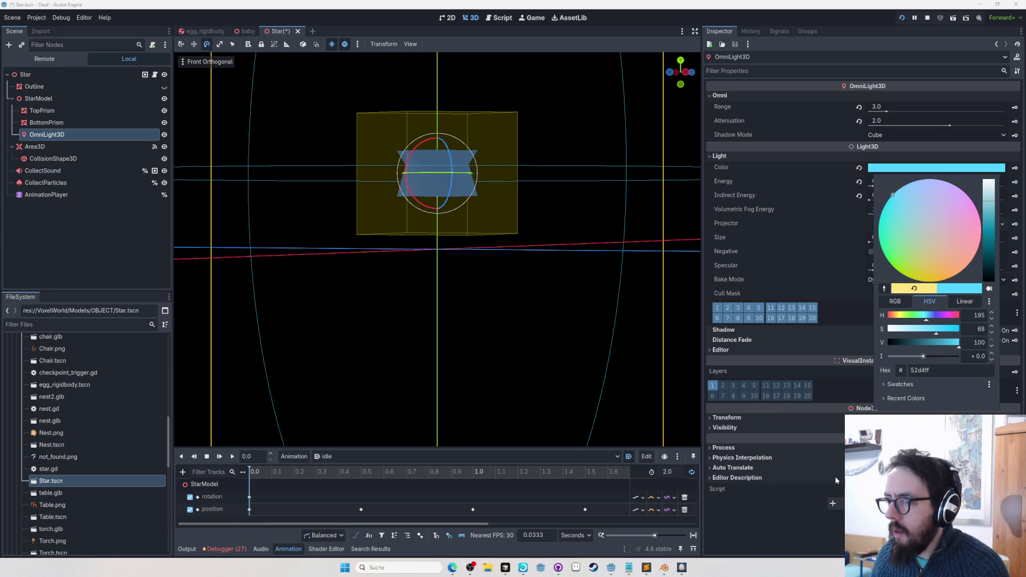
click(833, 425)
key(F5)
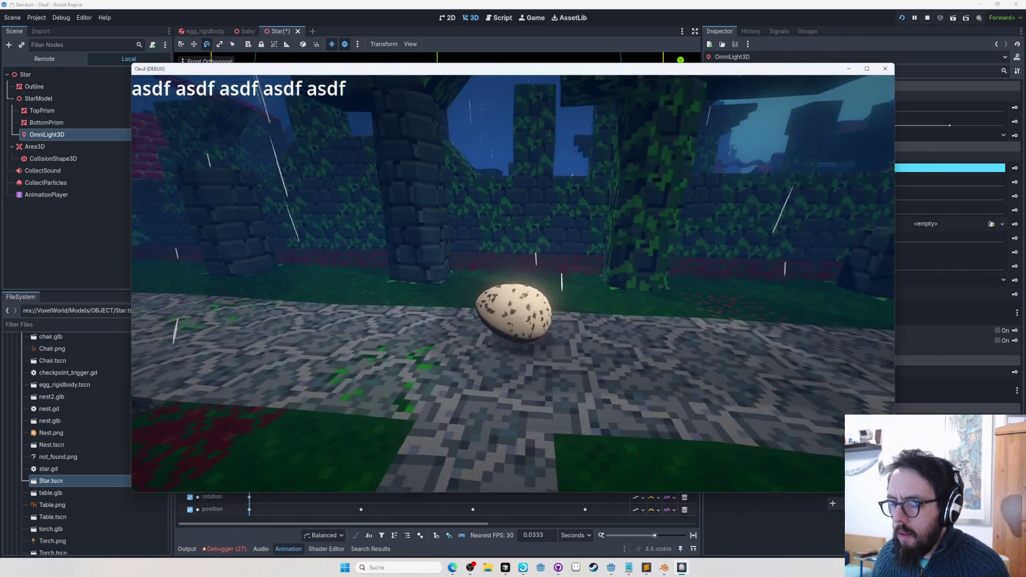
key(alt+Tab)
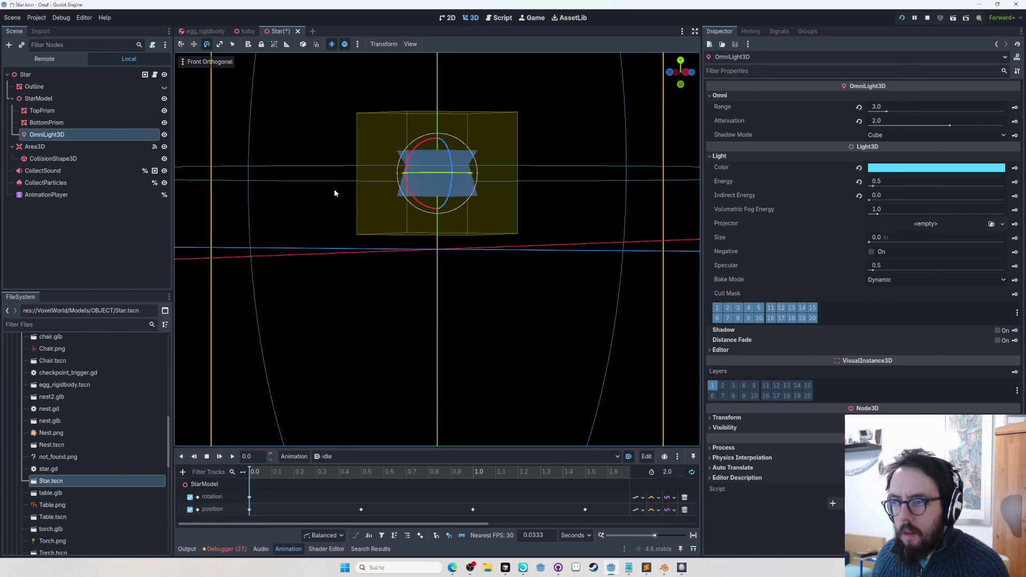
click(34, 122)
click(47, 134)
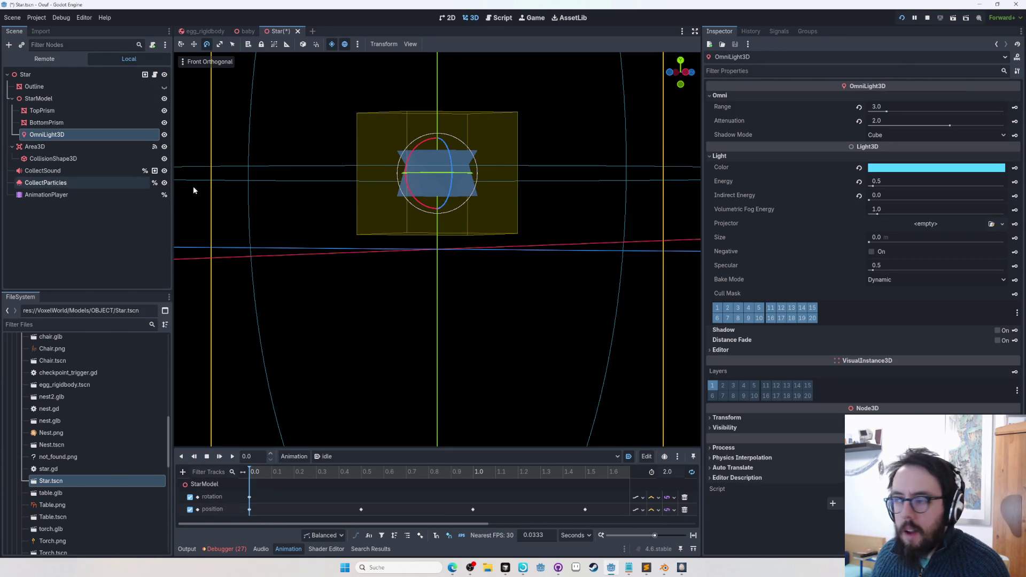
click(929, 17)
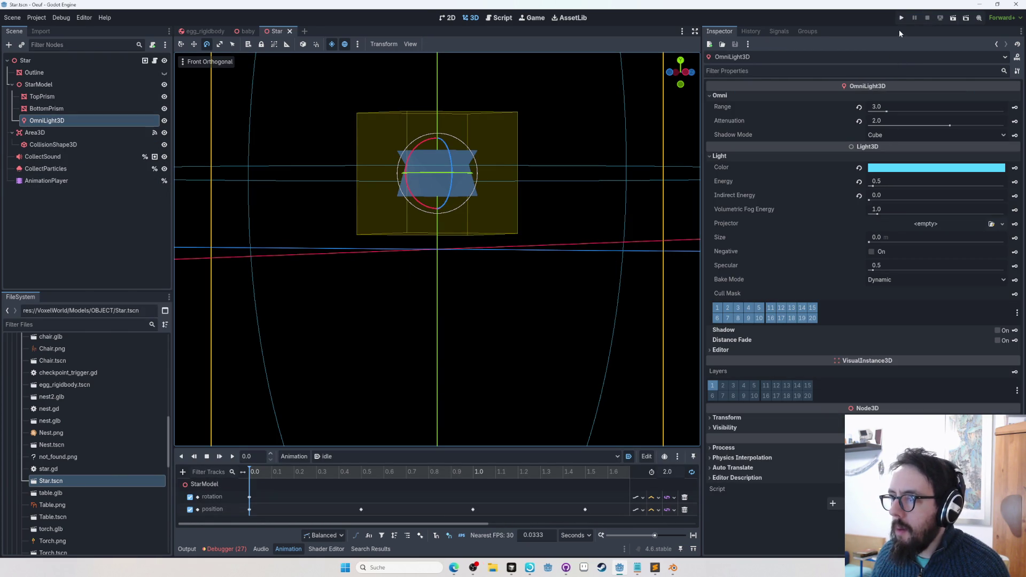
Run the project and load the Das Gartengerüst save via Einzelspieler
click(901, 18)
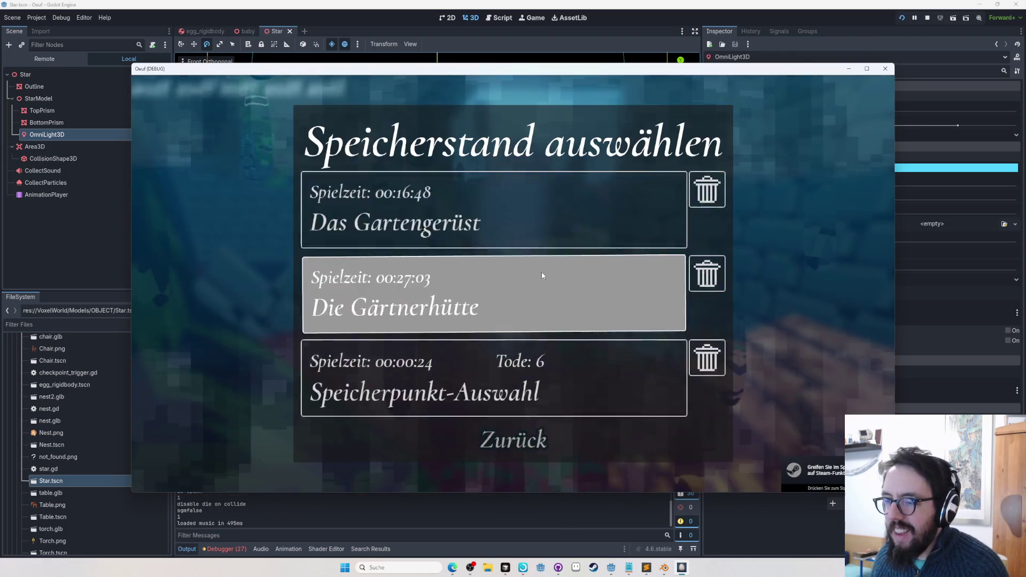
click(515, 271)
click(523, 223)
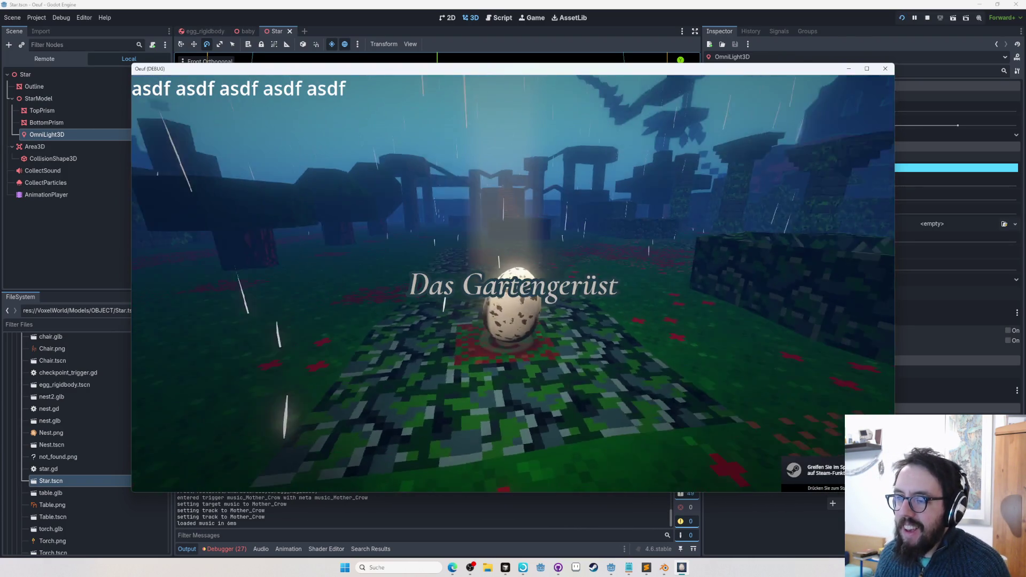
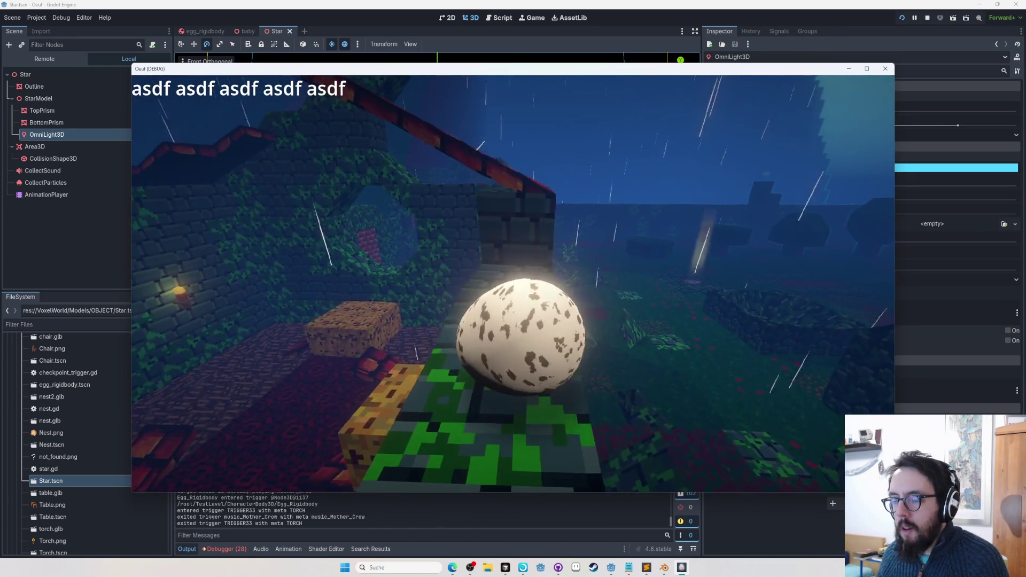
Roll the egg from the wall over the yellow block, stone, brick and mossy paths, then enter the map editor
key(w)
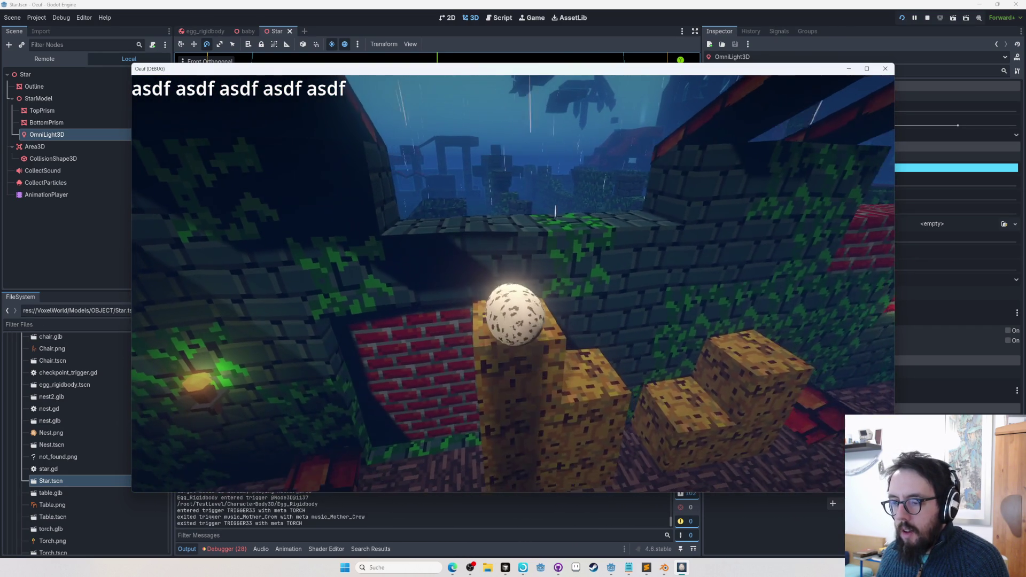
key(w)
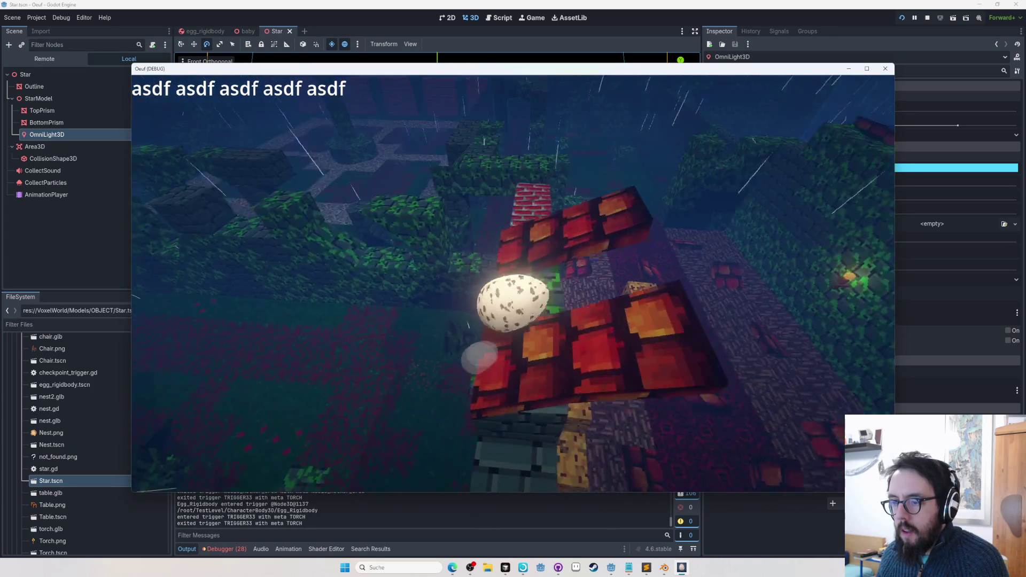
key(w)
key(w)
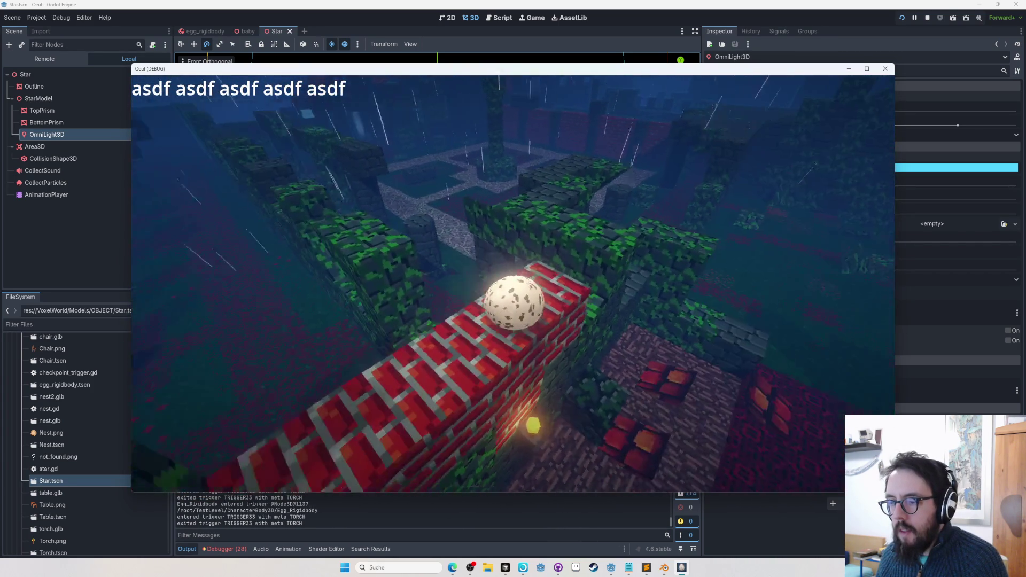
key(w)
key(w)
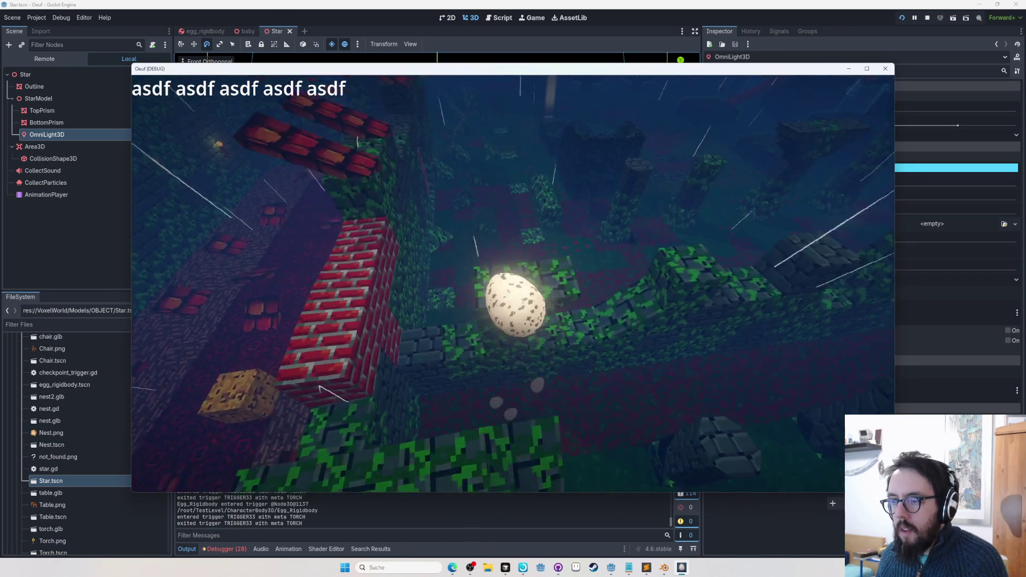
key(w)
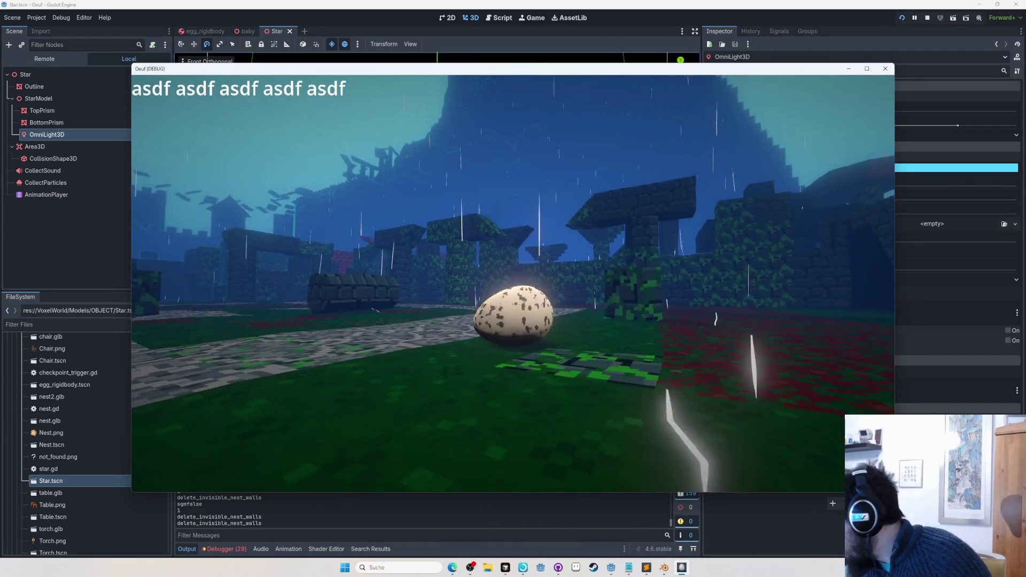
key(F5)
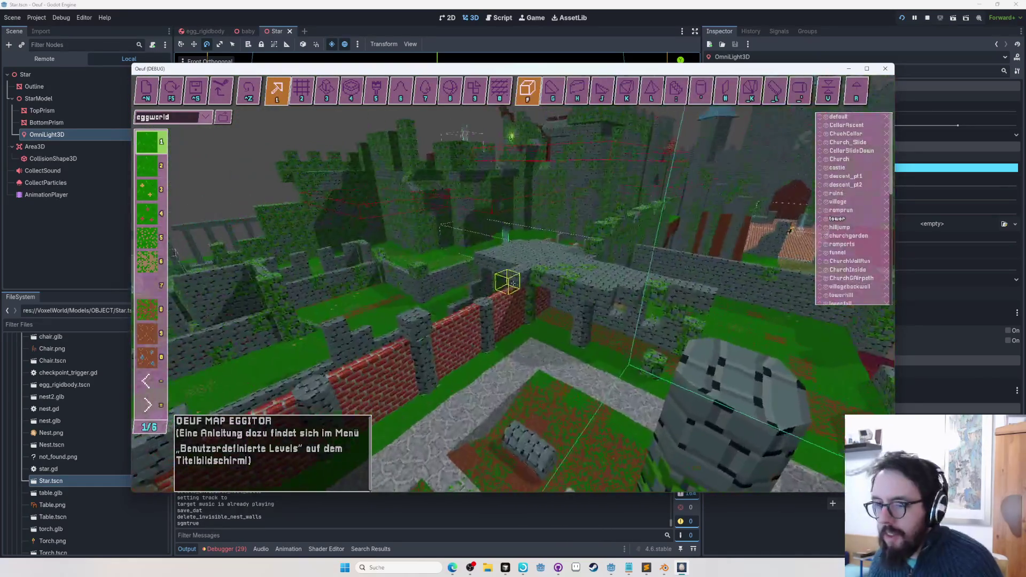
Fly the editor camera over the garden and church, and save the level to eggworld.txt
key(w)
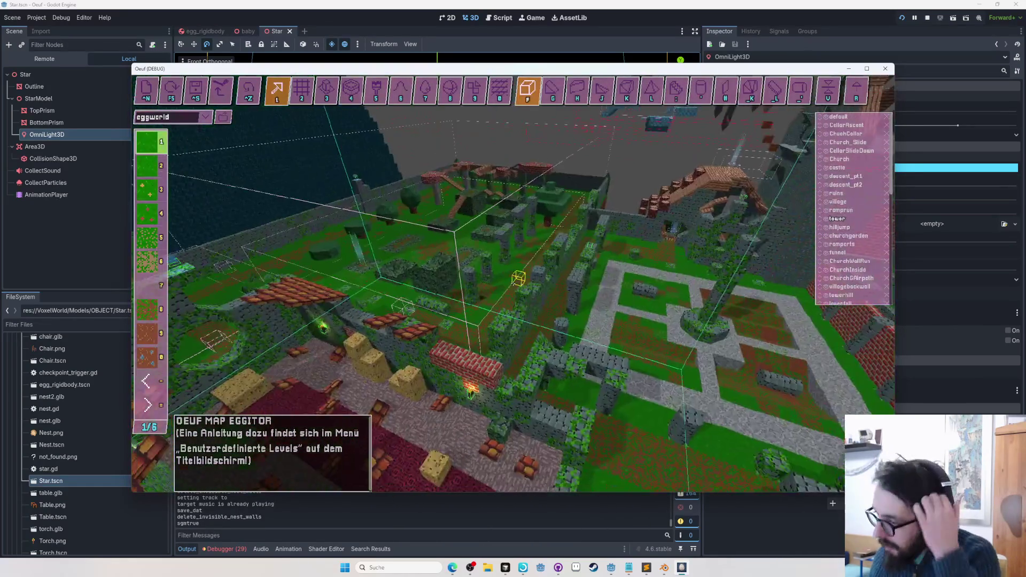
key(w)
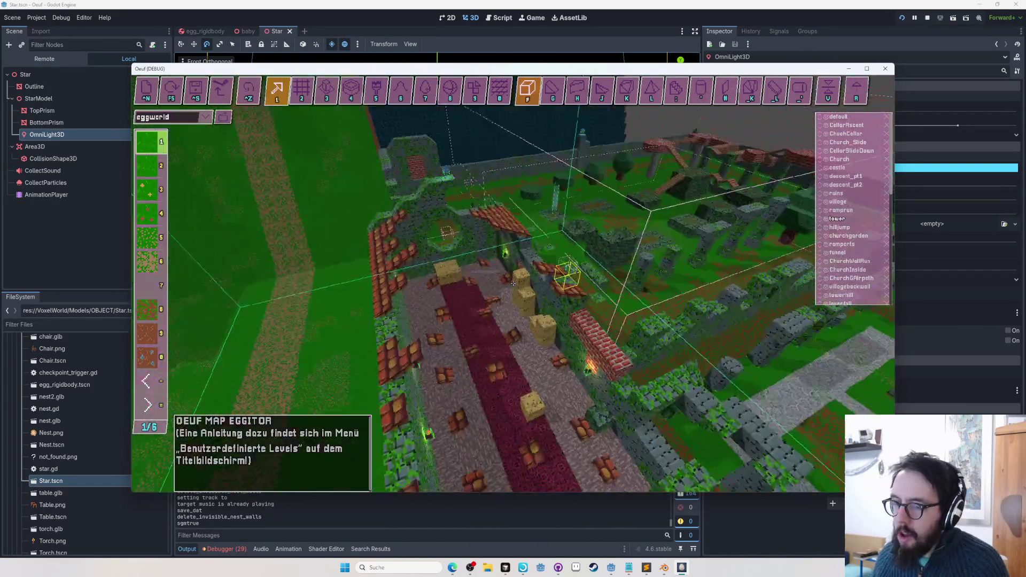
key(w)
key(ctrl+s)
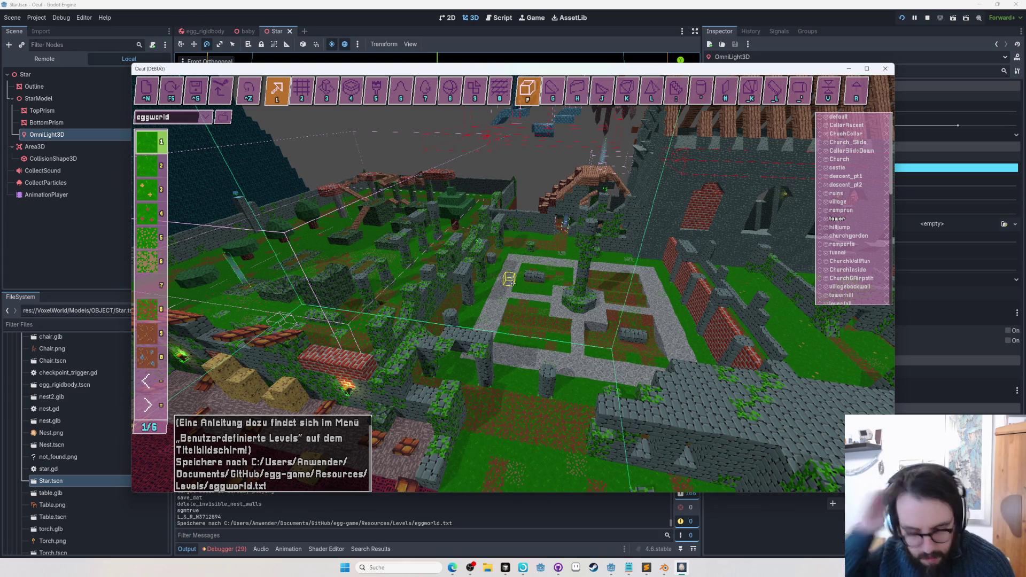
Fly the camera over the hedge maze, church, courtyard and brick wall, then return to play mode
key(w)
key(w)
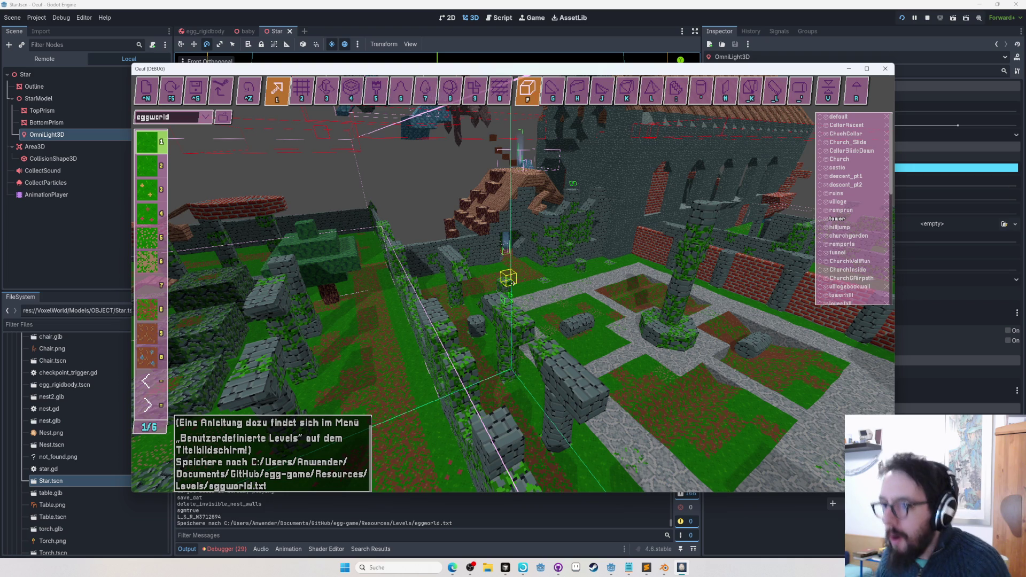
key(w)
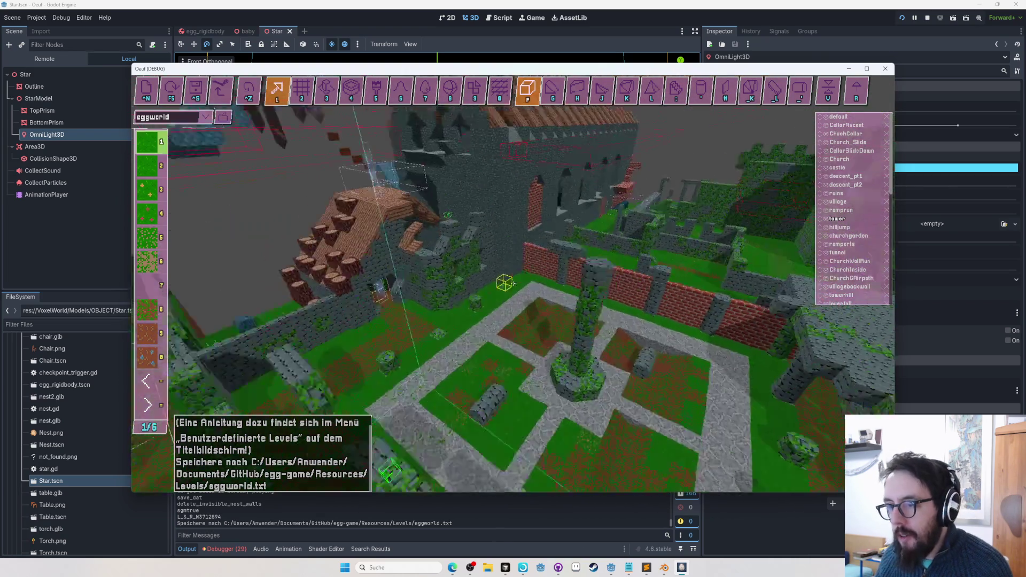
key(w)
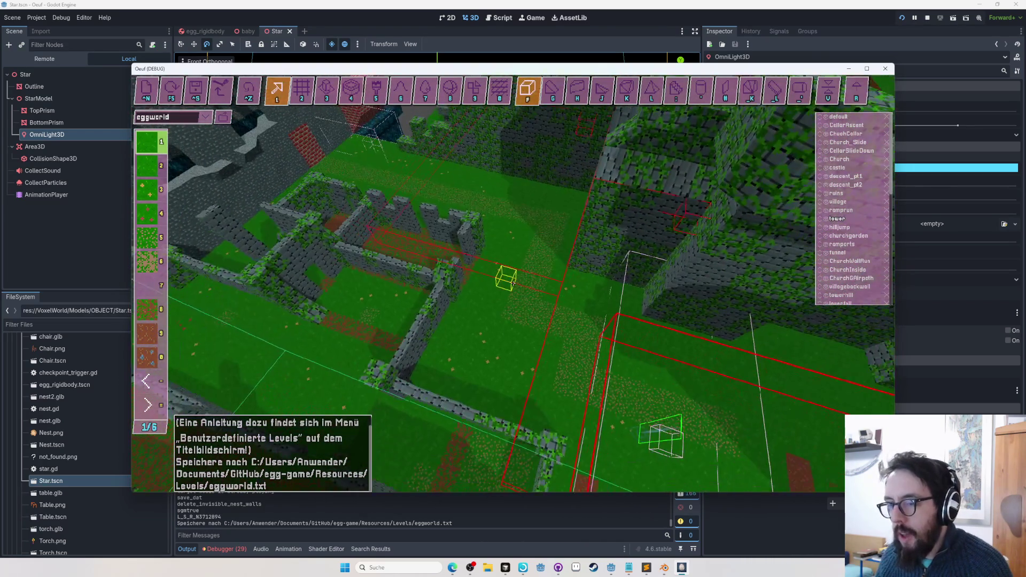
key(w)
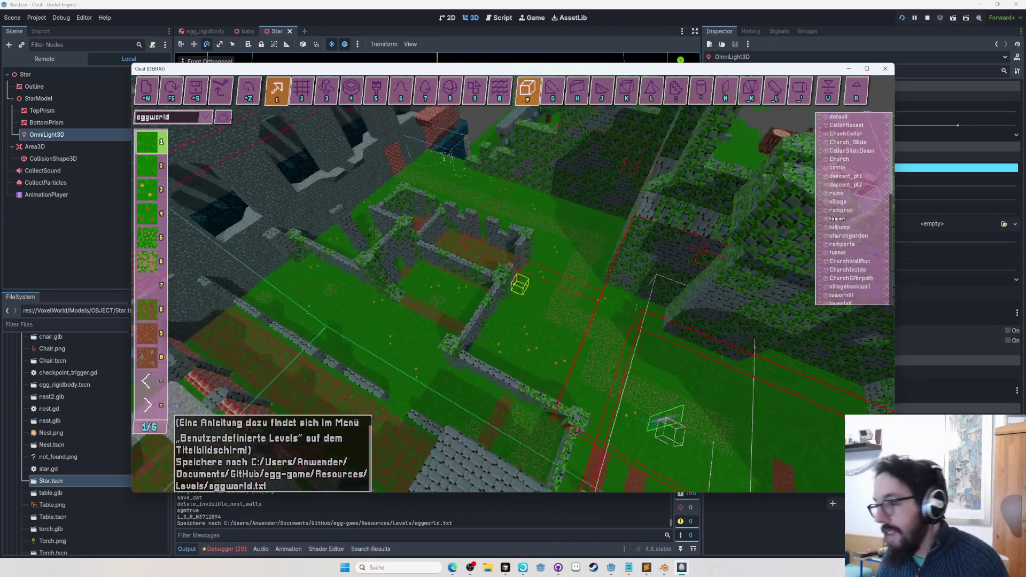
key(w)
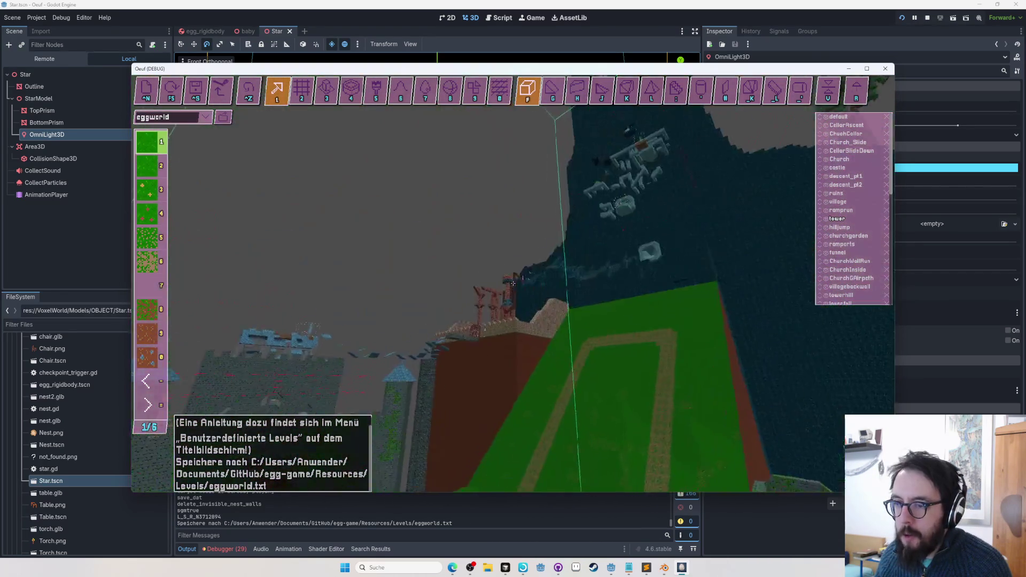
key(w)
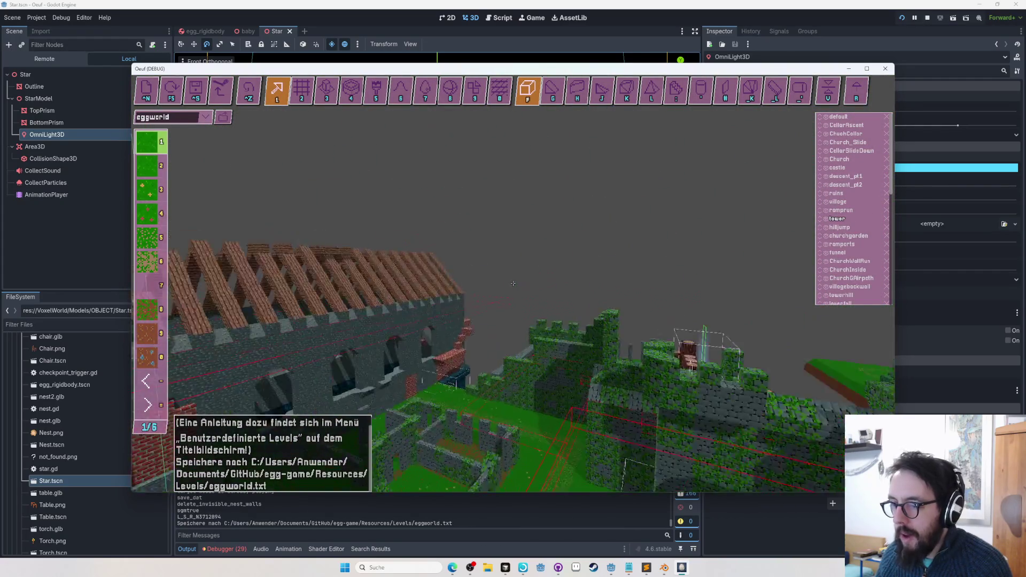
key(w)
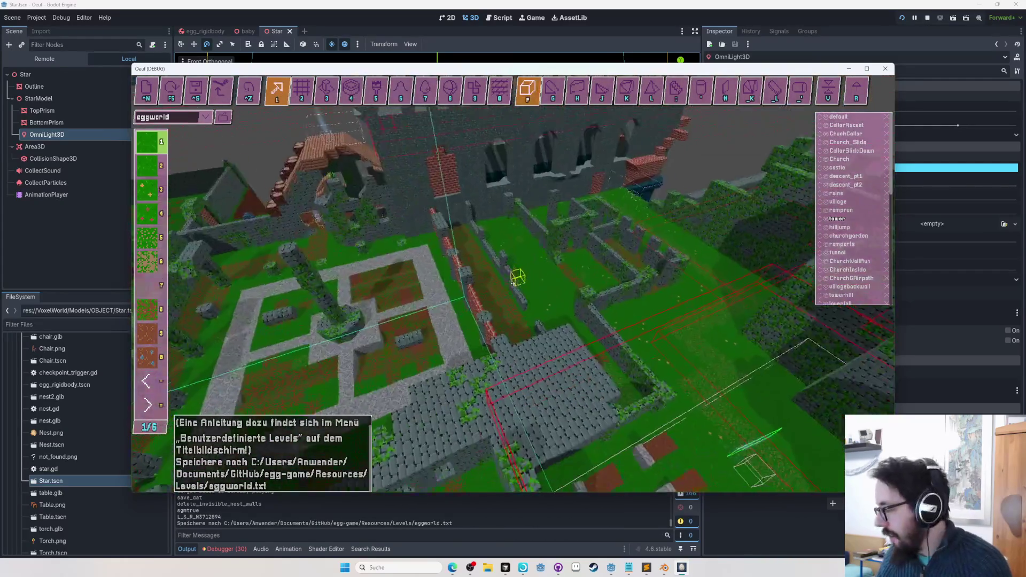
key(w)
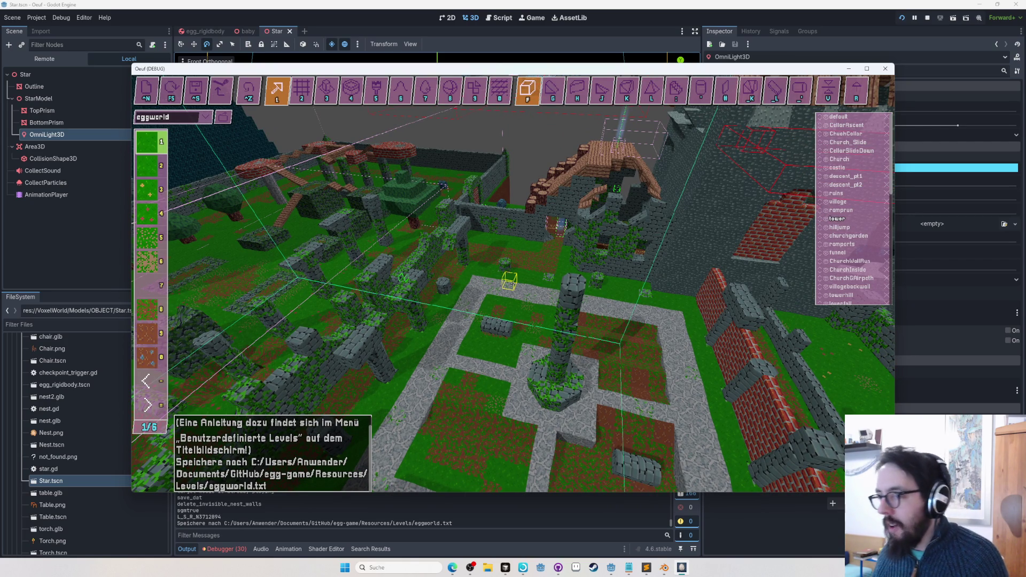
key(s)
key(w)
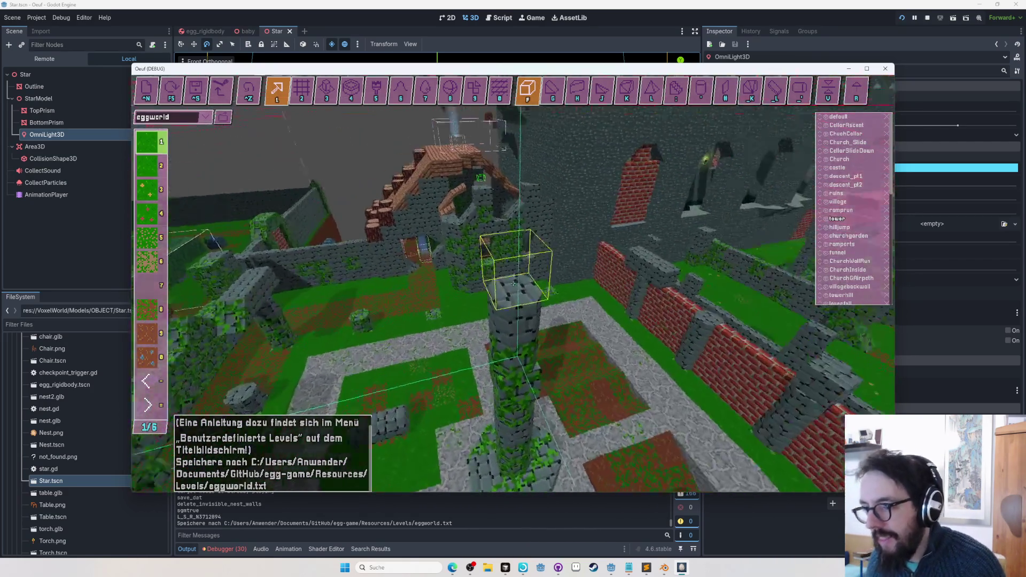
key(Left)
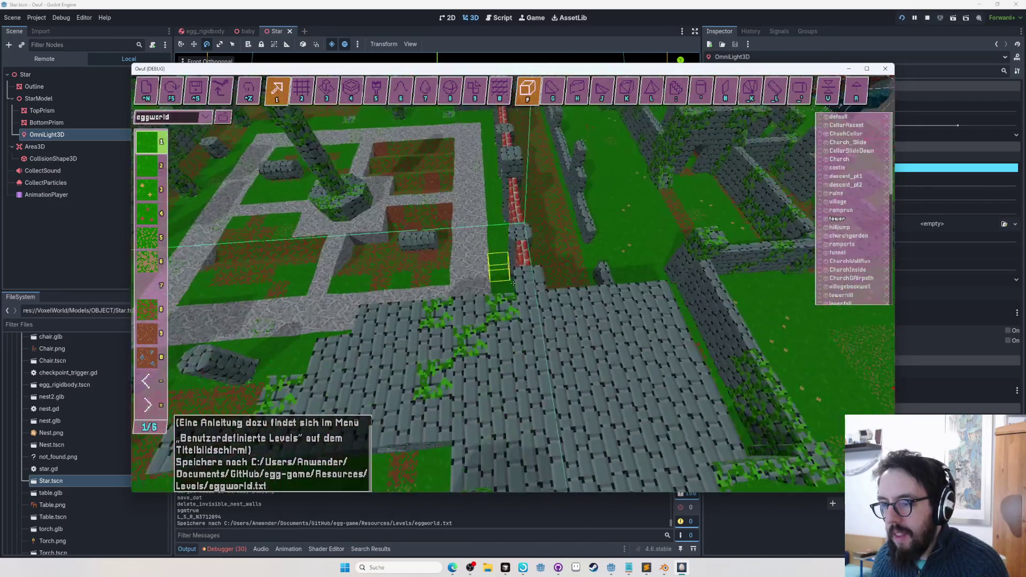
key(F5)
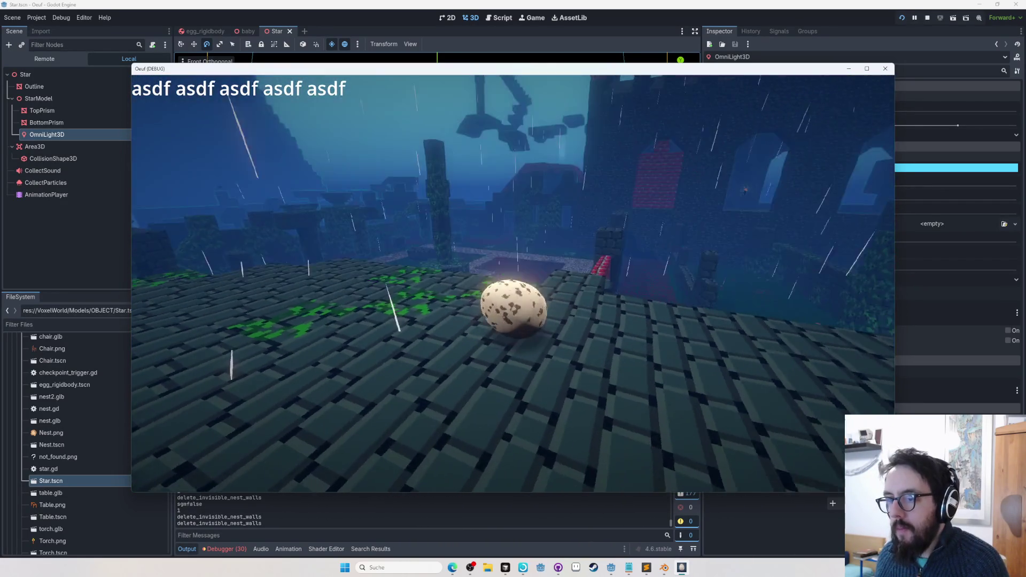
Roll the egg toward the red-brick strip until it breaks, then reopen the map editor
key(Up)
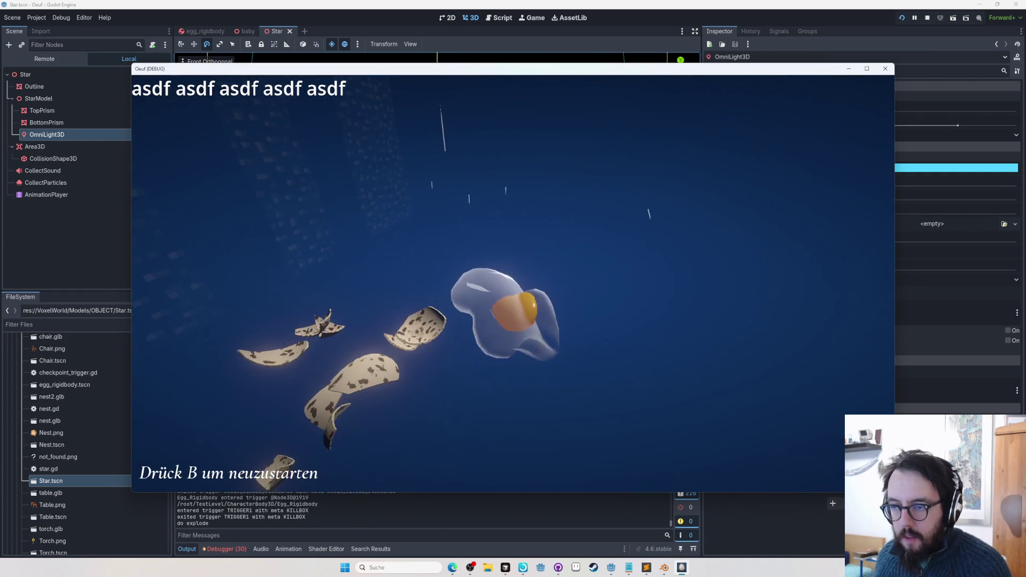
key(b)
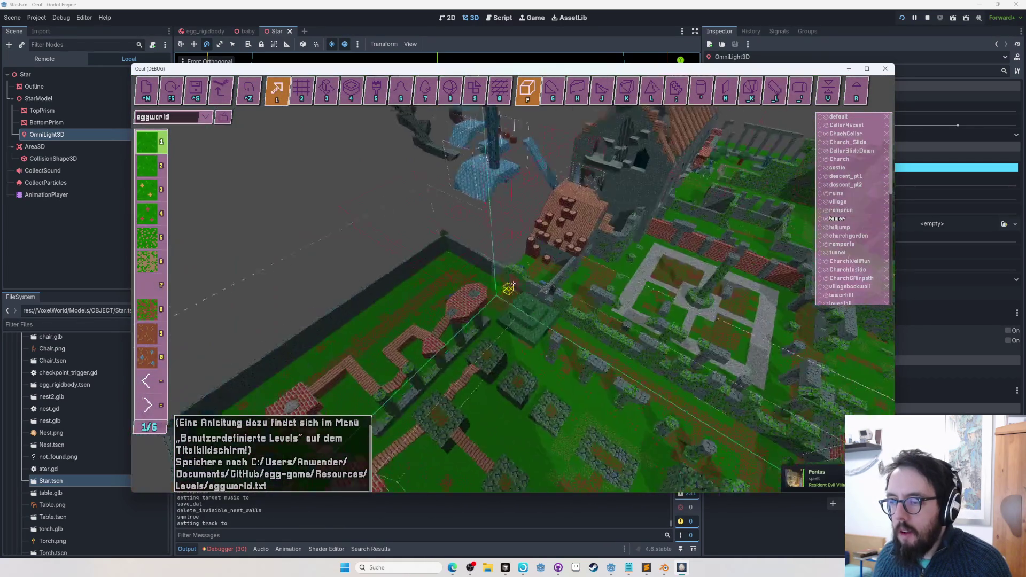
Play briefly from the brick roof, rolling along the wall, then go back to the map editor
key(b)
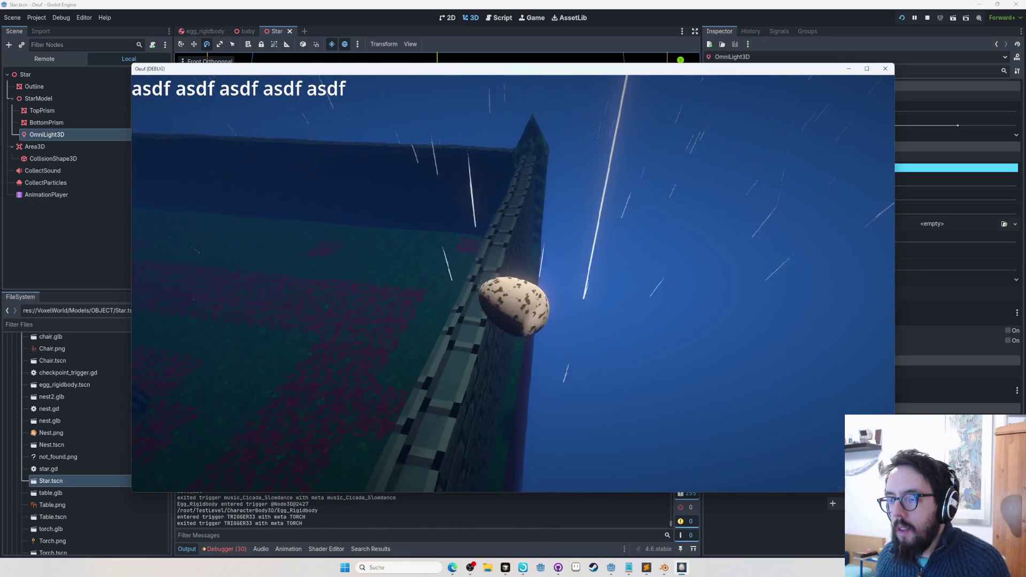
key(Tab)
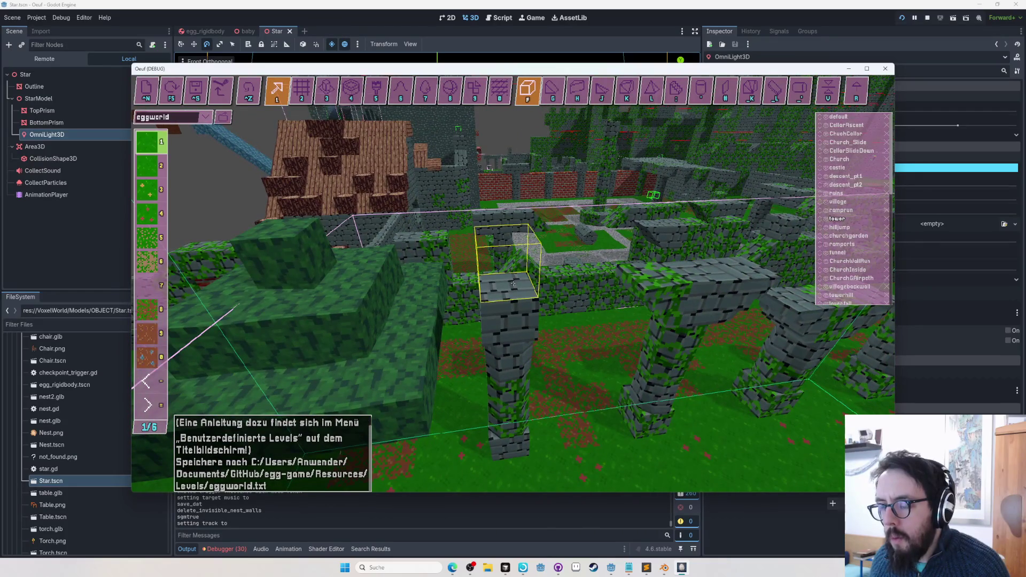
Switch to the object palette, fly toward the stone pillar, and choose tool 2 for larger placement
key(Tab)
key(w)
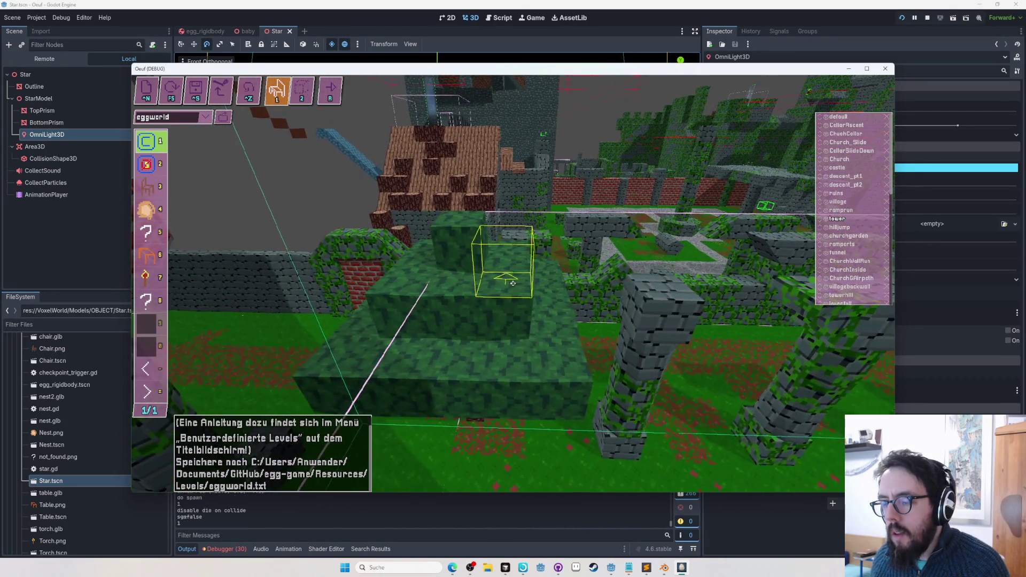
key(Tab)
key(Tab)
key(w)
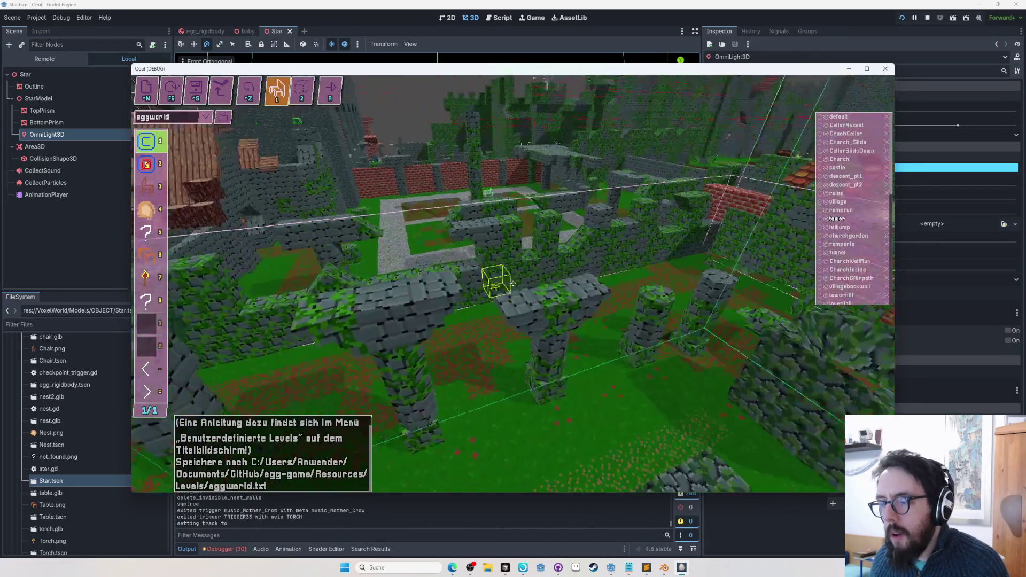
key(w)
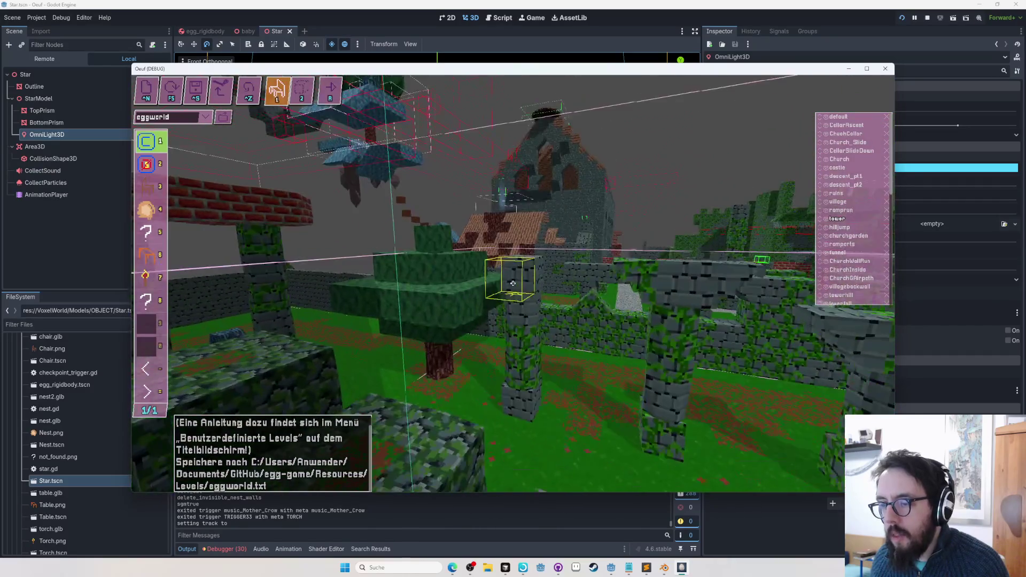
key(2)
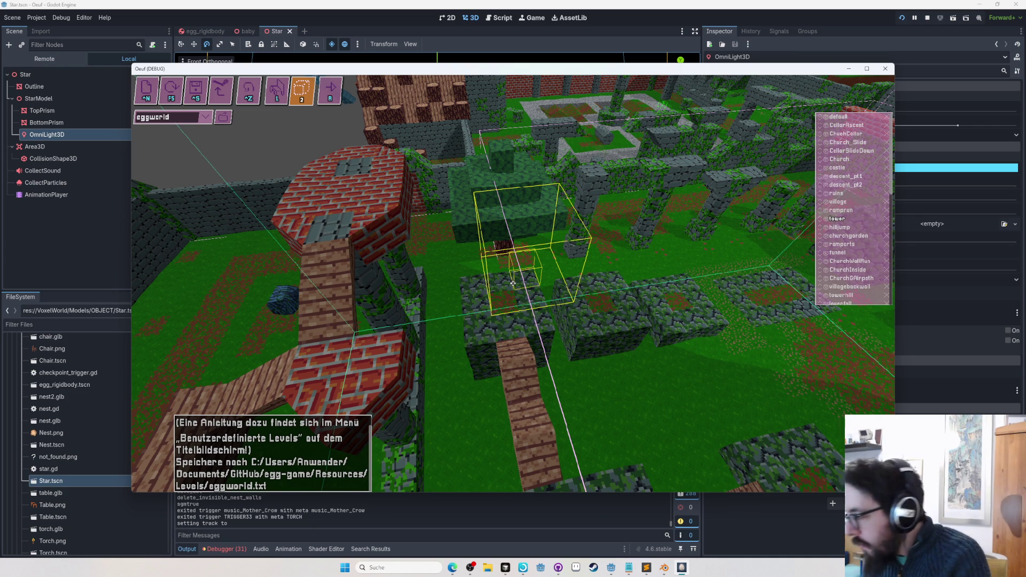
Scroll the editor view, then play on and collect a star for 6 / 15 Stars
scroll(513, 284, down, 5)
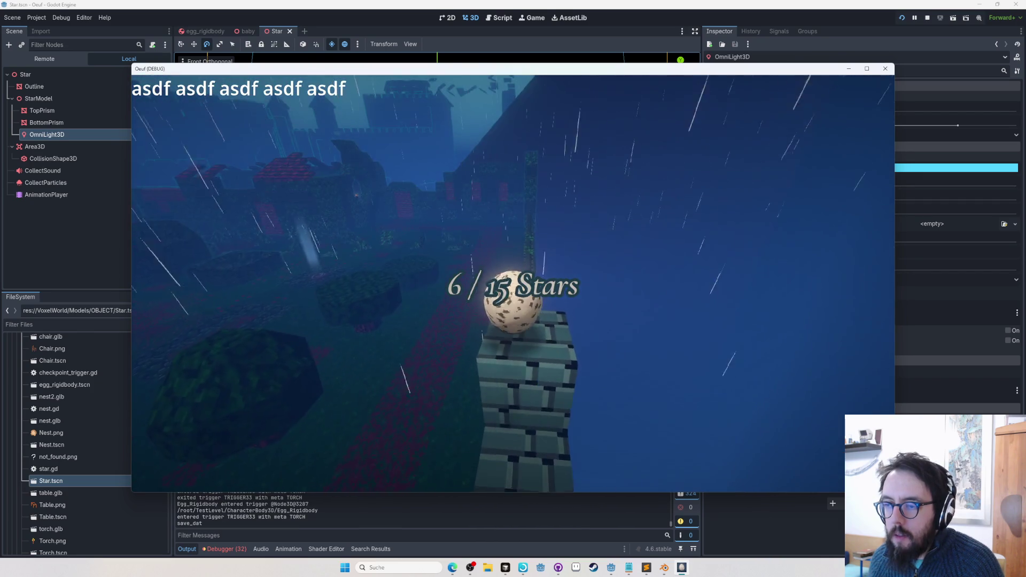
Quit the level to the title screen and open the Einzelspieler save list to load Die Gärtnerhütte
key(Escape)
key(Down)
key(Return)
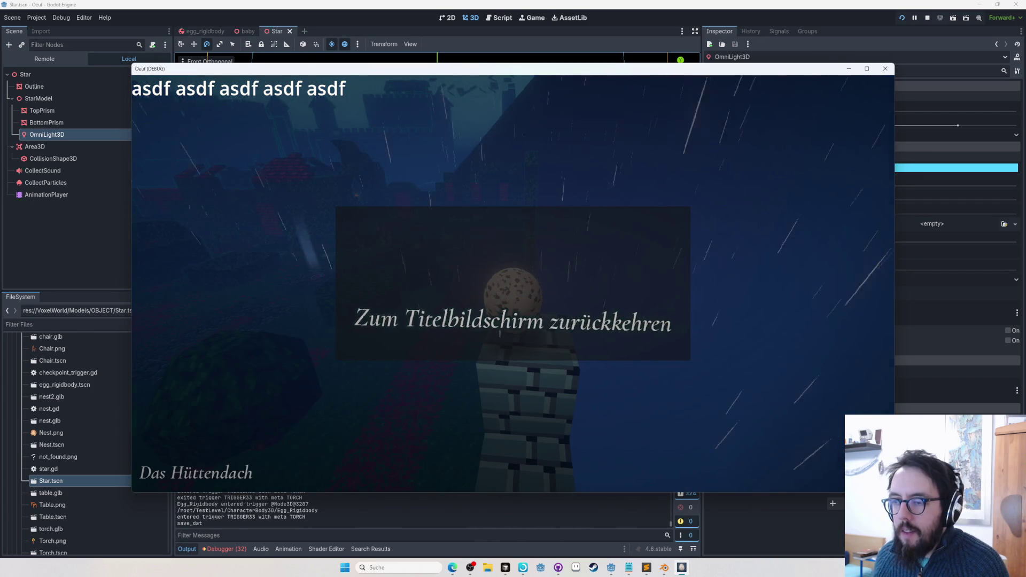
key(Return)
key(Down)
key(Down)
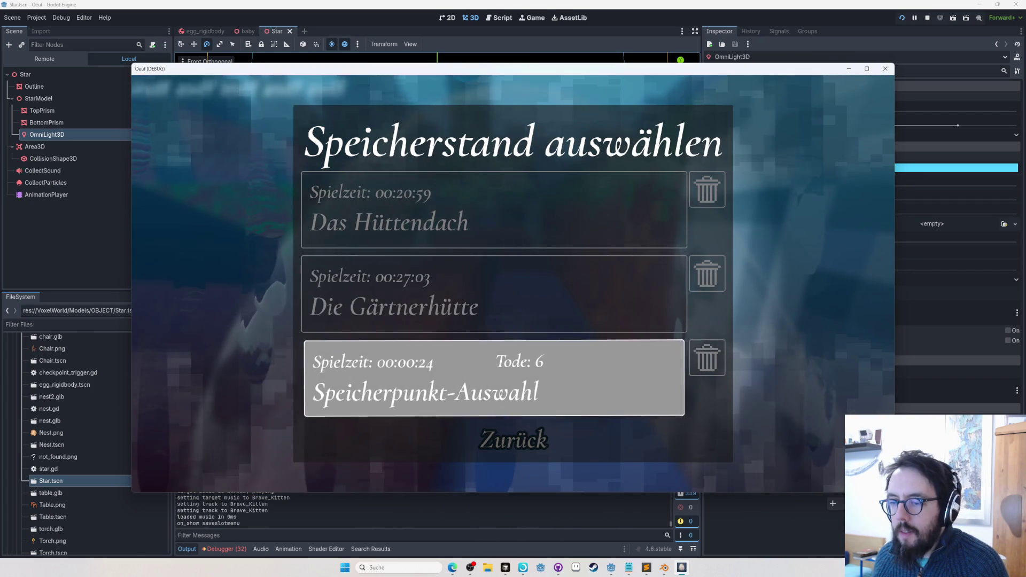
key(Up)
key(Up)
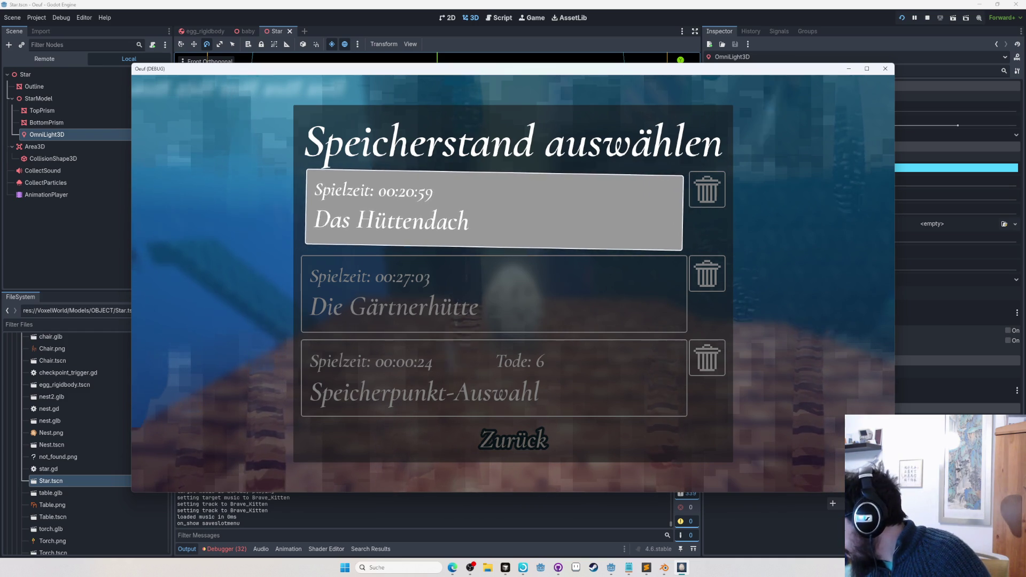
key(Escape)
key(Return)
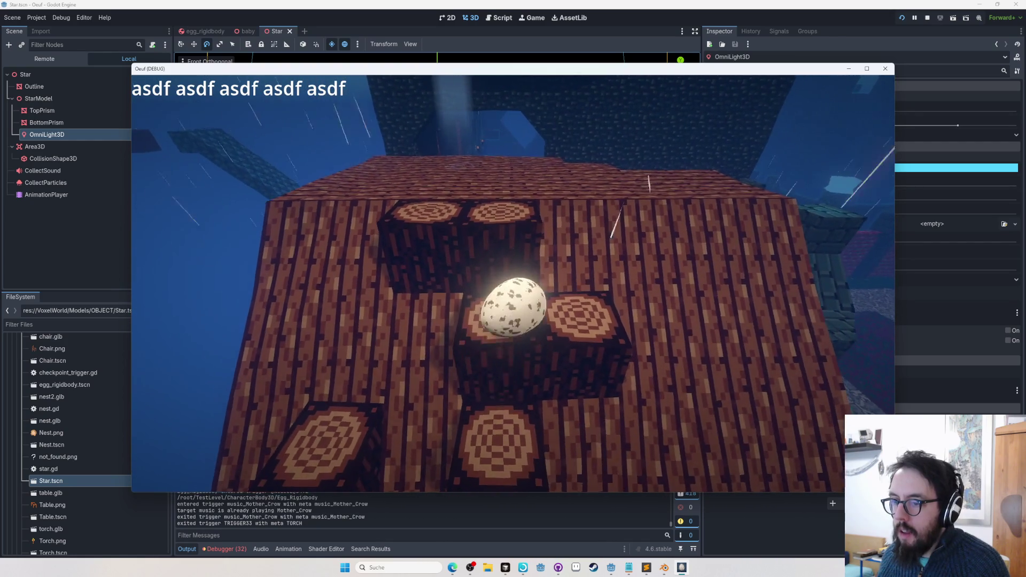
Pause the game, leave to the title screen, and open the save-slot list
key(Escape)
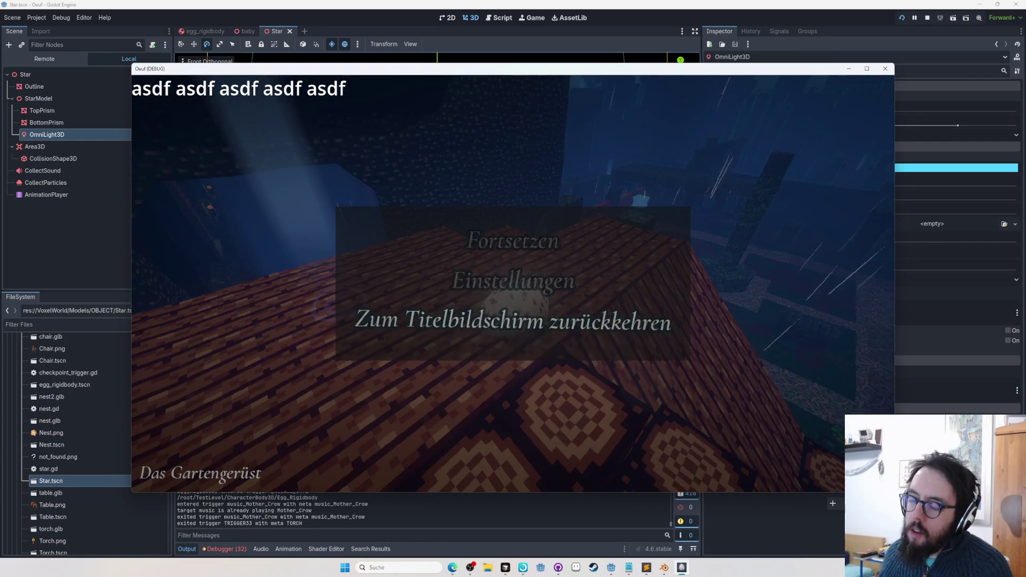
key(Up)
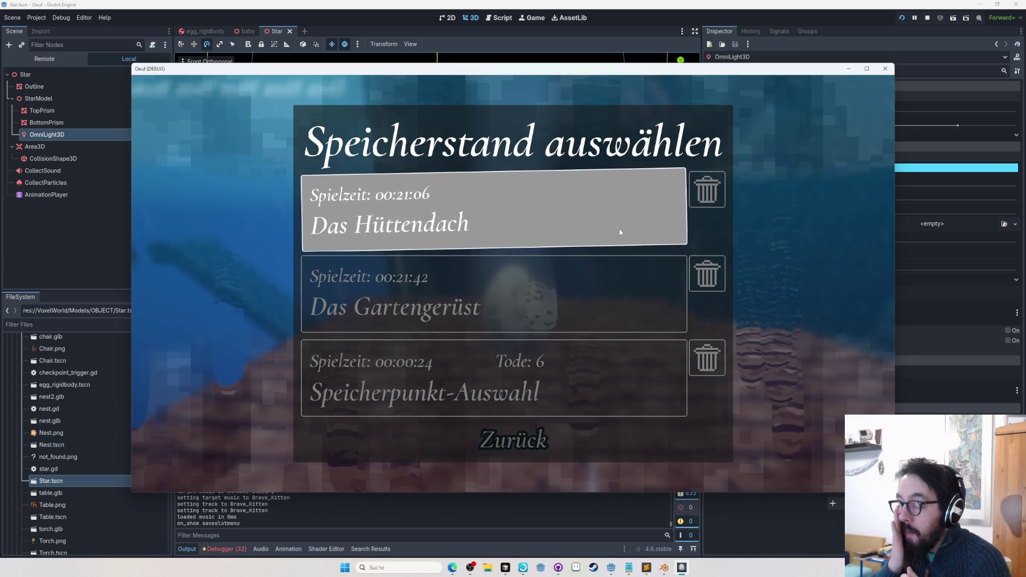
key(Escape)
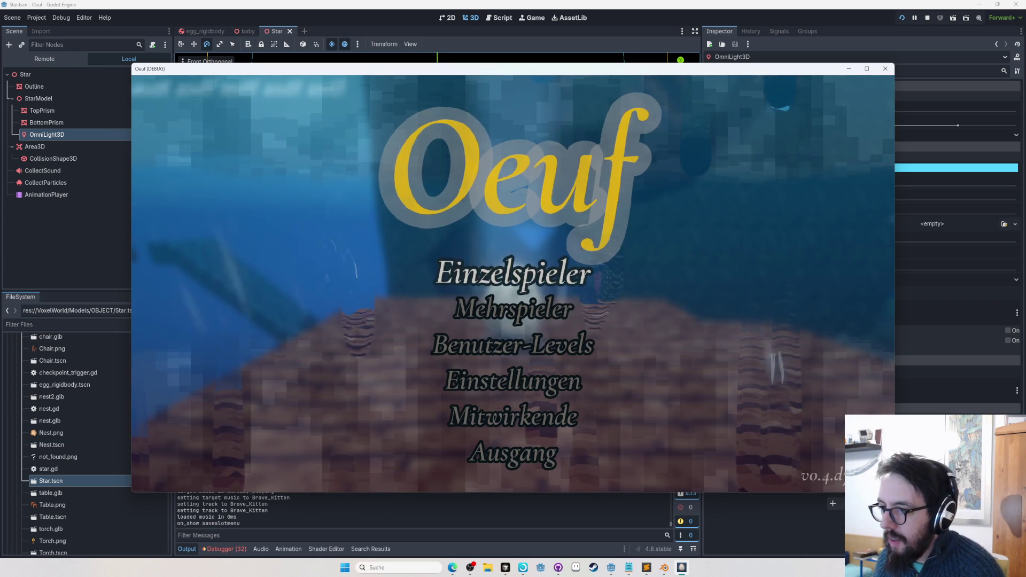
key(Return)
key(Escape)
key(Down)
key(Down)
key(Down)
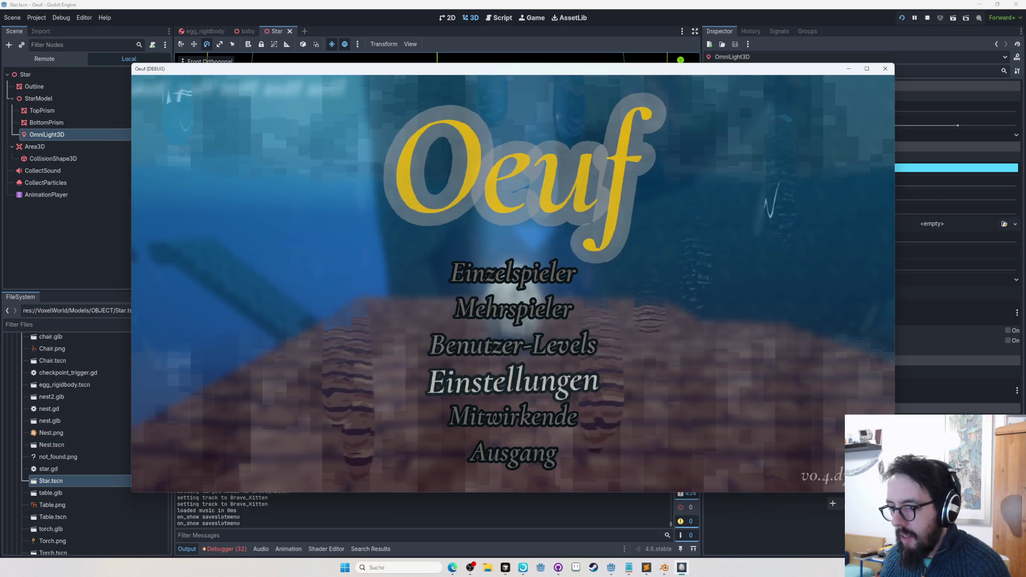
key(Up)
Move through the title menu entries and save slots, including Das Gartengerüst
key(Up)
key(Up)
key(Return)
key(Down)
key(Down)
key(Escape)
key(Up)
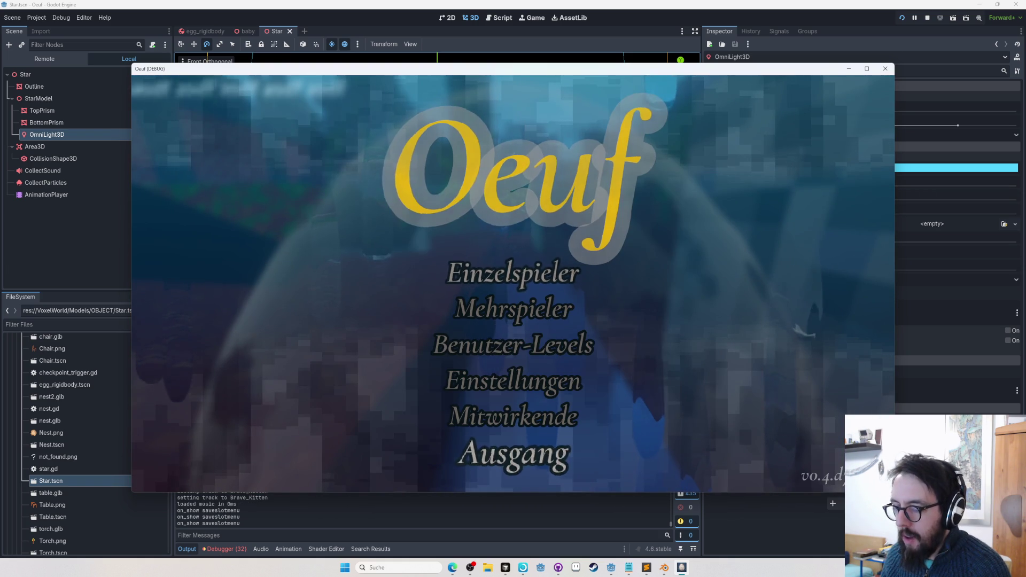
key(Up)
key(Up)
key(Up)
key(Up)
key(Return)
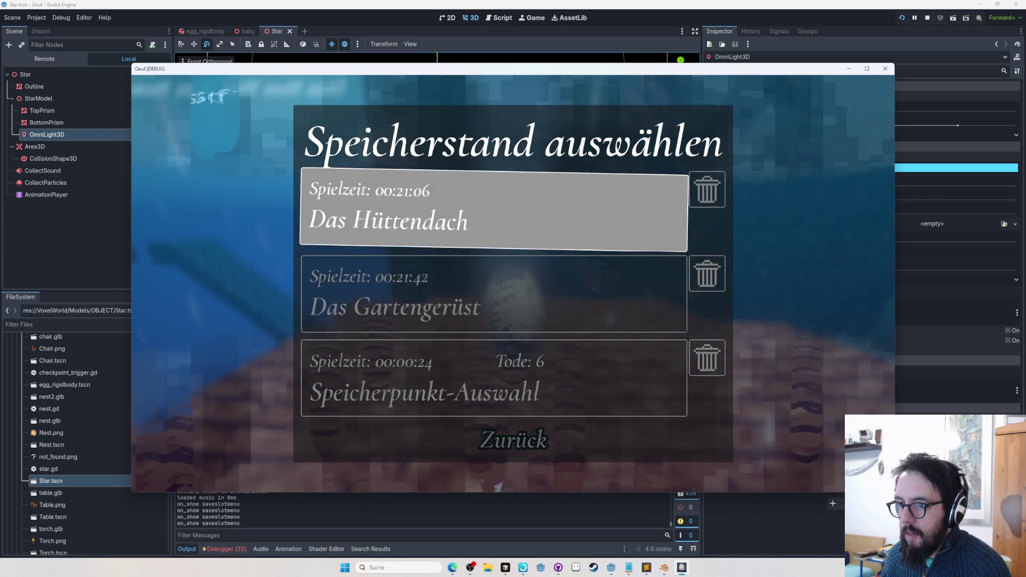
key(Down)
key(Down)
key(Up)
key(Up)
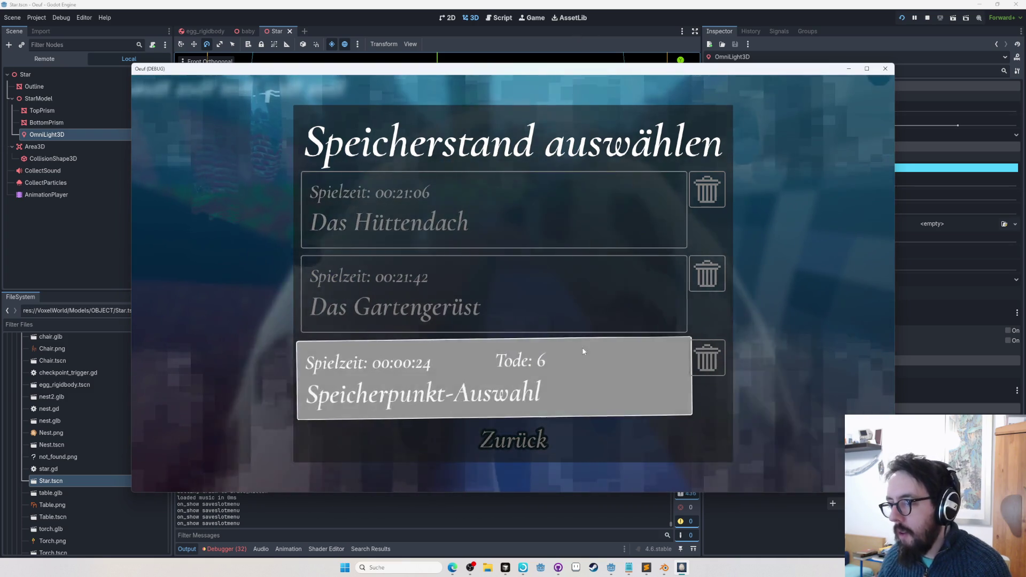
key(Down)
key(Up)
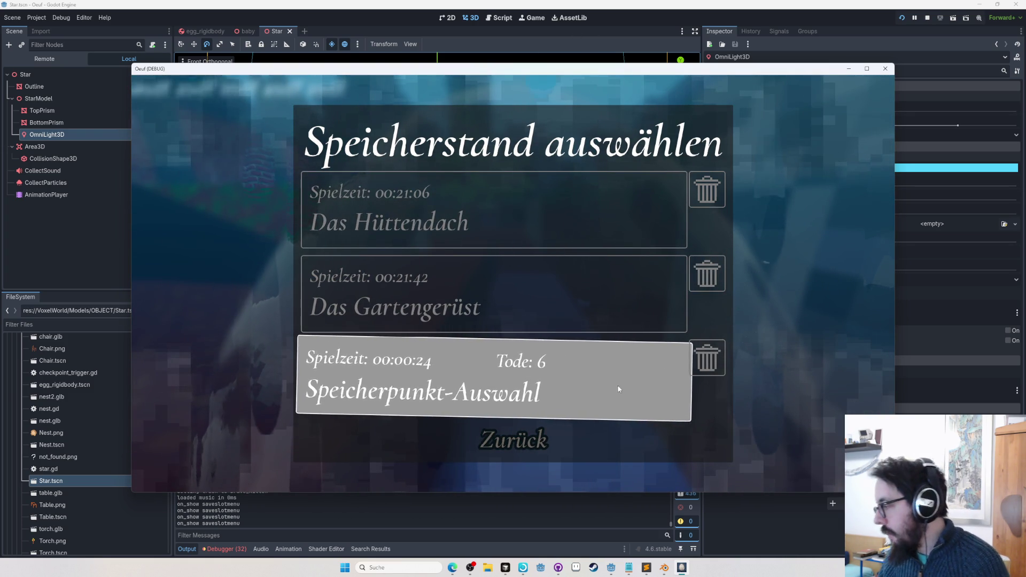
Load the Das Hüttendach save from Einzelspieler and open the level editor on eggworld
click(513, 439)
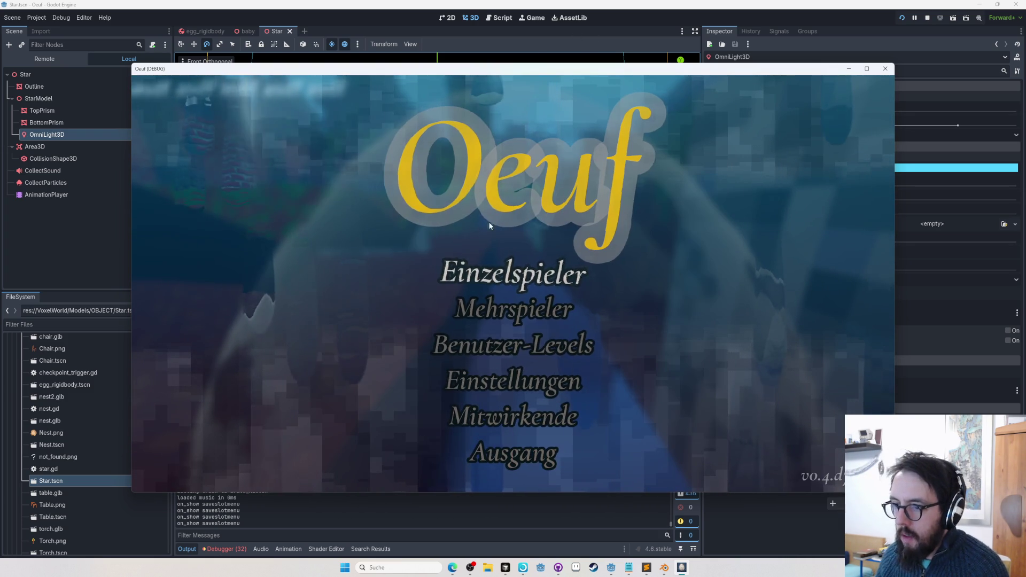
click(526, 277)
click(509, 218)
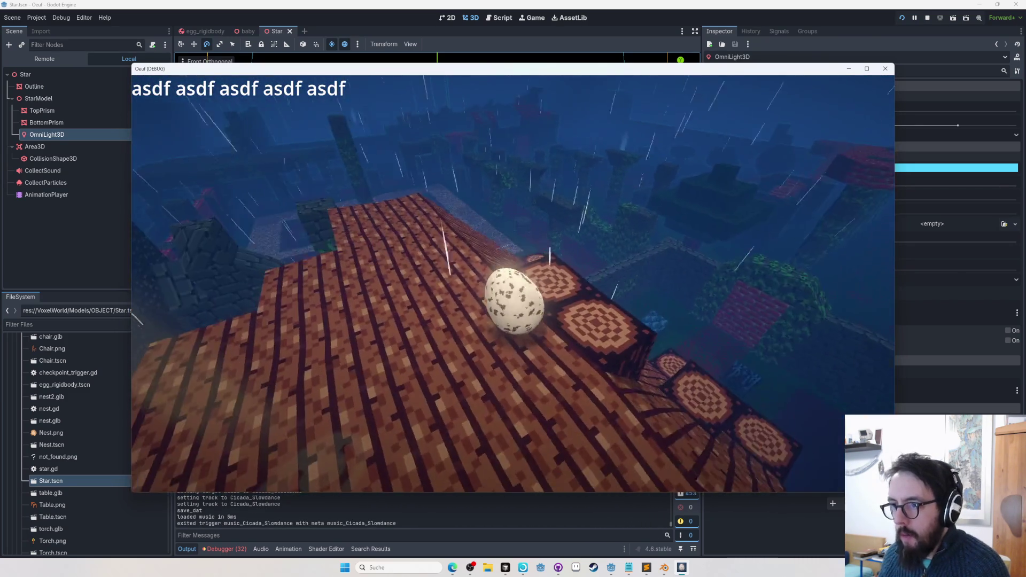
key(Tab)
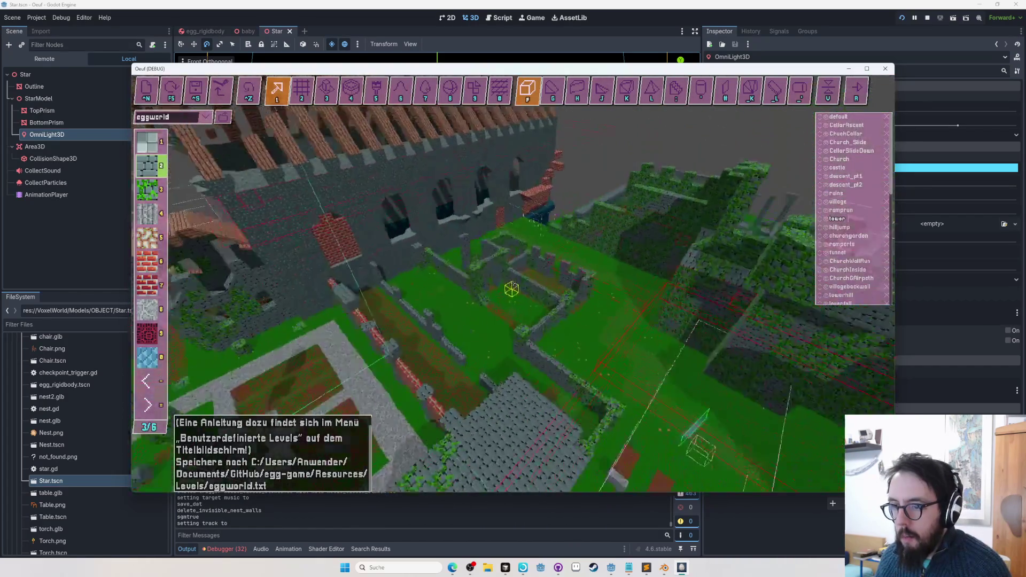
key(w)
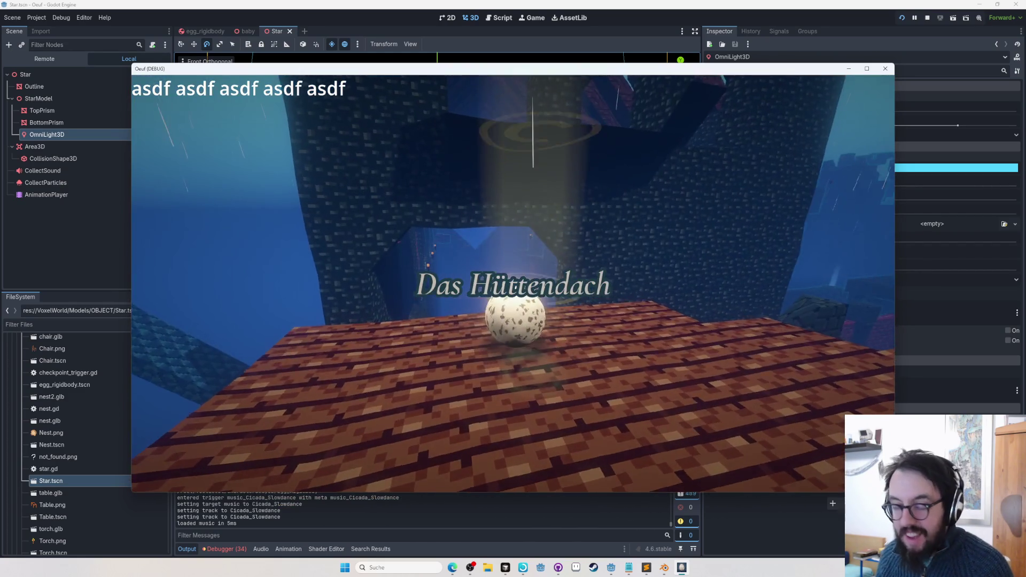
key(F1)
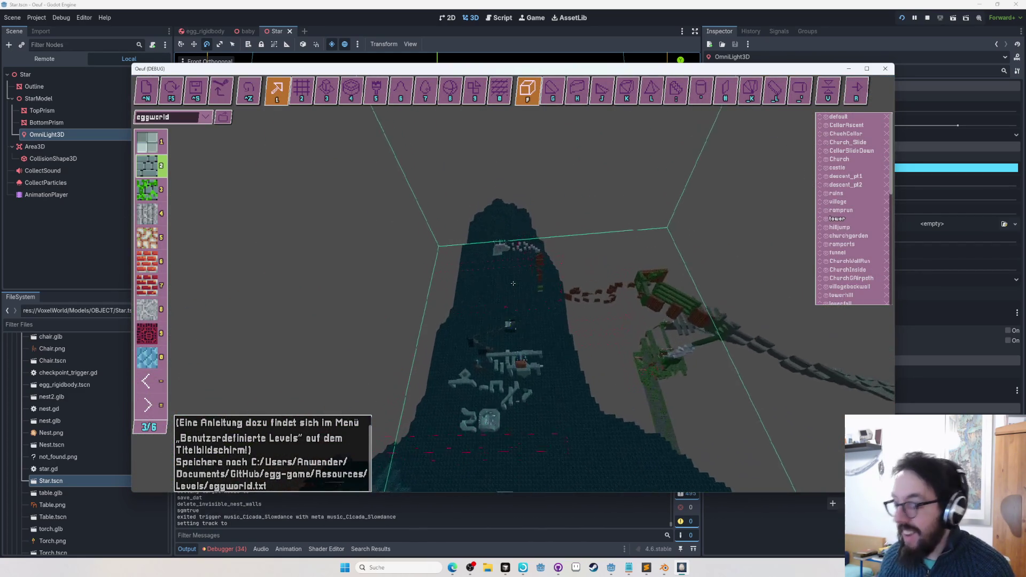
scroll(513, 283, up, 3)
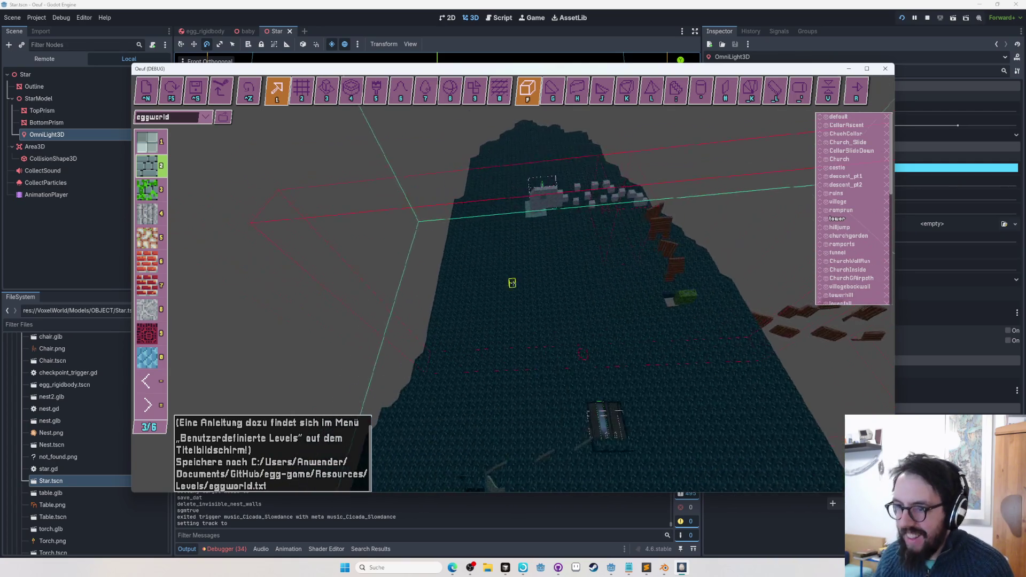
scroll(513, 284, up, 5)
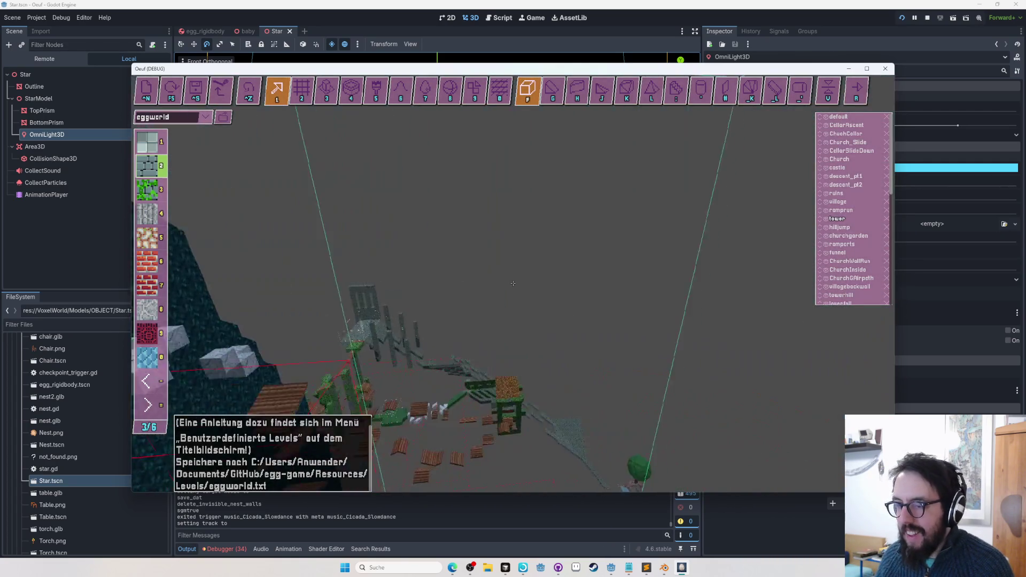
scroll(513, 284, up, 5)
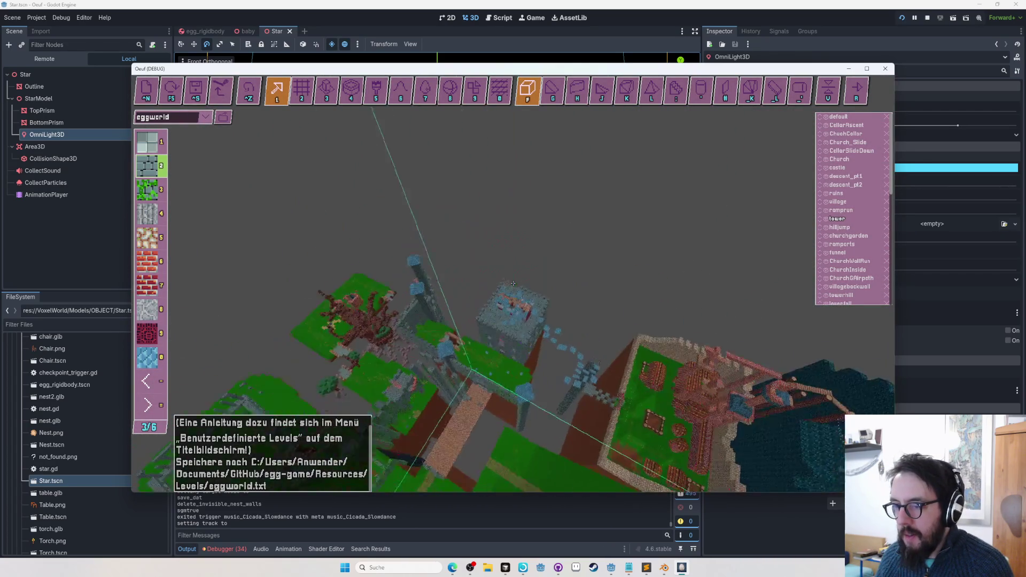
scroll(513, 283, up, 5)
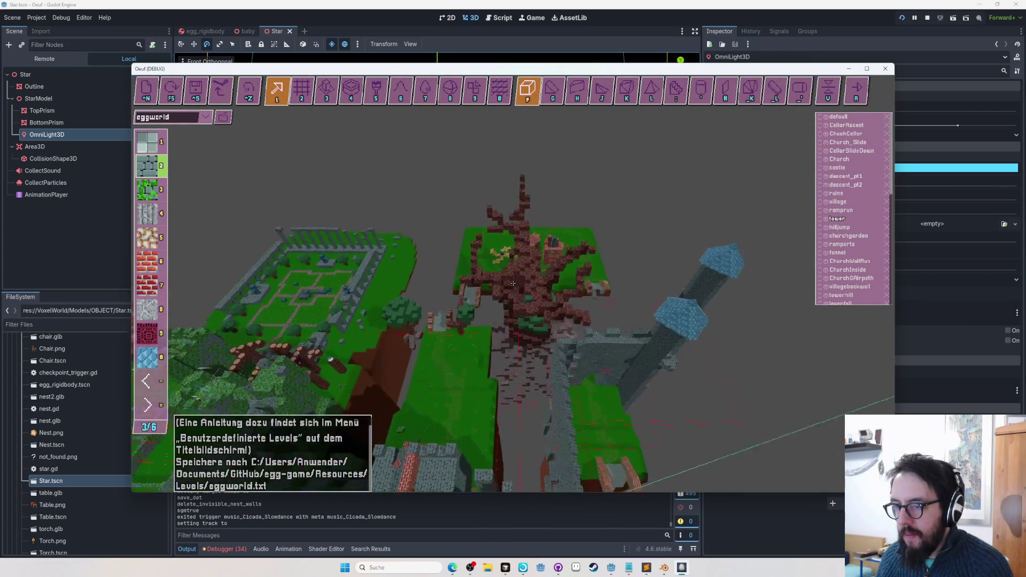
scroll(510, 282, up, 5)
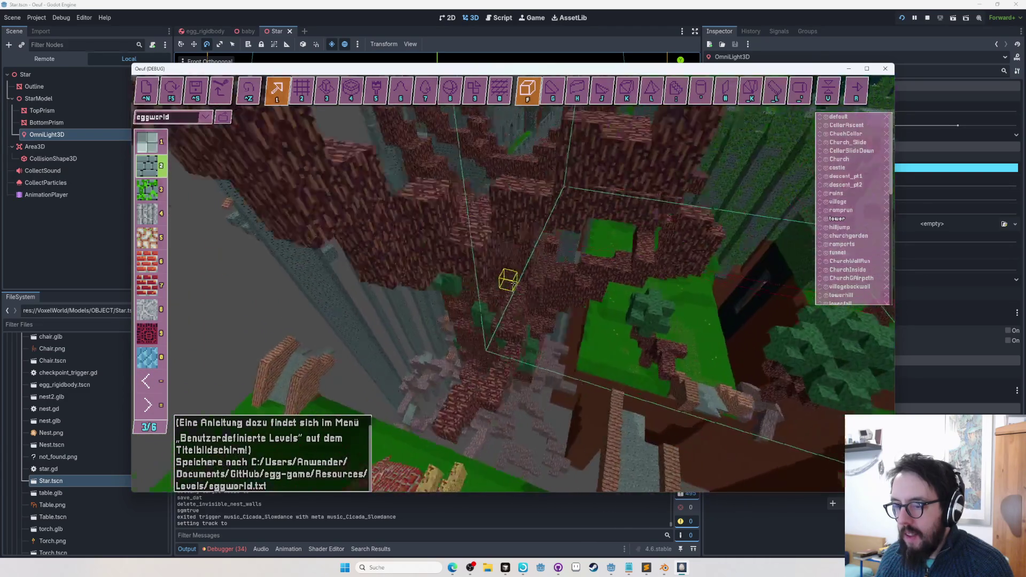
scroll(515, 285, up, 5)
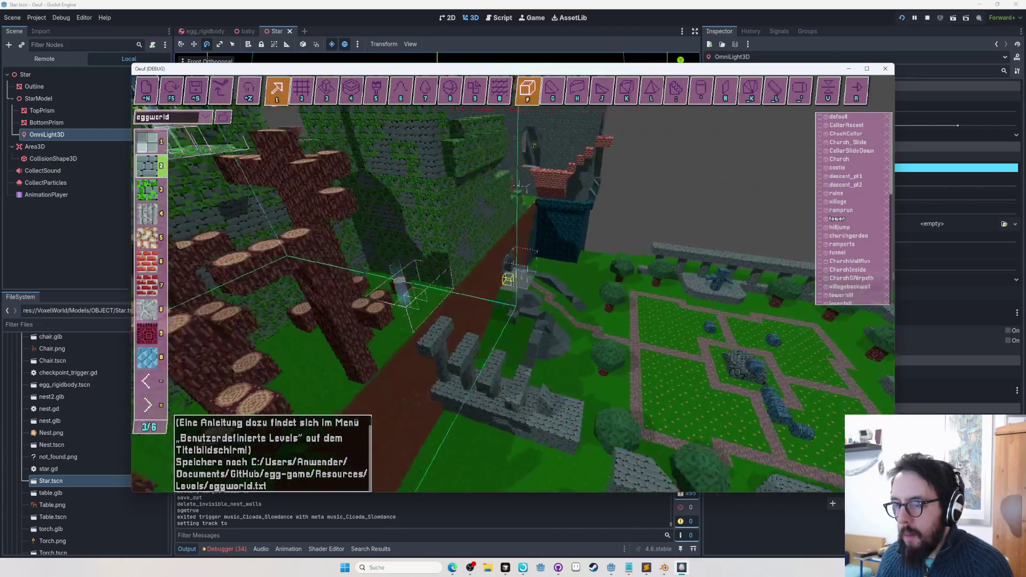
scroll(511, 280, up, 3)
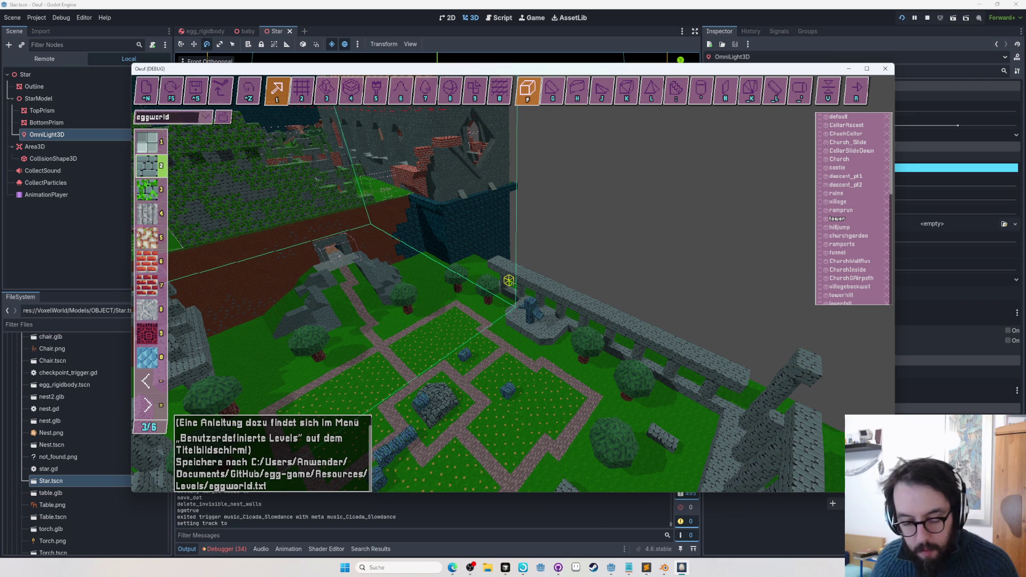
Load the small_track level and place a terrain tile block on the track
click(205, 117)
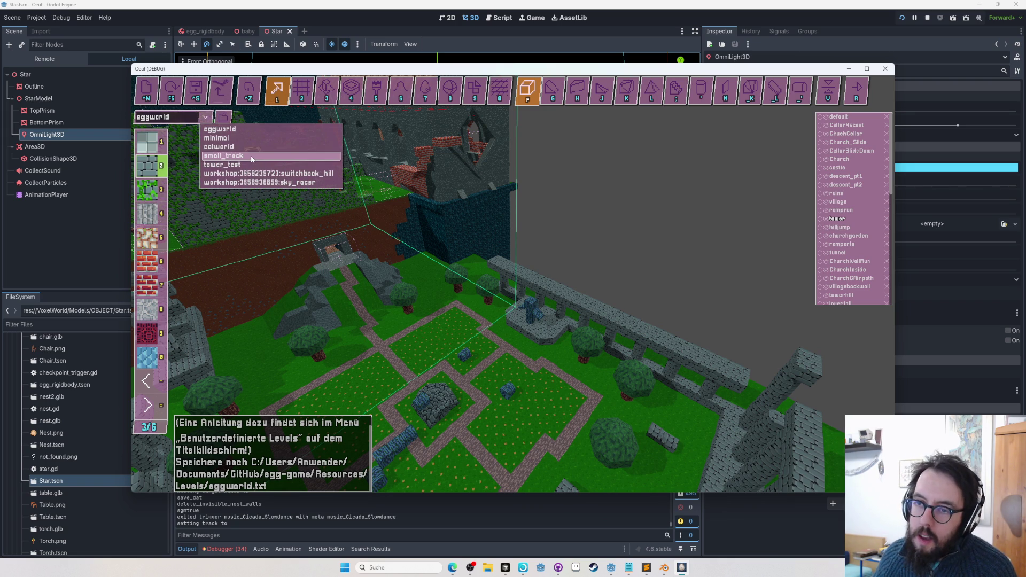
click(251, 156)
key(3)
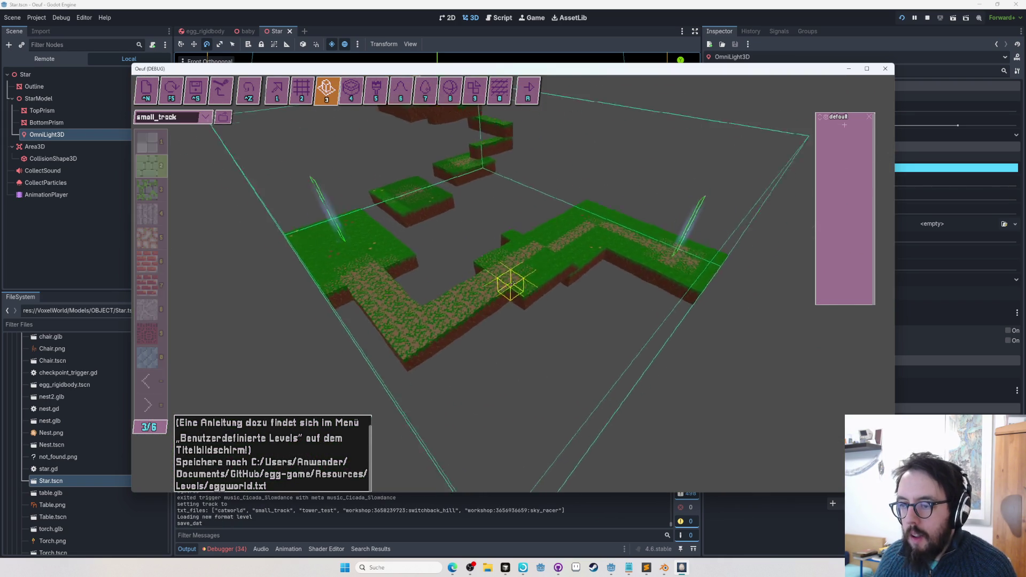
key(2)
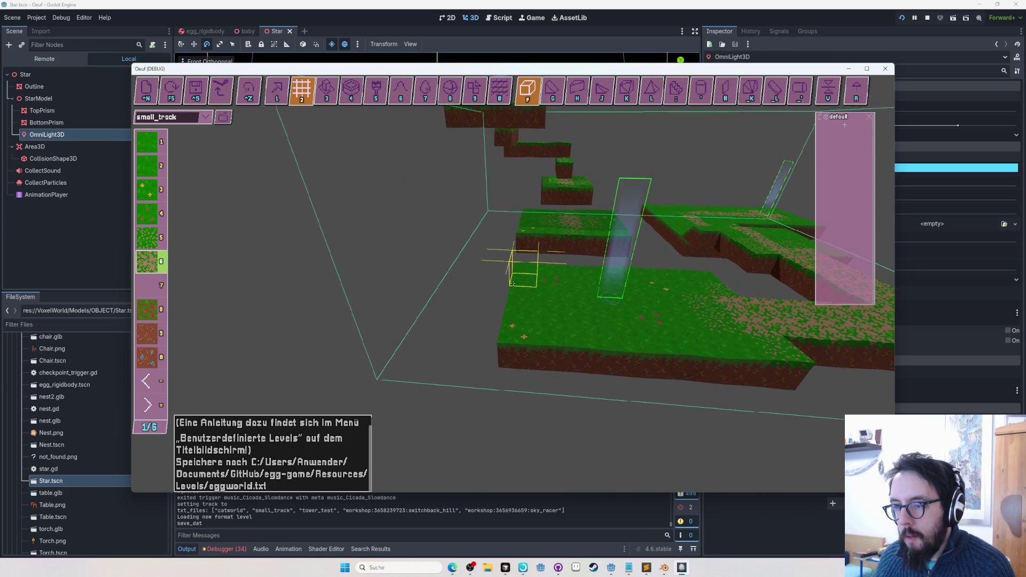
click(513, 283)
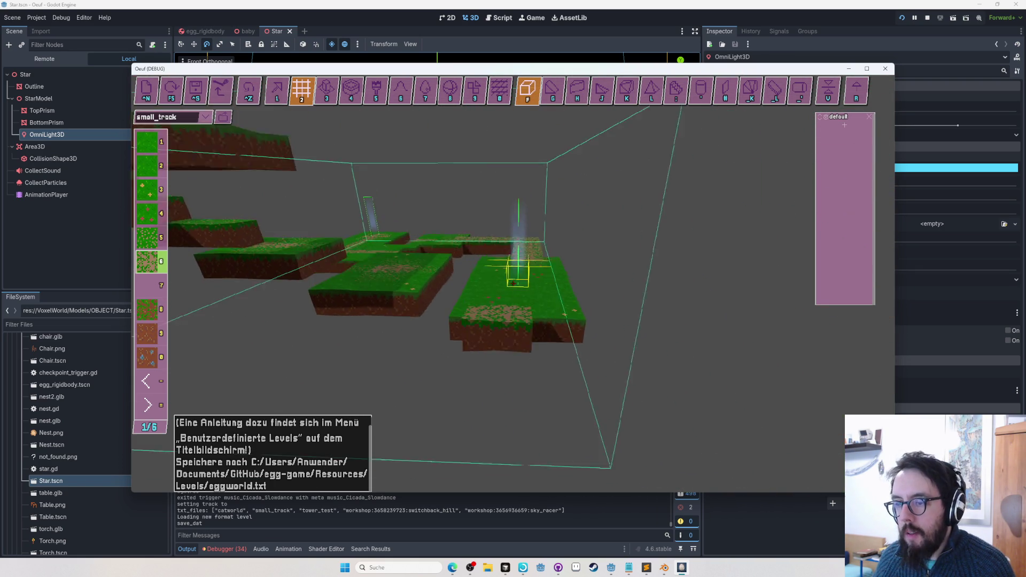
Add a long diagonal ramp staircase across the track and playtest the egg to the goal
key(g)
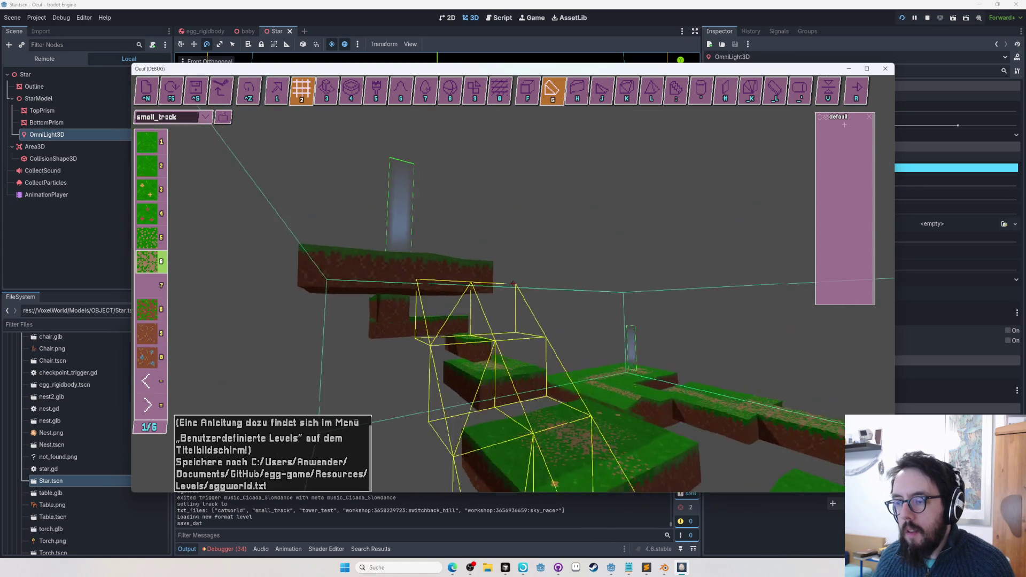
click(512, 278)
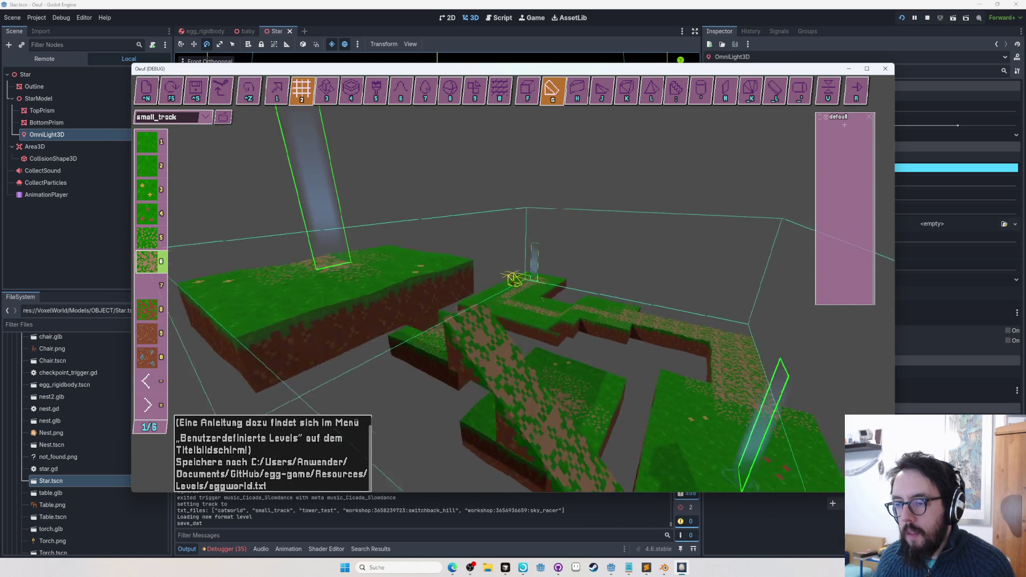
drag(513, 283, 513, 284)
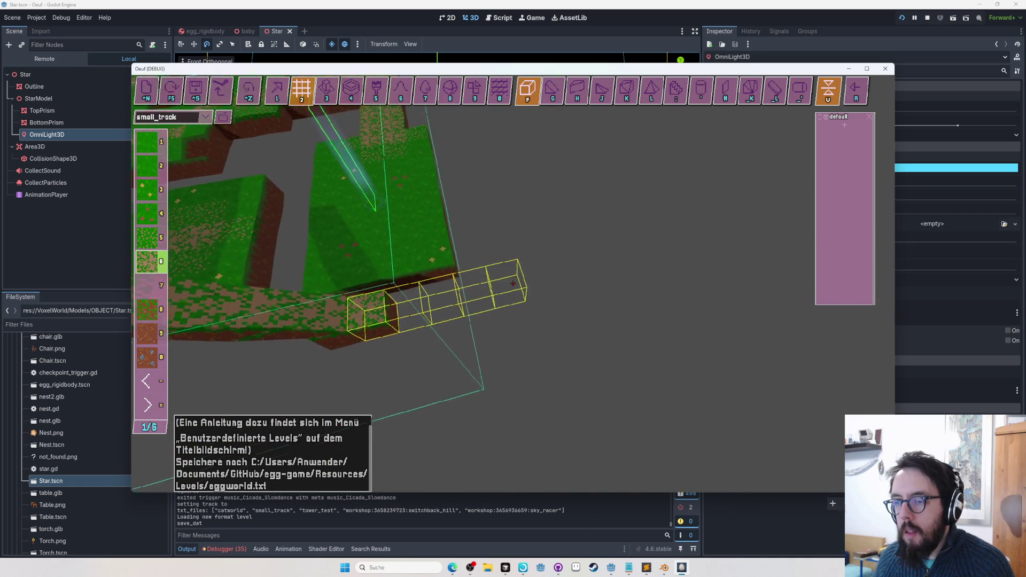
key(F5)
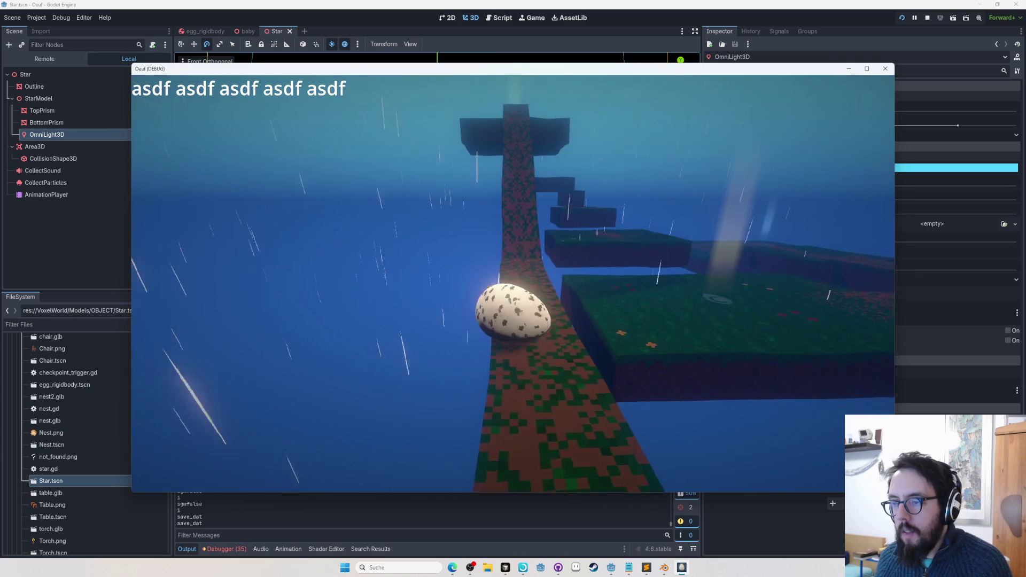
key(w)
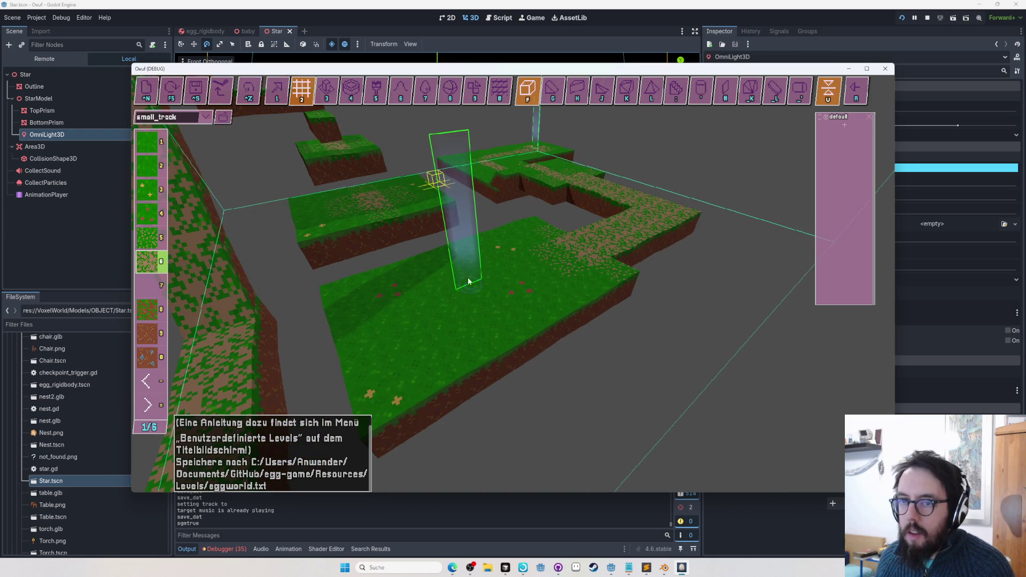
Rename the level to small_track_Better, save it, and upload it to the Steam Workshop
text(_Better)
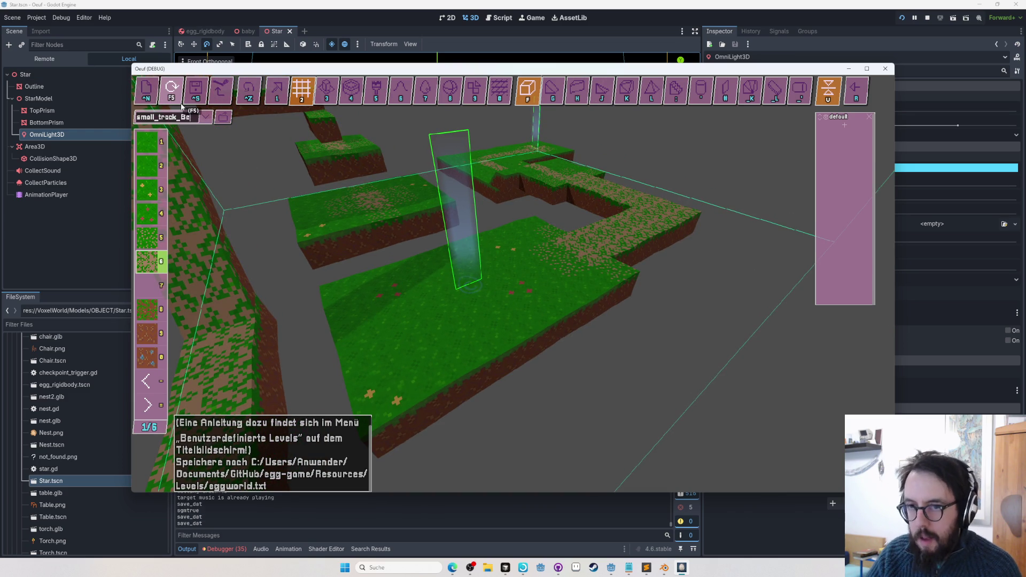
key(ctrl+s)
click(195, 89)
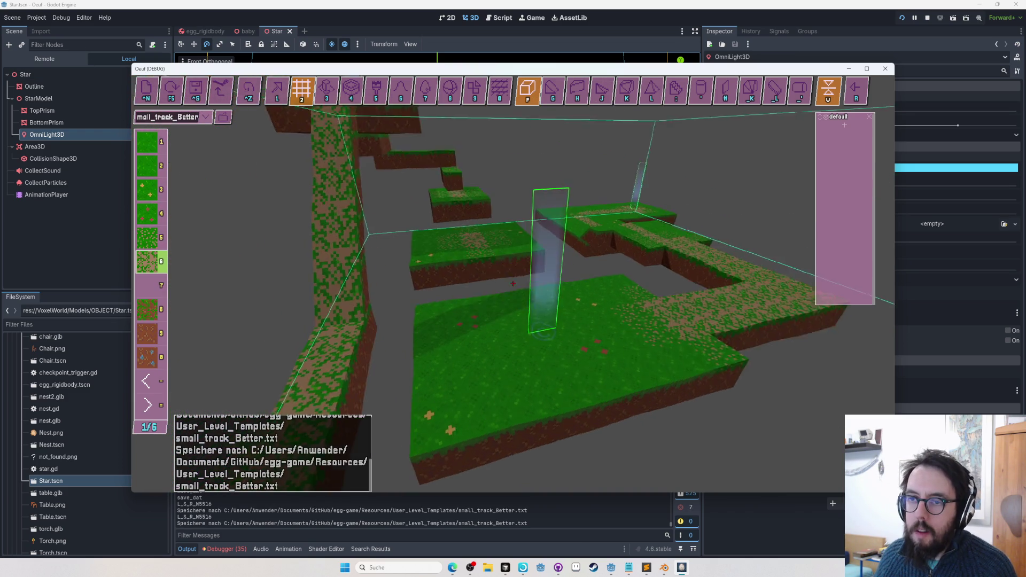
click(224, 88)
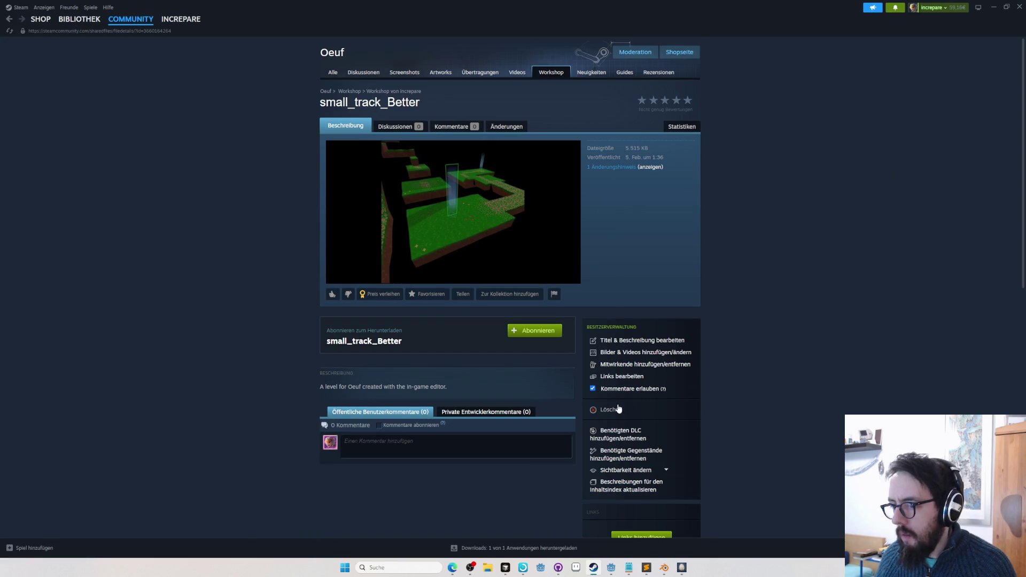
Leave the small_track_Better Workshop page and the Steam overlay, returning to the running game
click(611, 409)
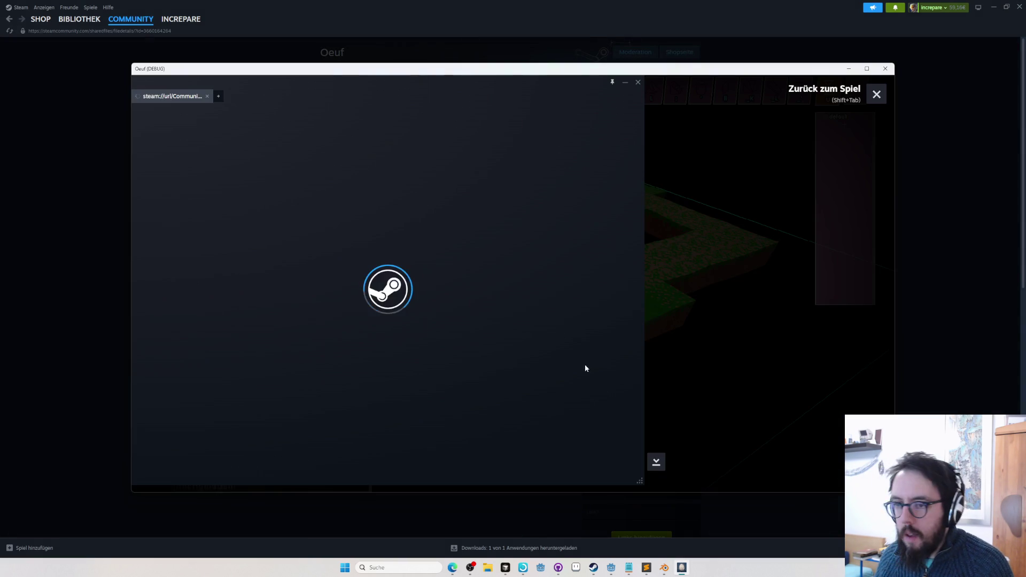
key(alt+Tab)
key(alt+Tab)
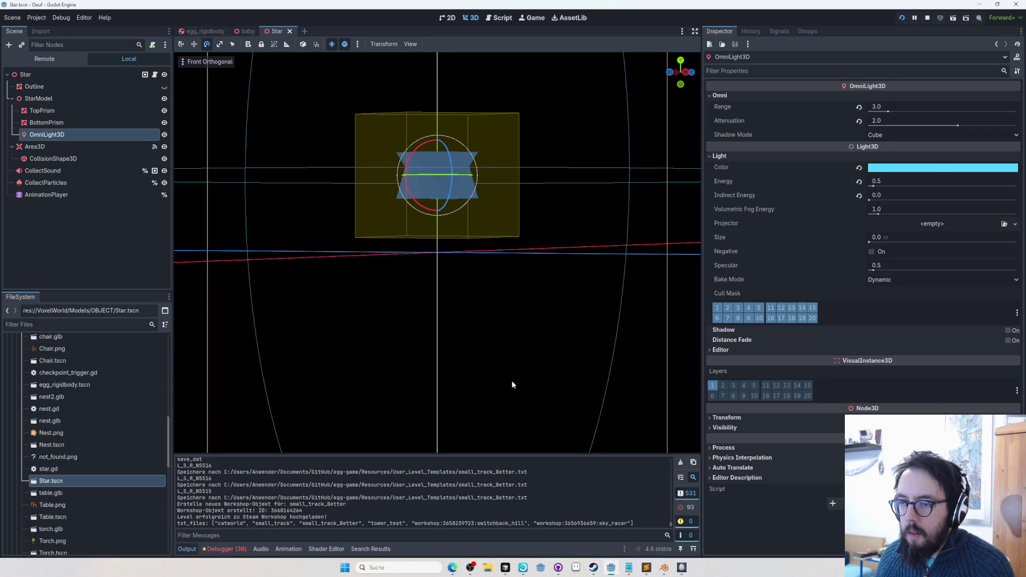
key(alt+Tab)
key(shift+Tab)
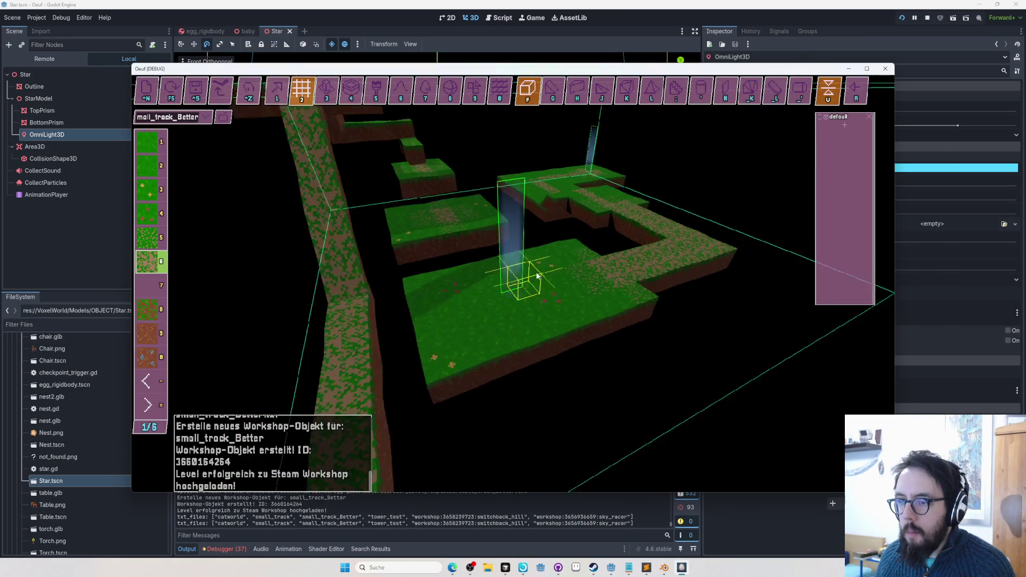
Switch to the web browser and start a new tab
key(alt+Tab)
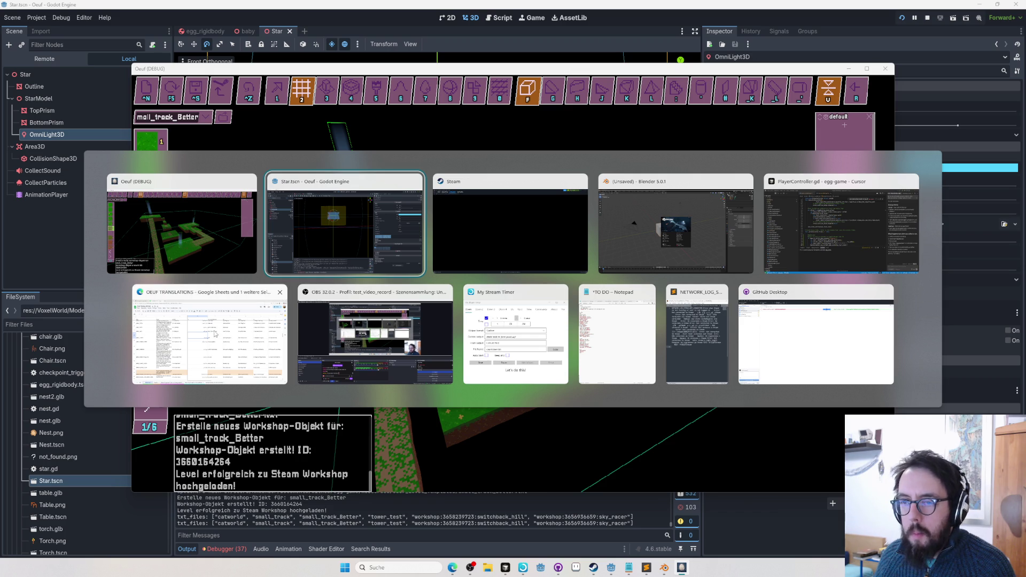
click(266, 304)
key(ctrl+t)
Create an egg-game GitHub issue titled 'workshopo background change upload doesn't change back after screenshot', then return to the game
text(egg)
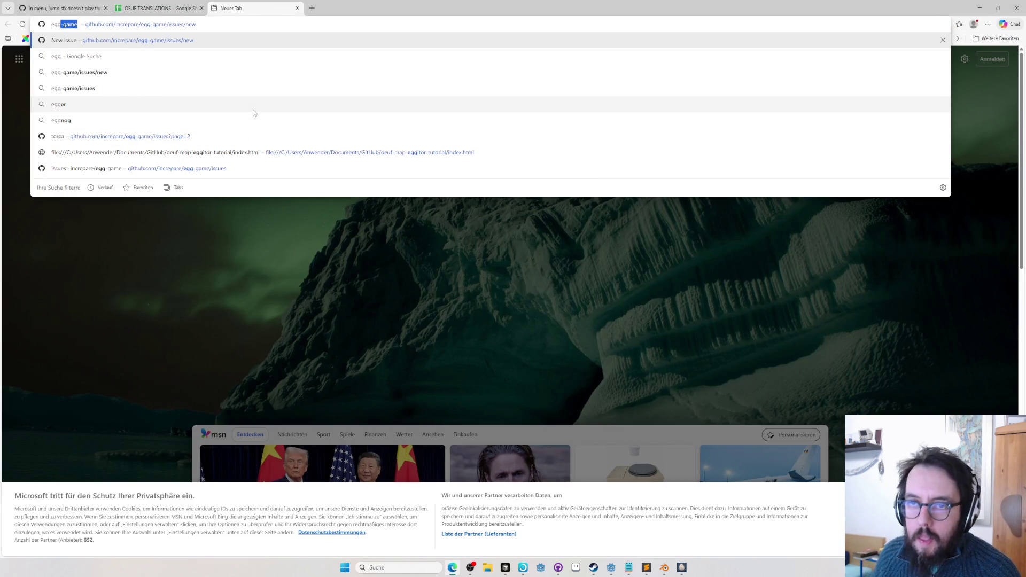
key(Return)
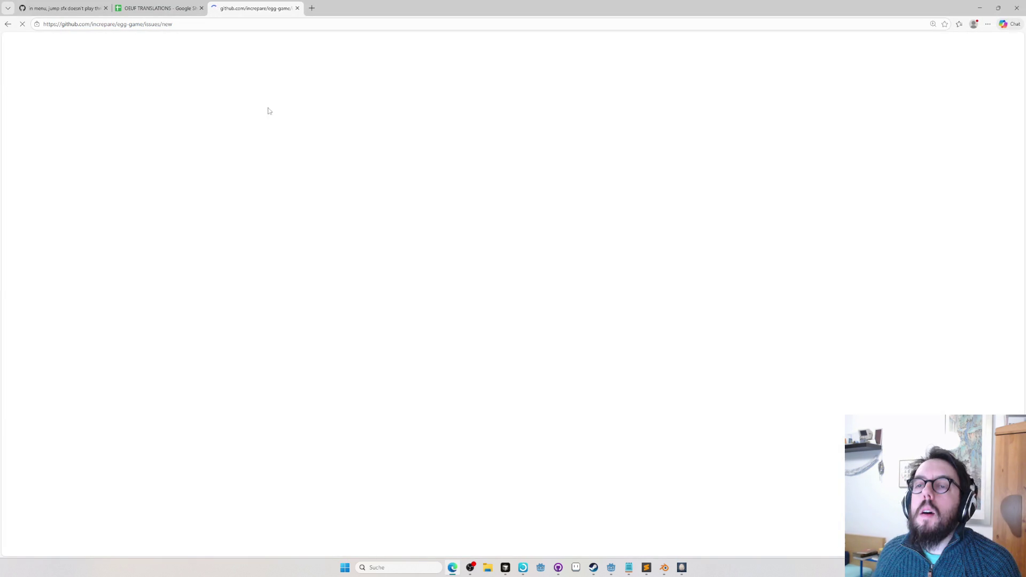
text(steam workshopo background change upload doesn't change back after screenshot)
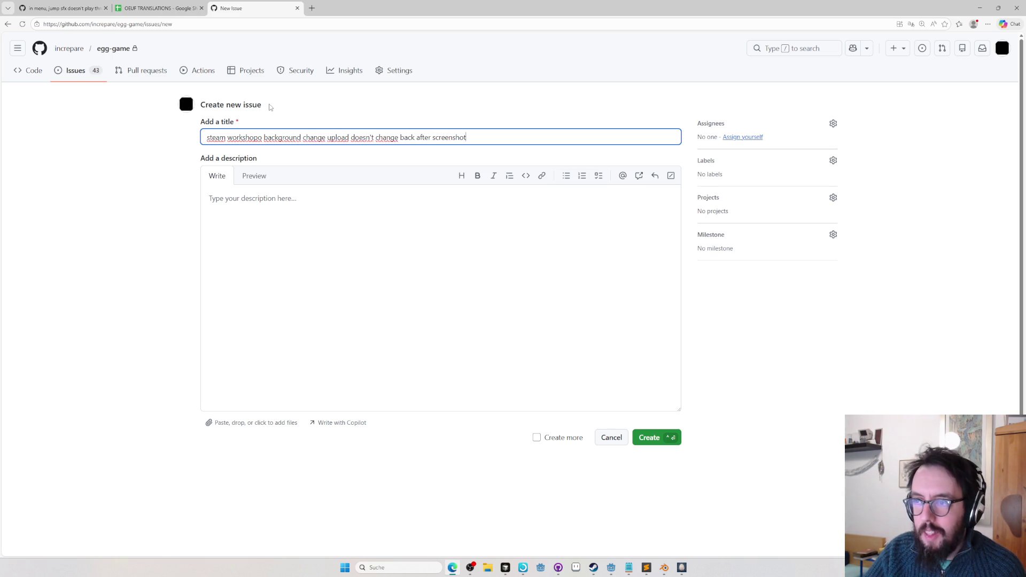
click(653, 442)
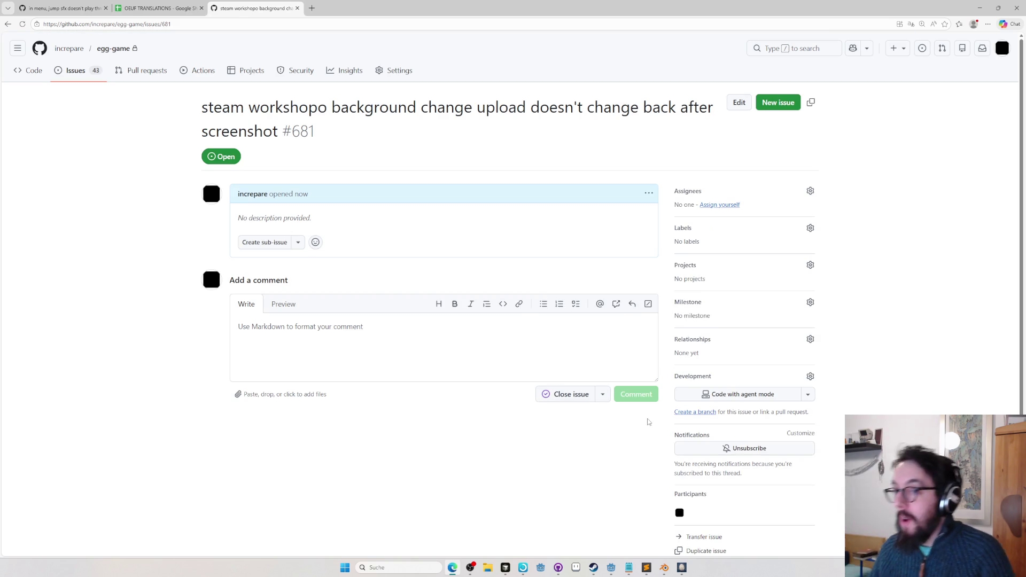
key(alt+Tab)
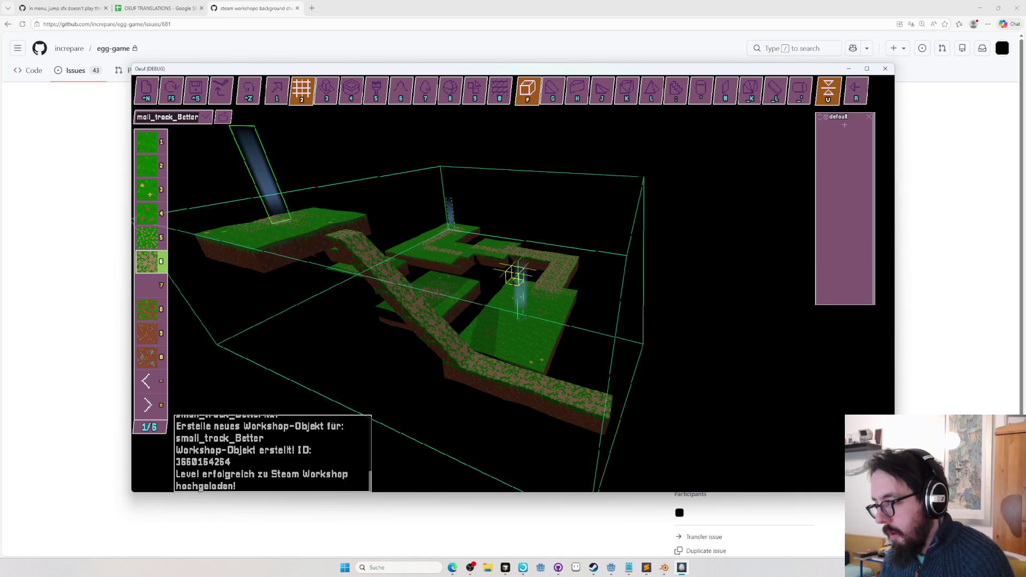
Return to the Oeuf debug window and do a quick F5 test roll of small_track_Better
key(alt+Tab)
key(Tab)
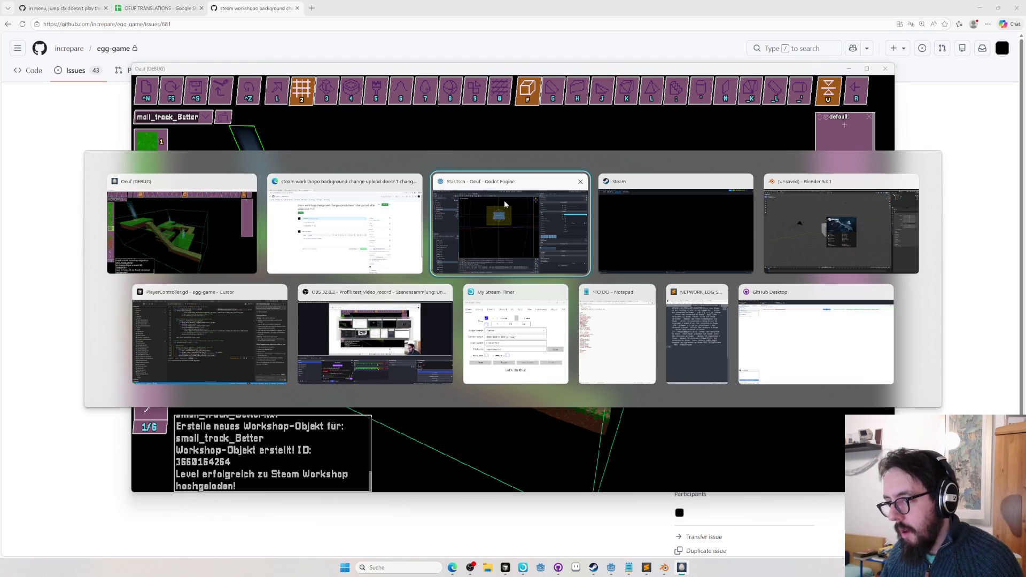
click(486, 215)
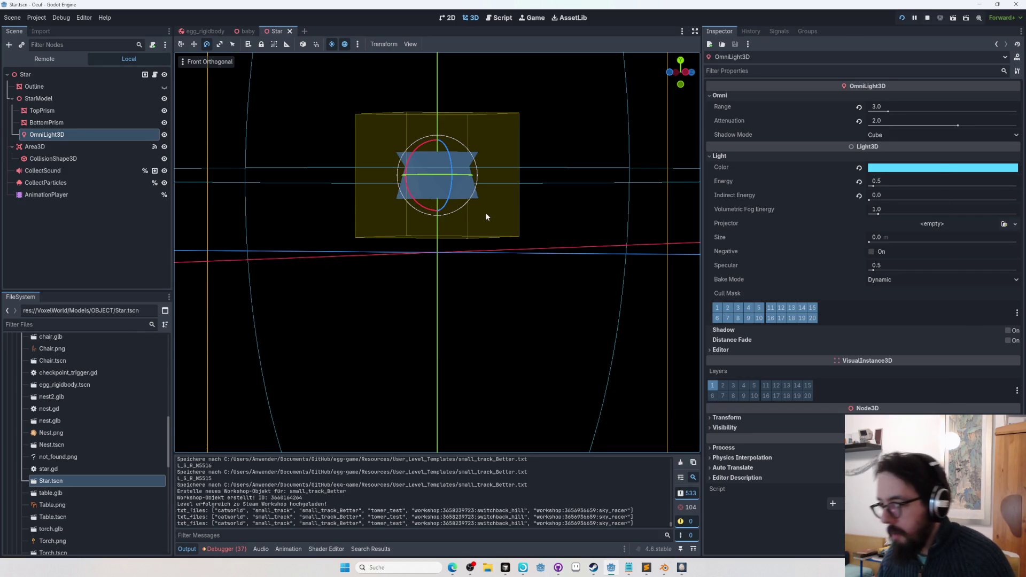
key(alt+Tab)
key(alt+Tab)
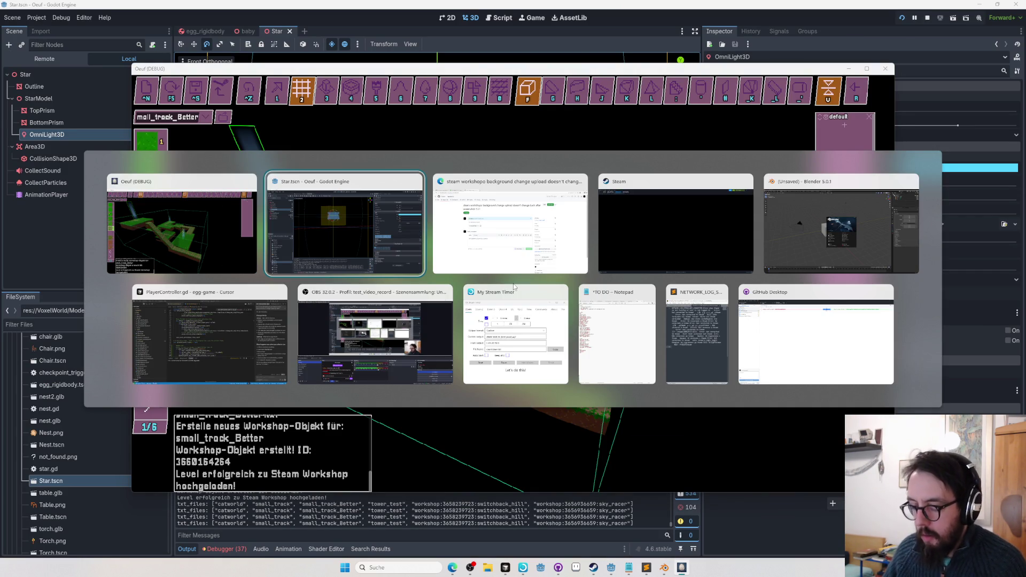
key(alt+Tab)
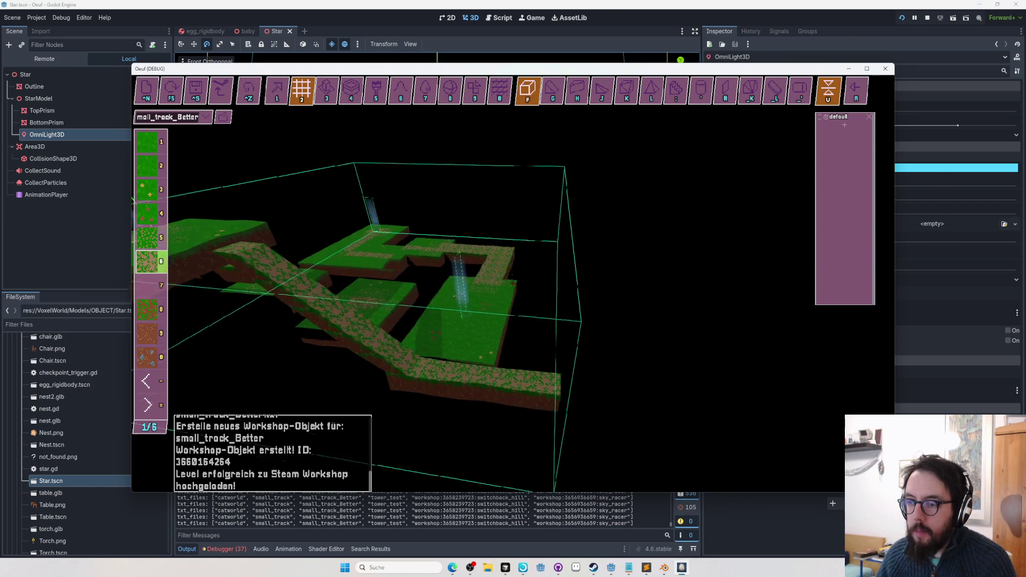
key(F5)
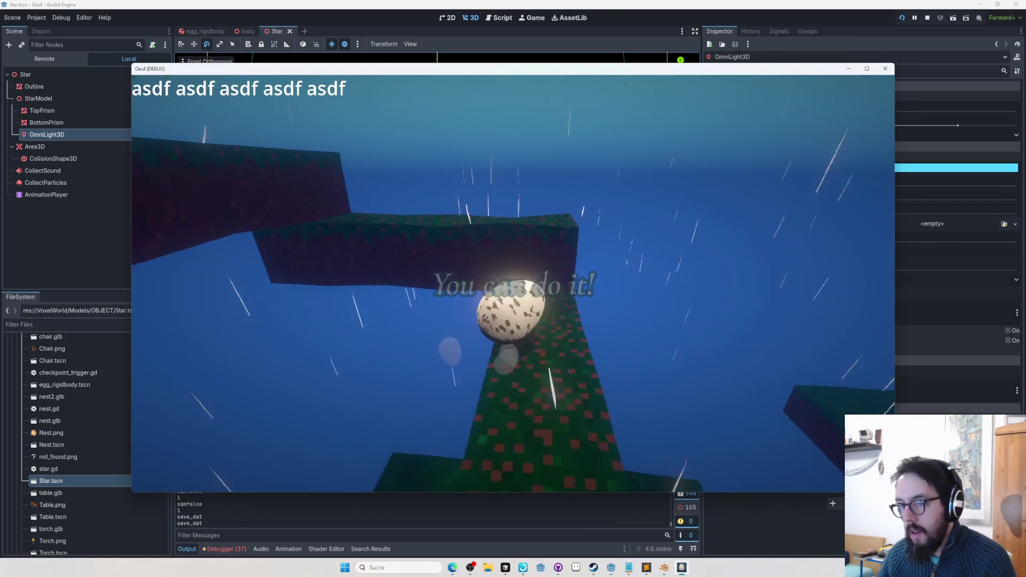
key(F5)
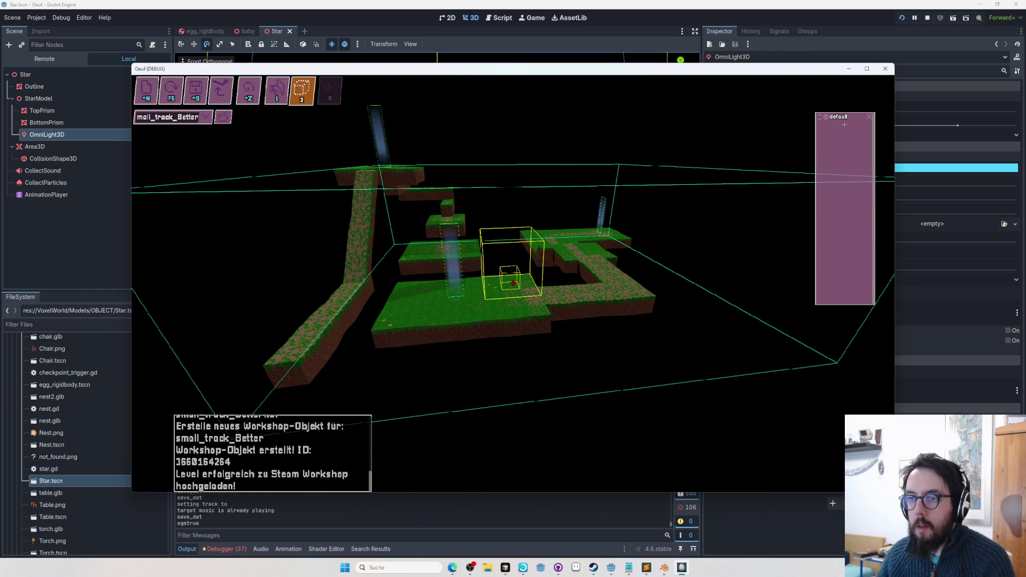
Play small_track_Better from editor mode 1 to 'Geschafft!', then pause in Das Hüttendach
key(1)
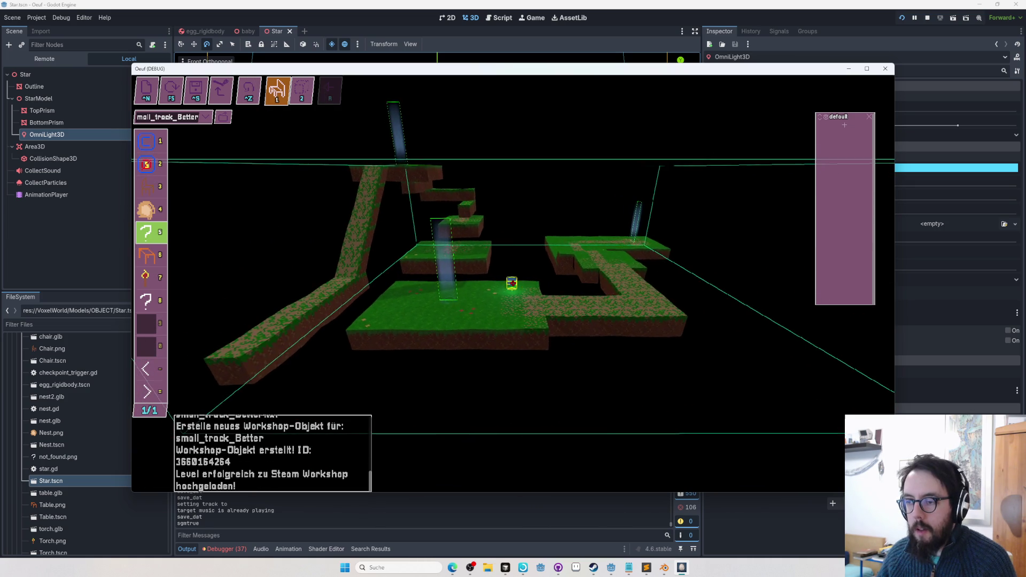
key(F5)
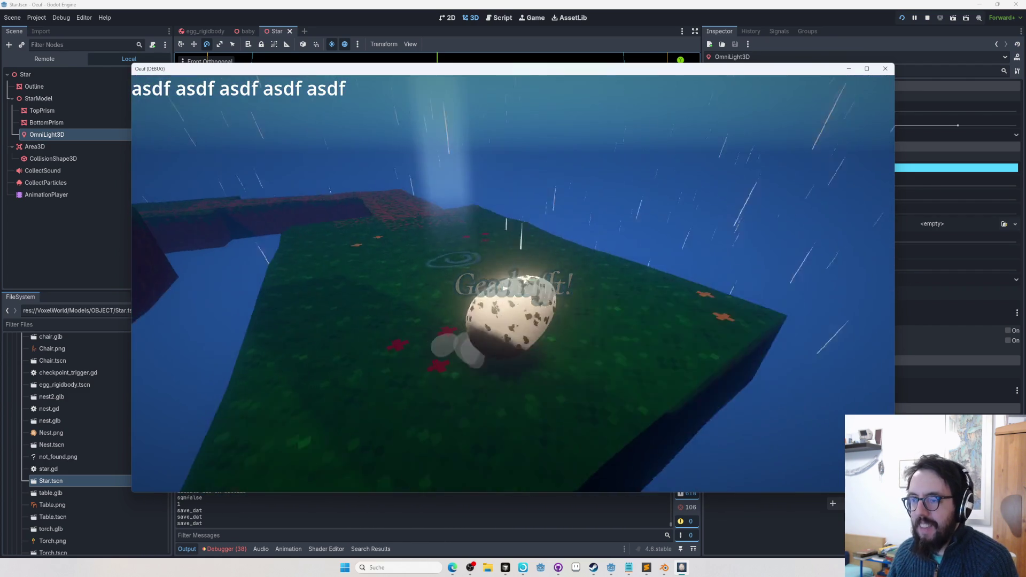
key(Escape)
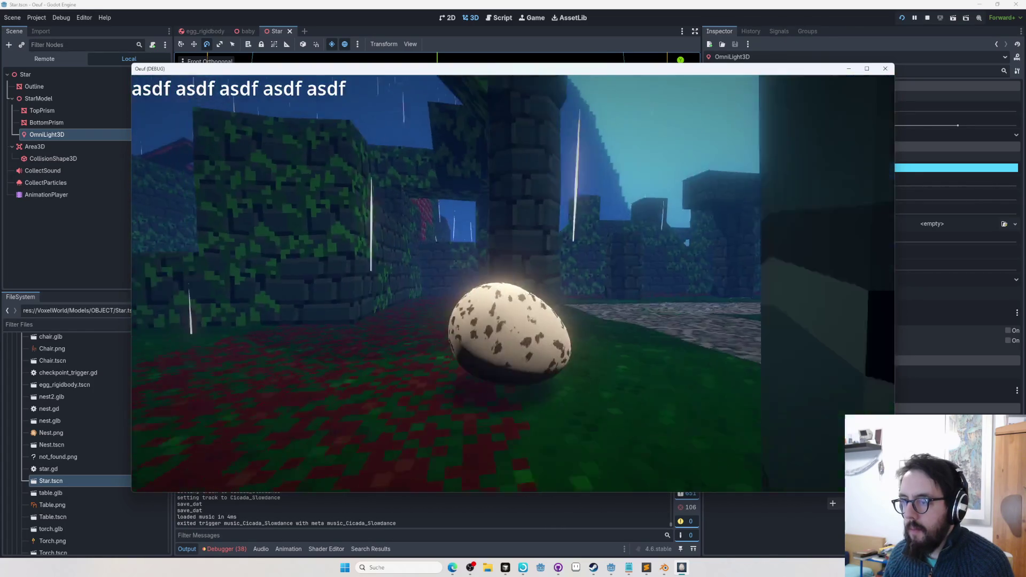
key(Escape)
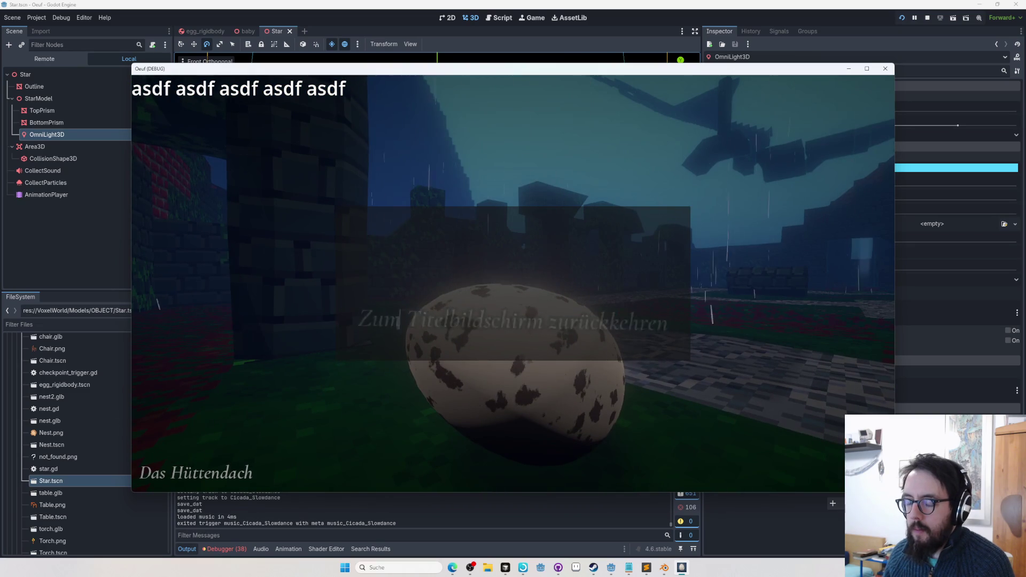
Return to title, delete the Das Hüttendach save slot and begin Neues Spiel
key(Return)
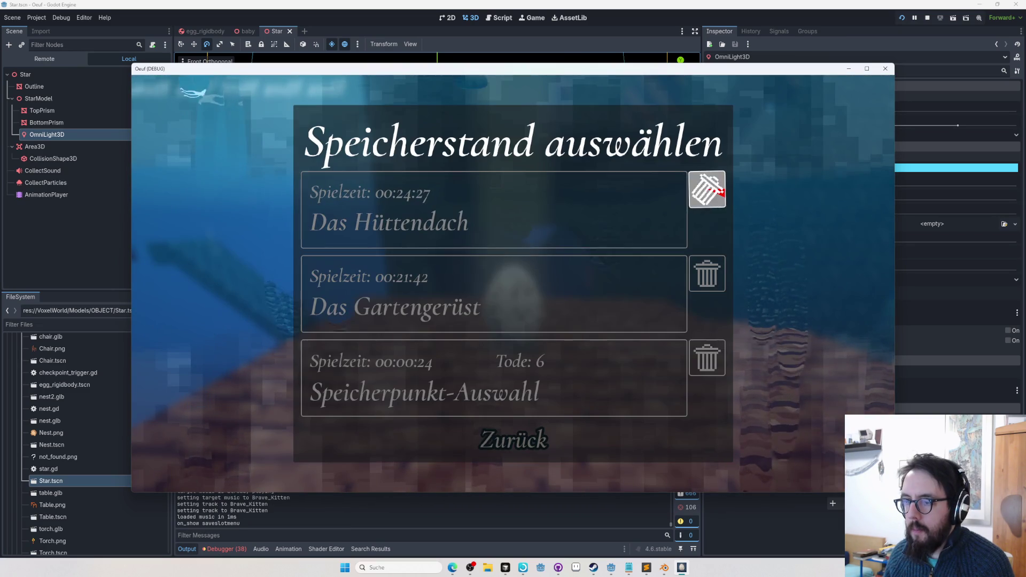
key(Return)
key(Return)
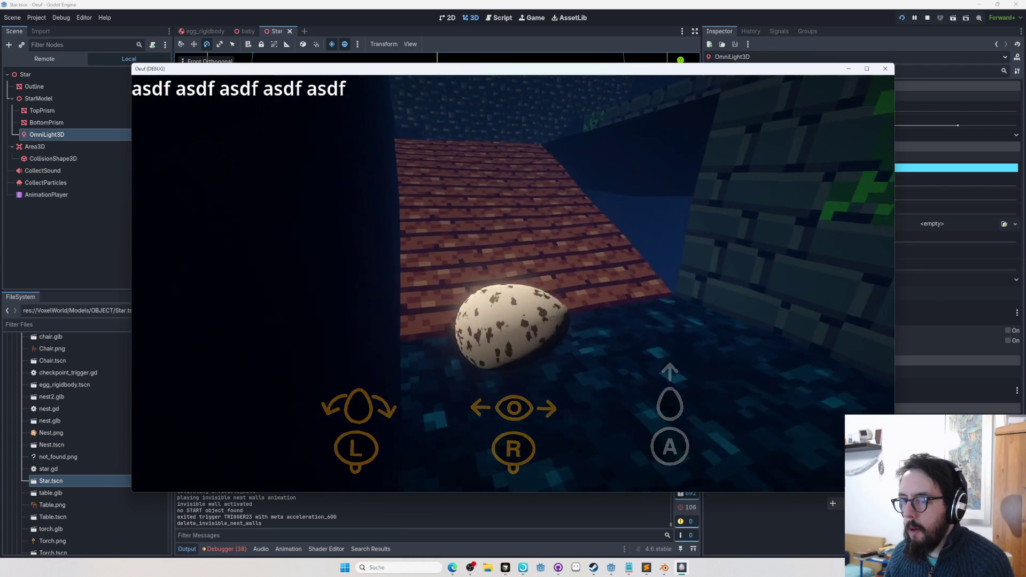
key(Escape)
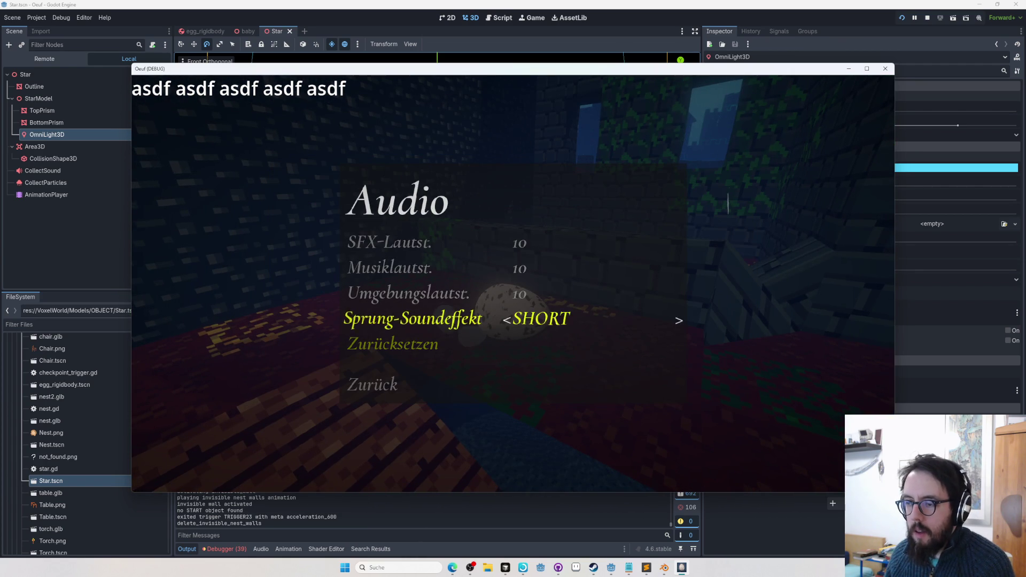
Back out of the Audio settings with Sprung-Soundeffekt at SHORTS and resume play
key(Escape)
key(Escape)
key(Escape)
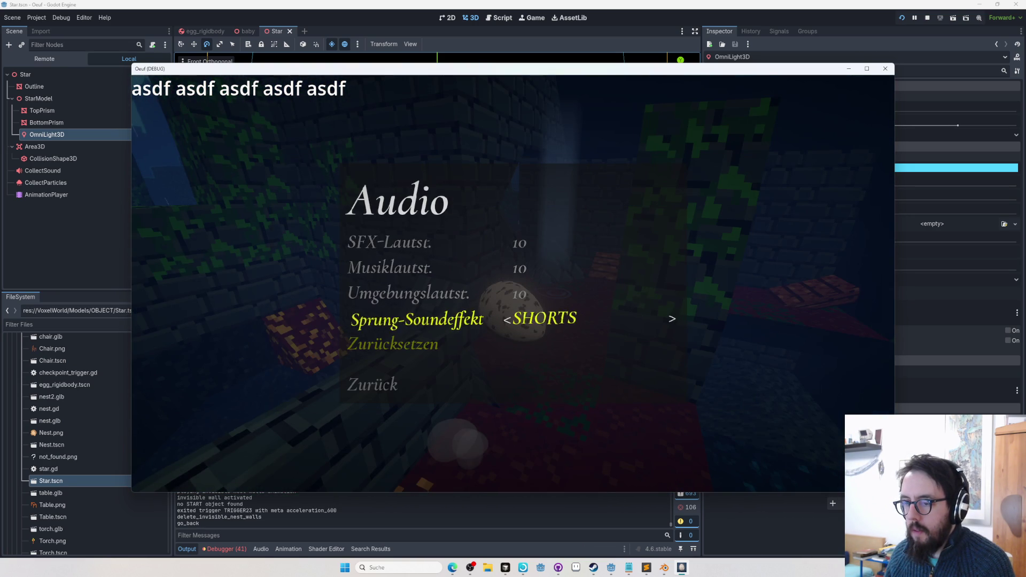
key(Escape)
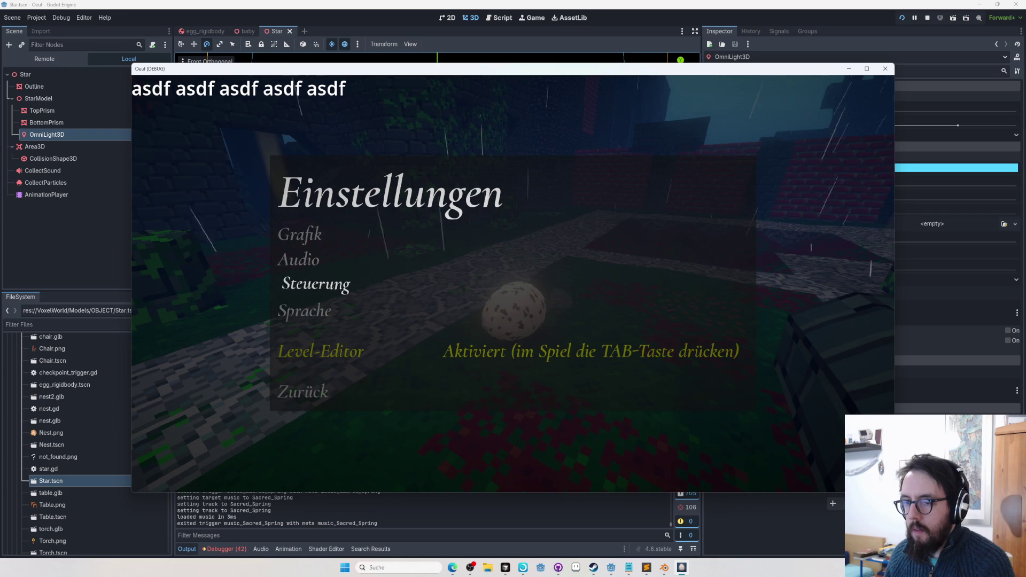
key(Escape)
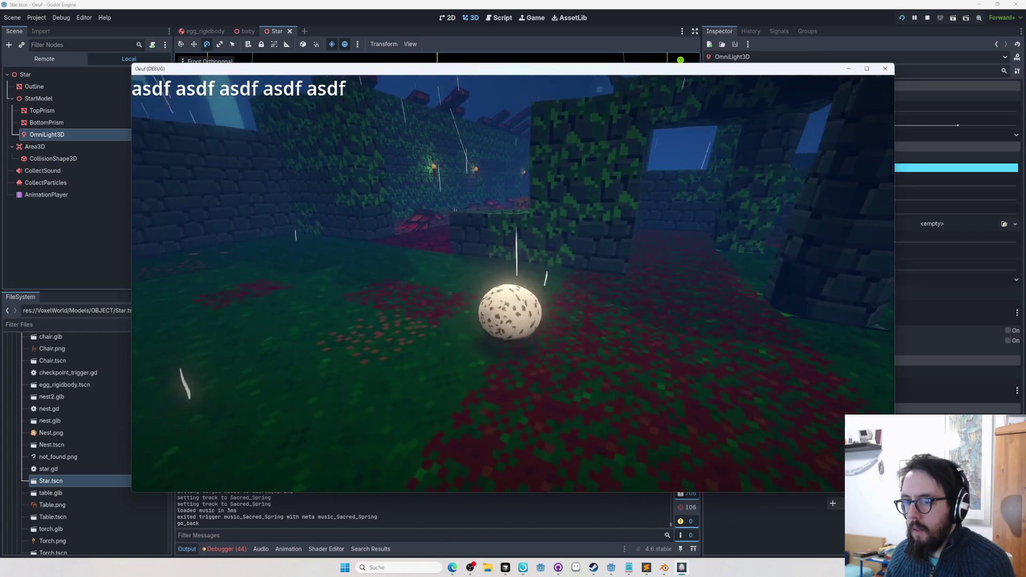
Roll the egg through the mossy garden onto the wooden log platform
key(w)
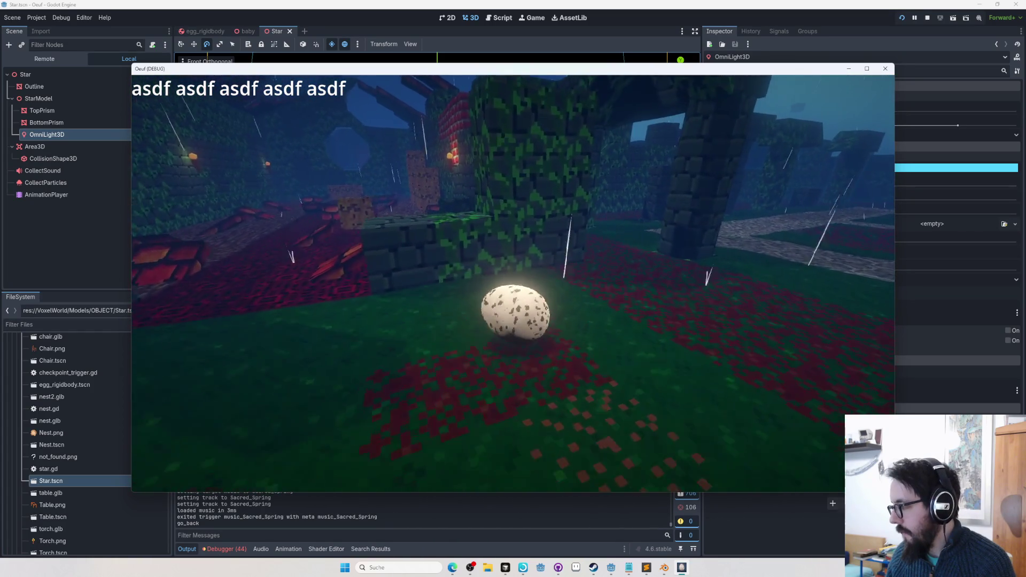
key(w)
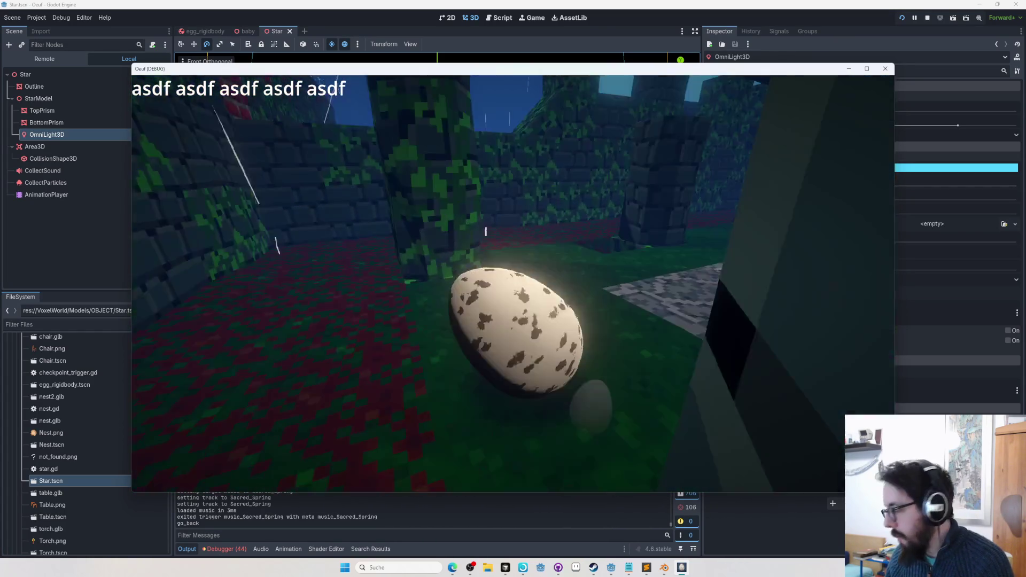
key(w)
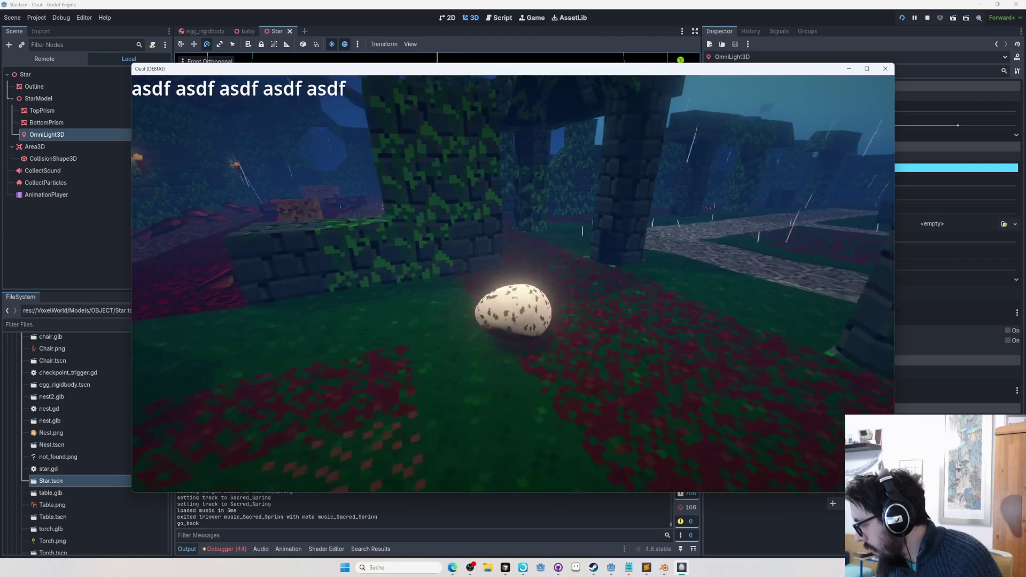
key(w)
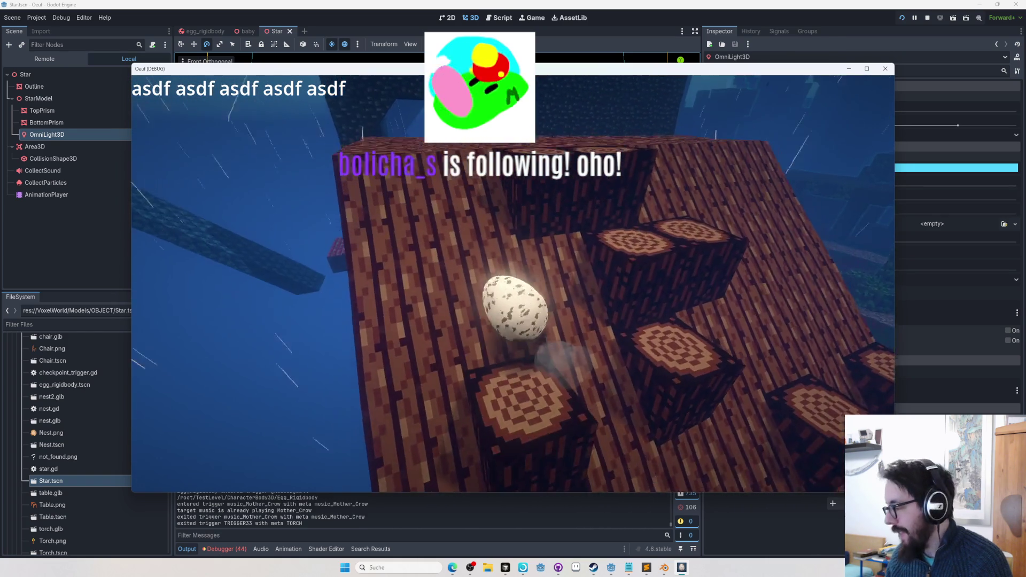
Switch back to the running Oeuf game window
key(alt+Tab)
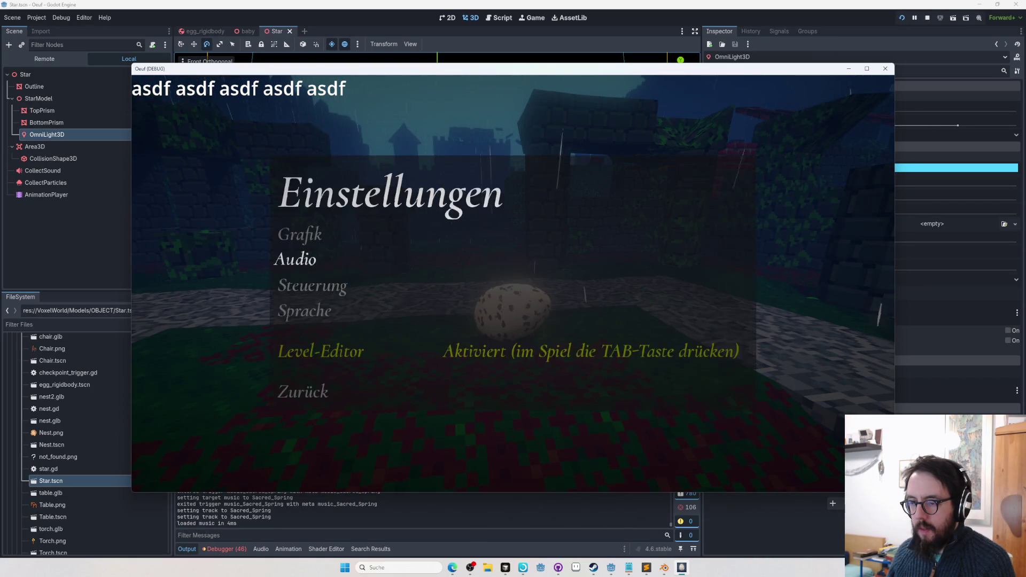
Resume play and roll the egg through the corridor, over the green block, to the Das Gartengerüst checkpoint
key(Escape)
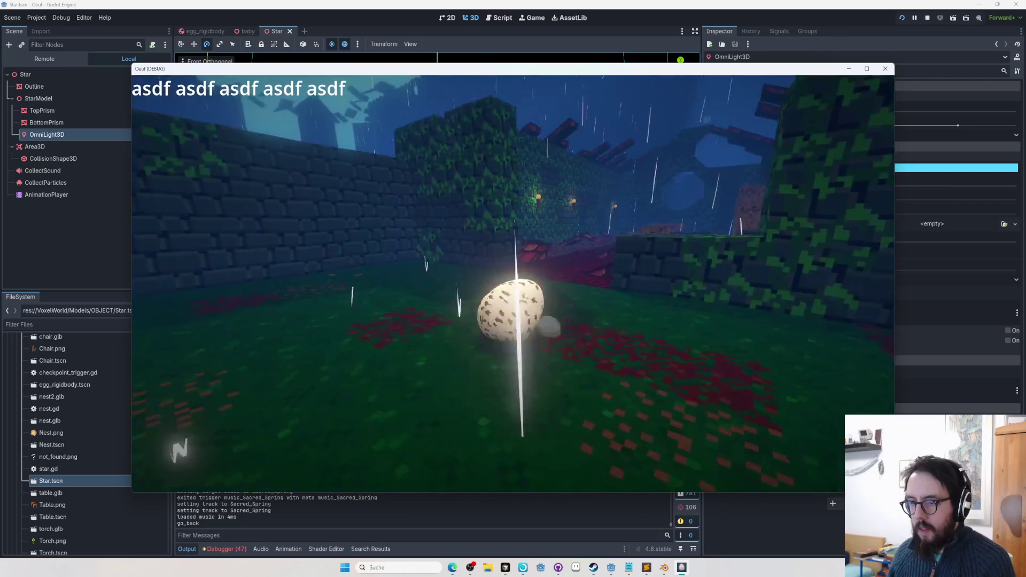
key(w)
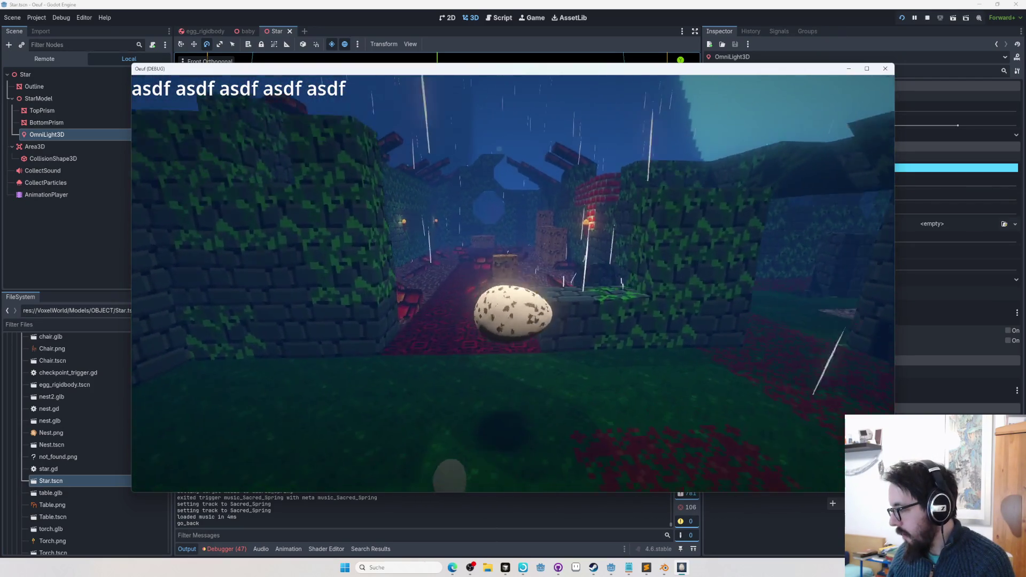
key(w)
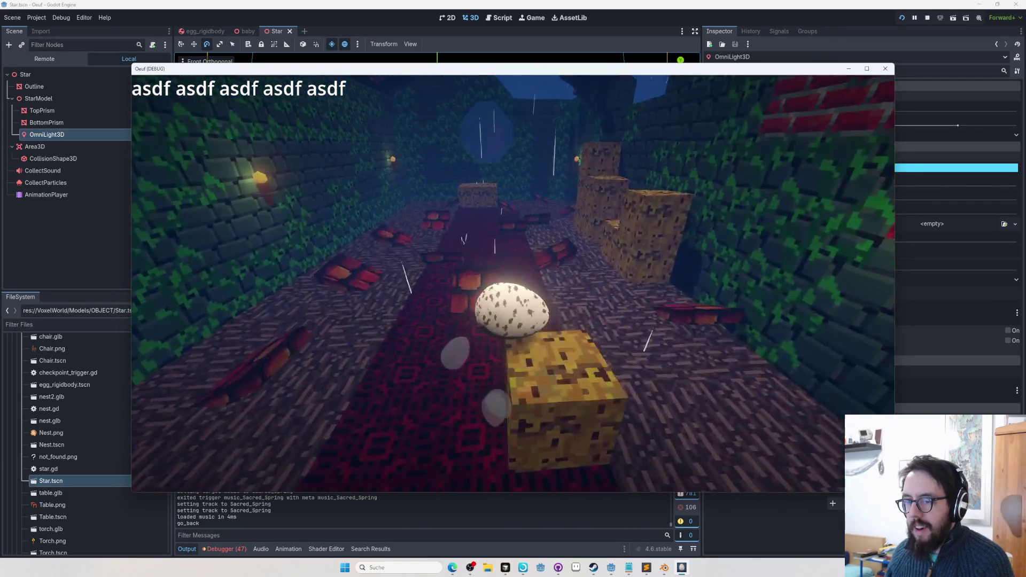
key(w)
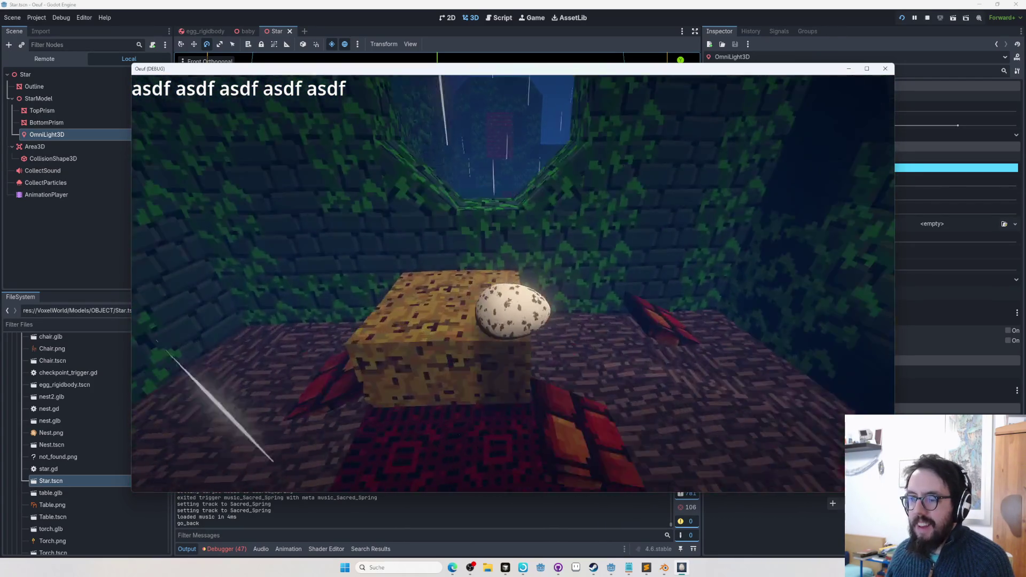
key(w)
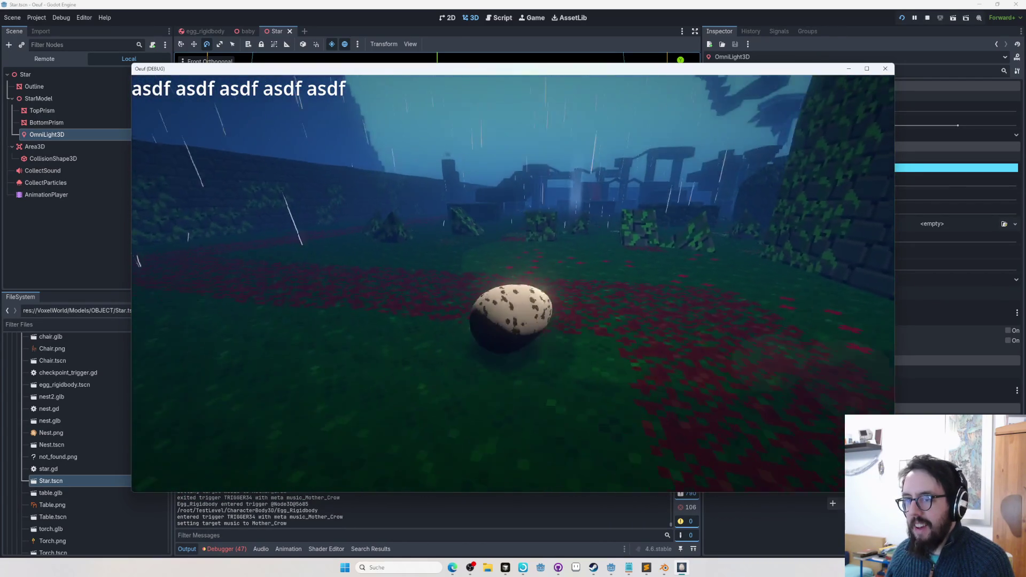
key(w)
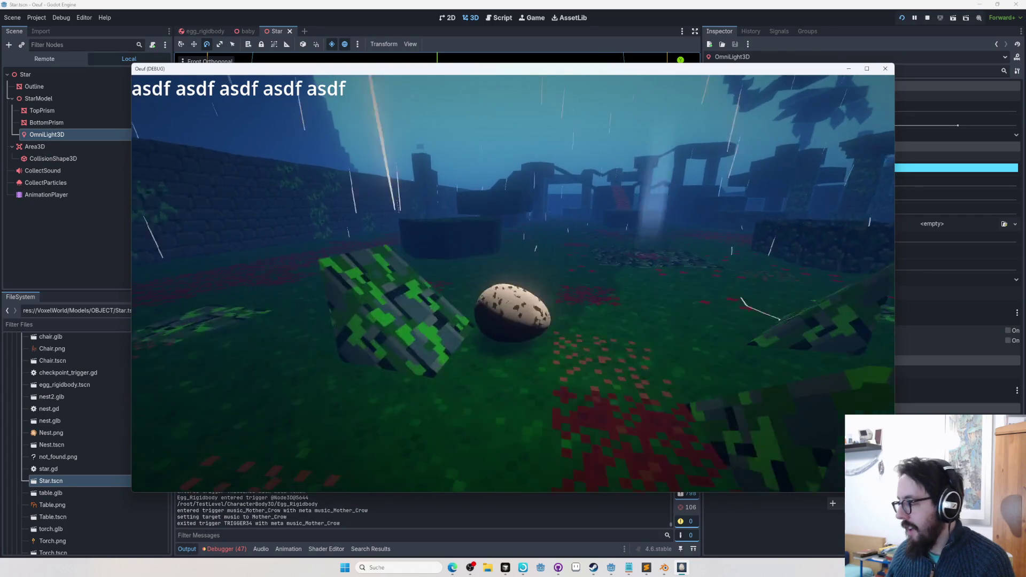
key(w)
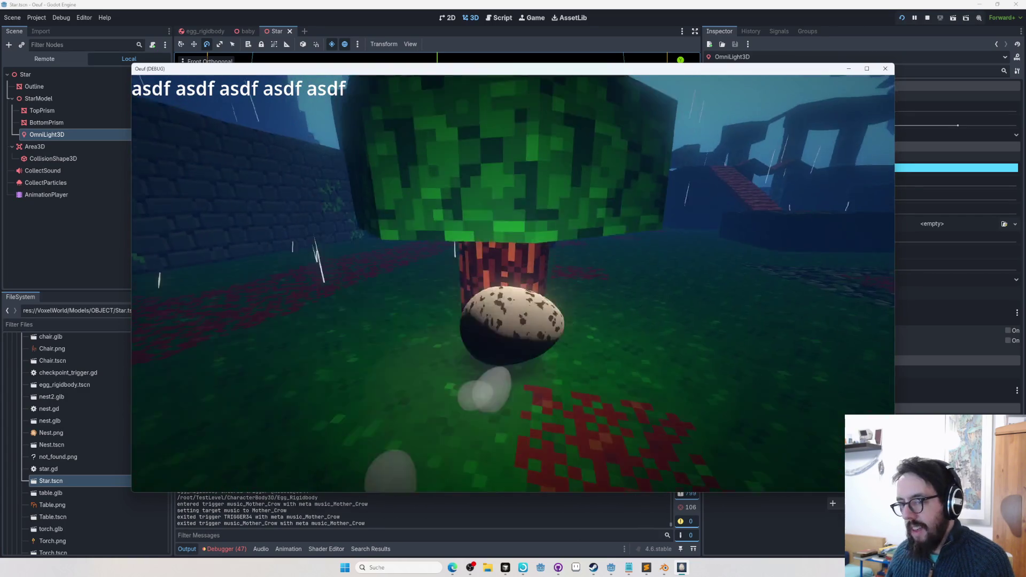
key(w)
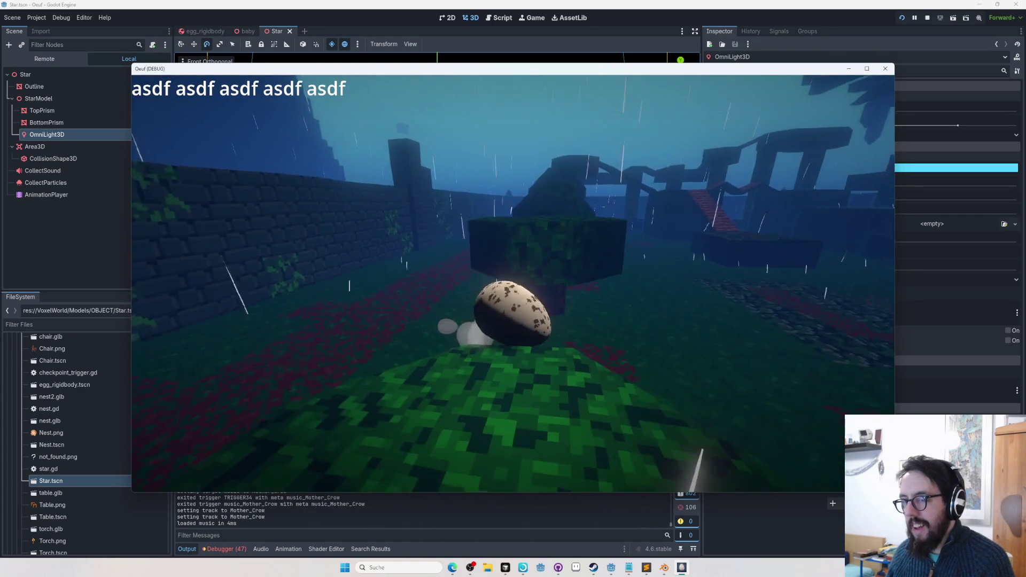
key(w)
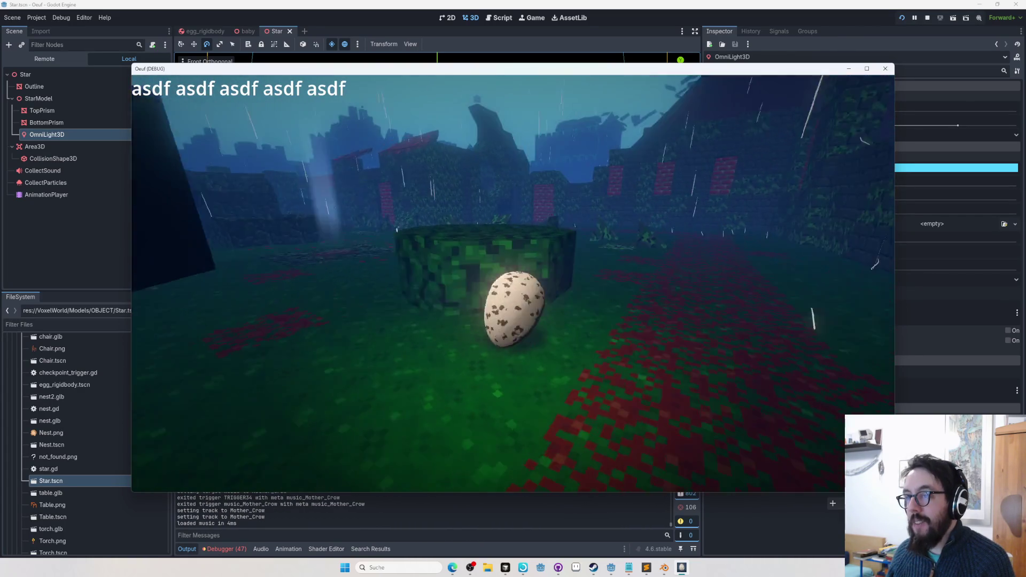
key(w)
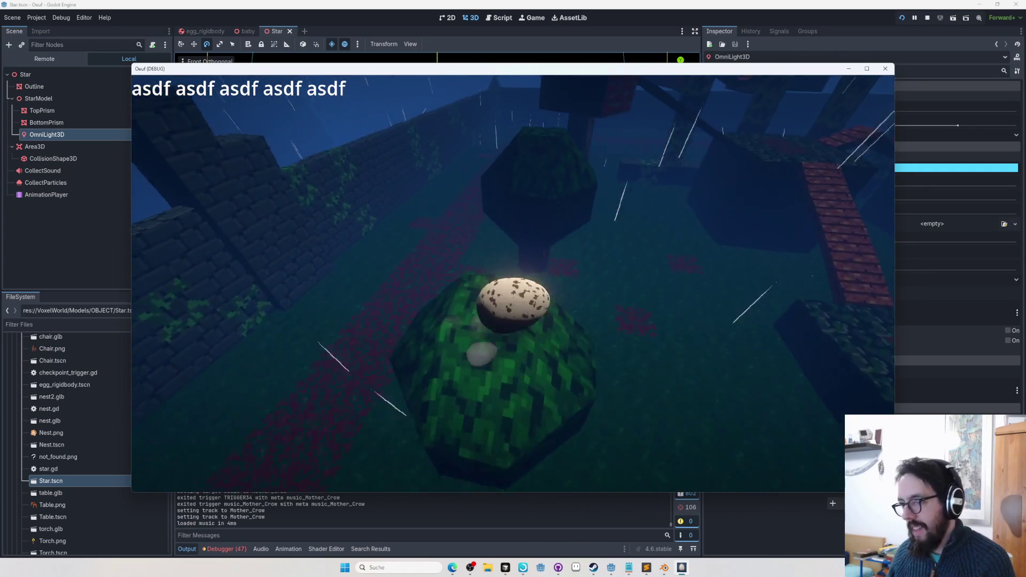
key(w)
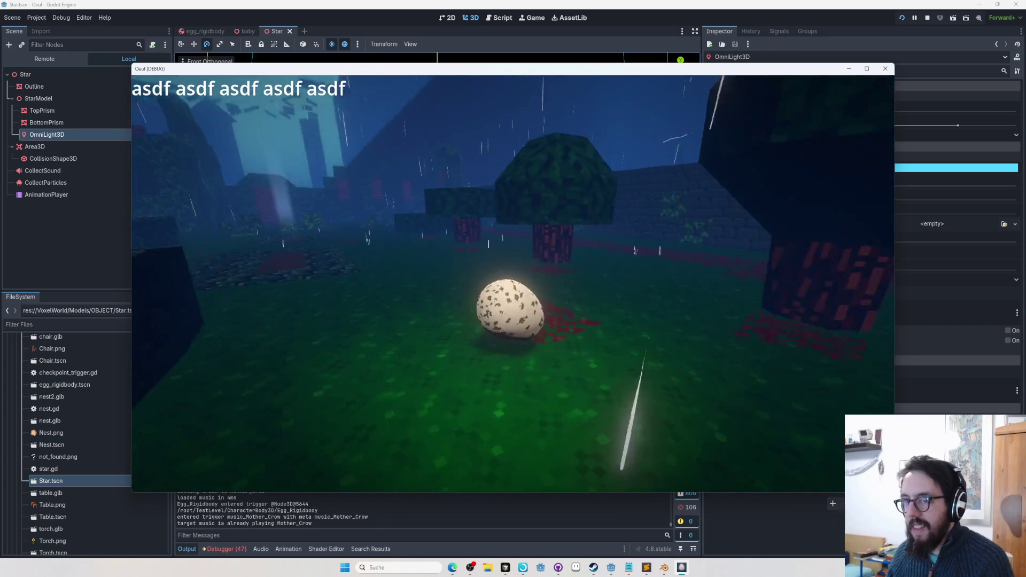
key(w)
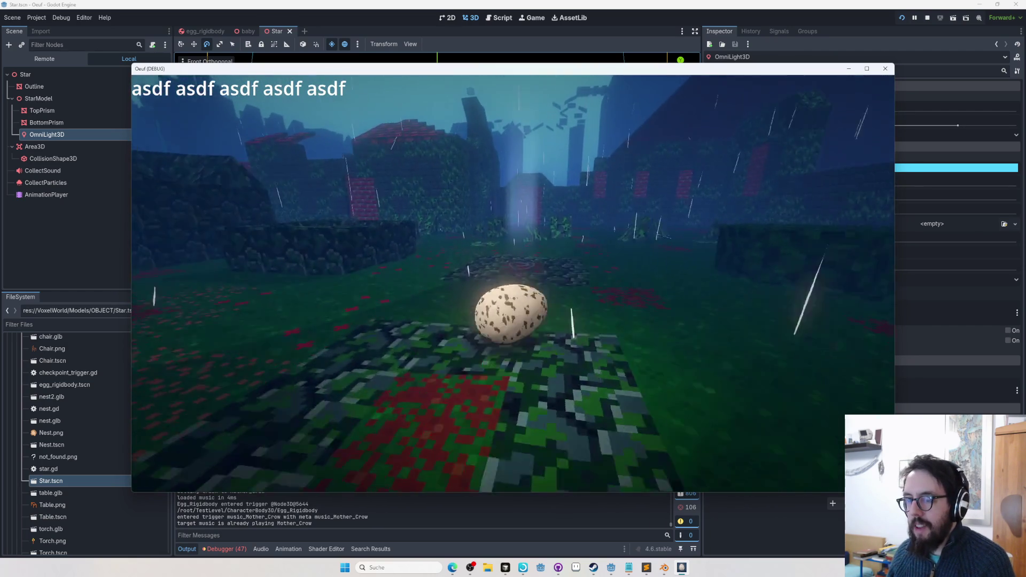
key(w)
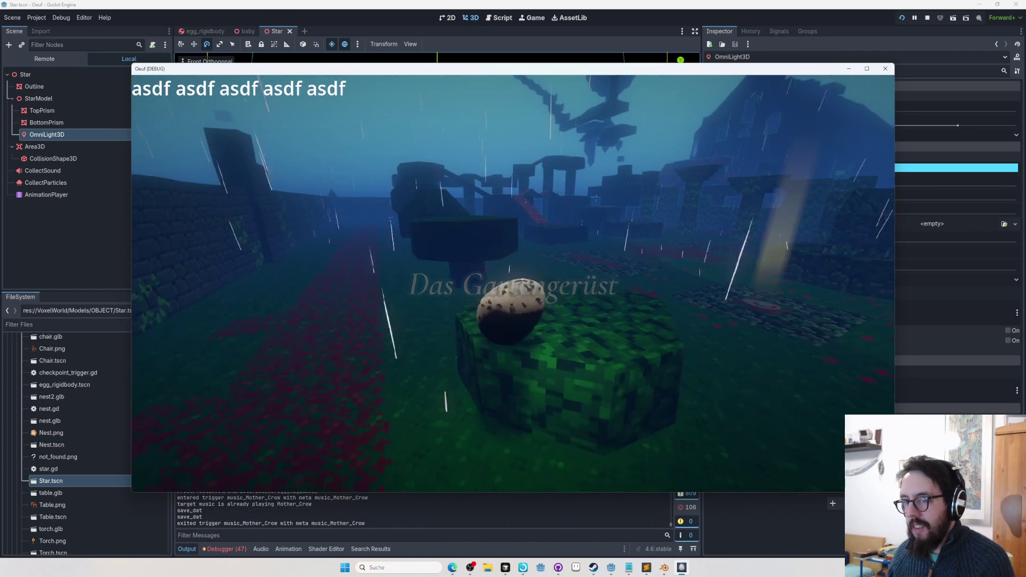
Pause the game and open the Einstellungen settings screen
key(Escape)
key(Down)
key(Return)
Cycle Sprung-Soundeffekt in the Audio settings to the next jump sound and resume playing
key(Down)
key(Return)
key(Down)
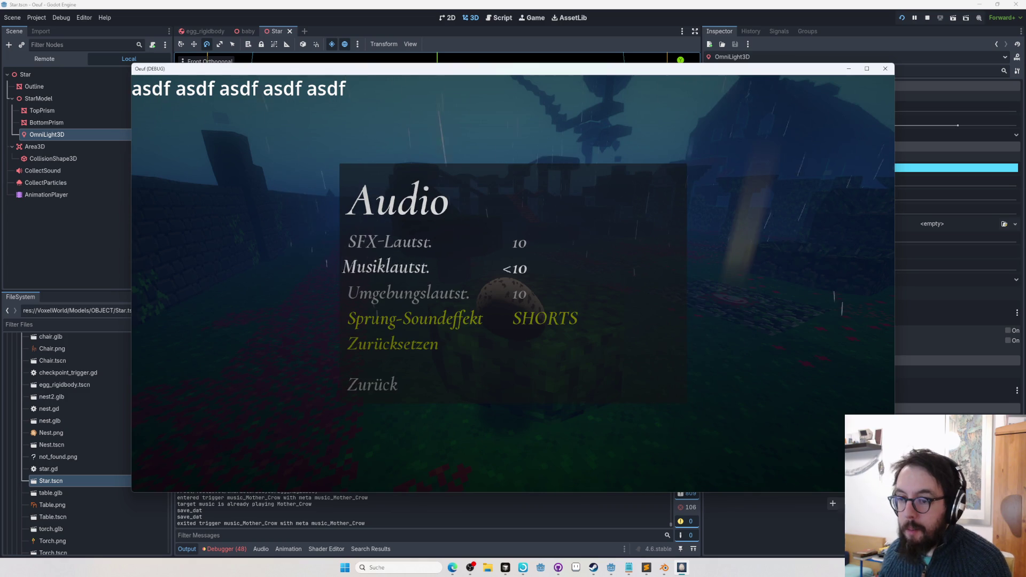
key(Down)
key(Down)
key(Right)
key(Right)
key(Right)
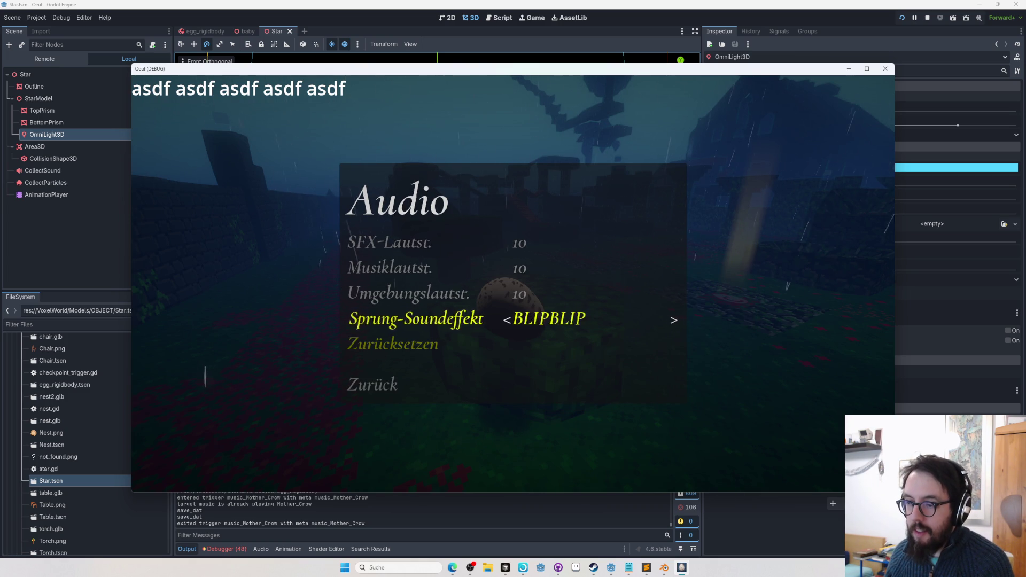
key(Escape)
key(Escape)
key(Escape)
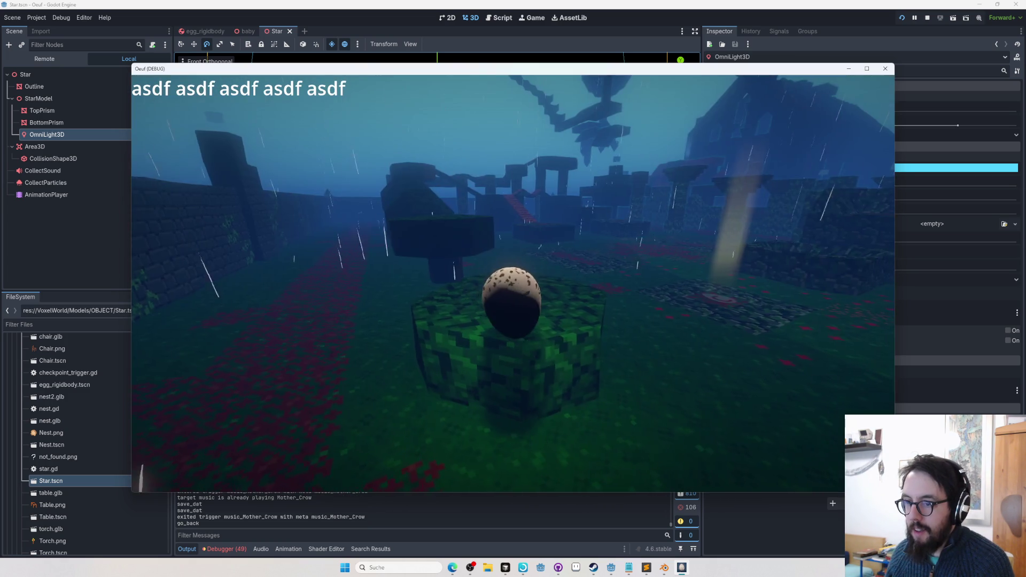
Roll and jump the egg past the mossy blocks onto the red-brick platform
key(w)
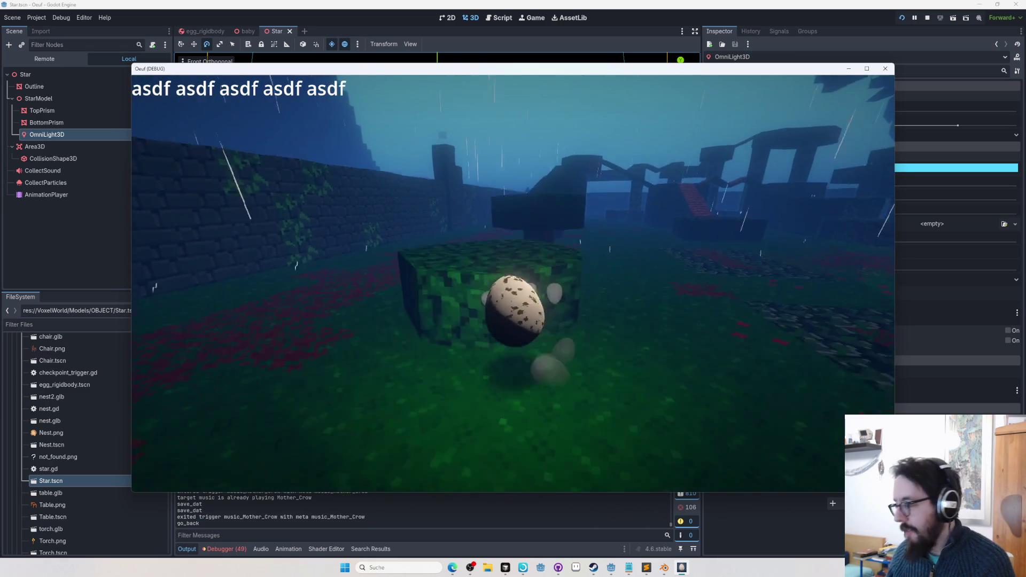
key(w)
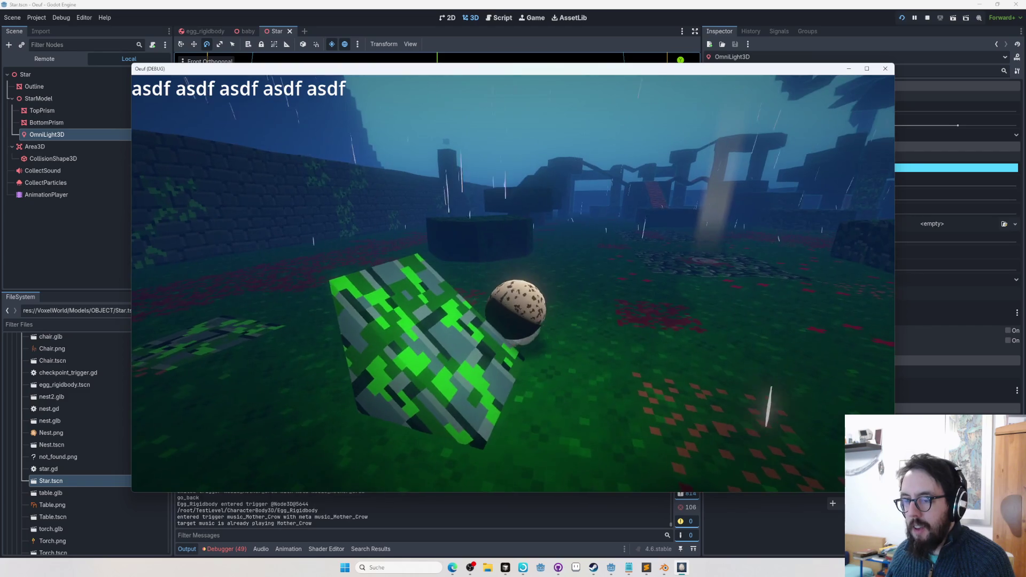
key(w)
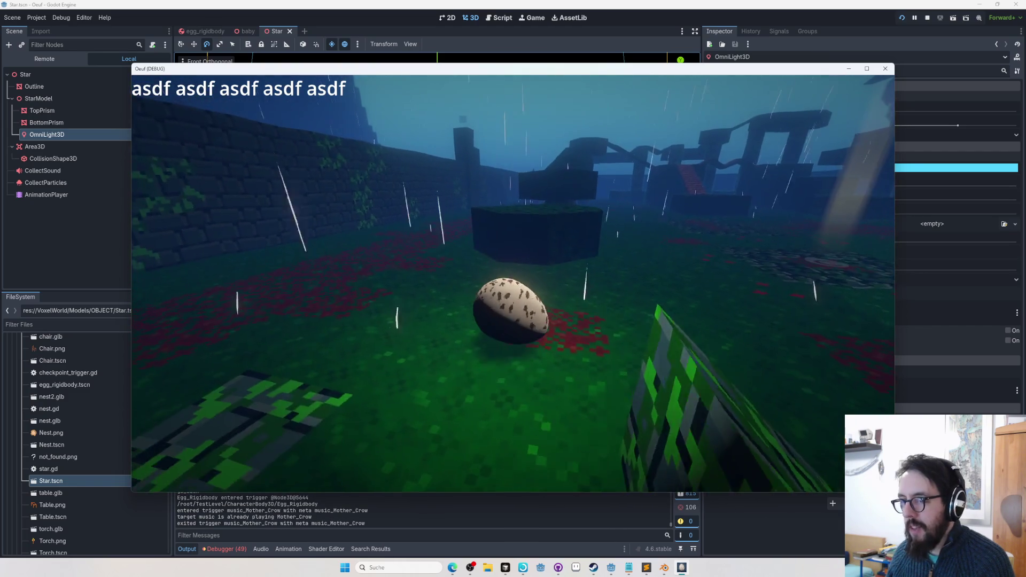
key(space)
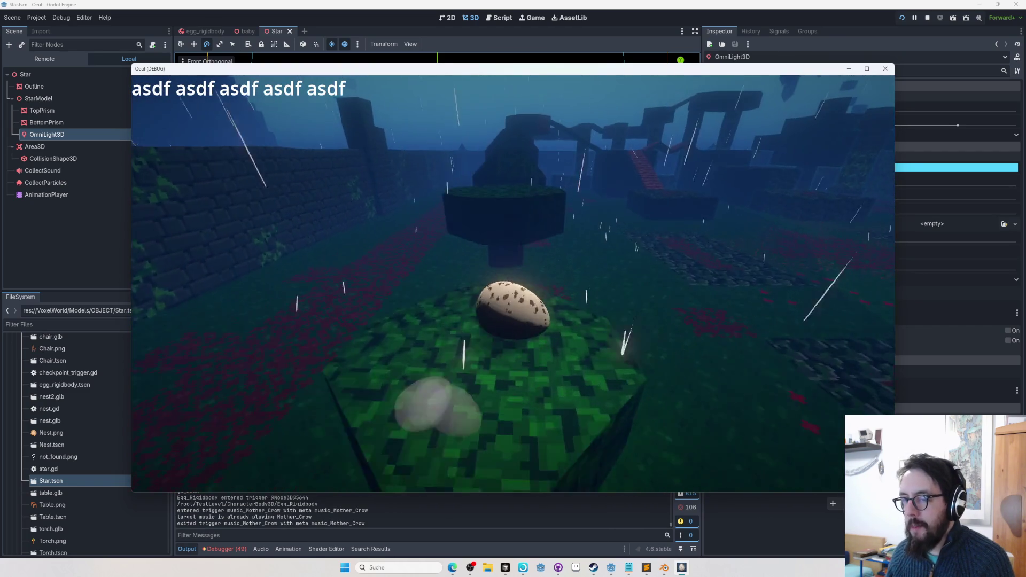
key(w)
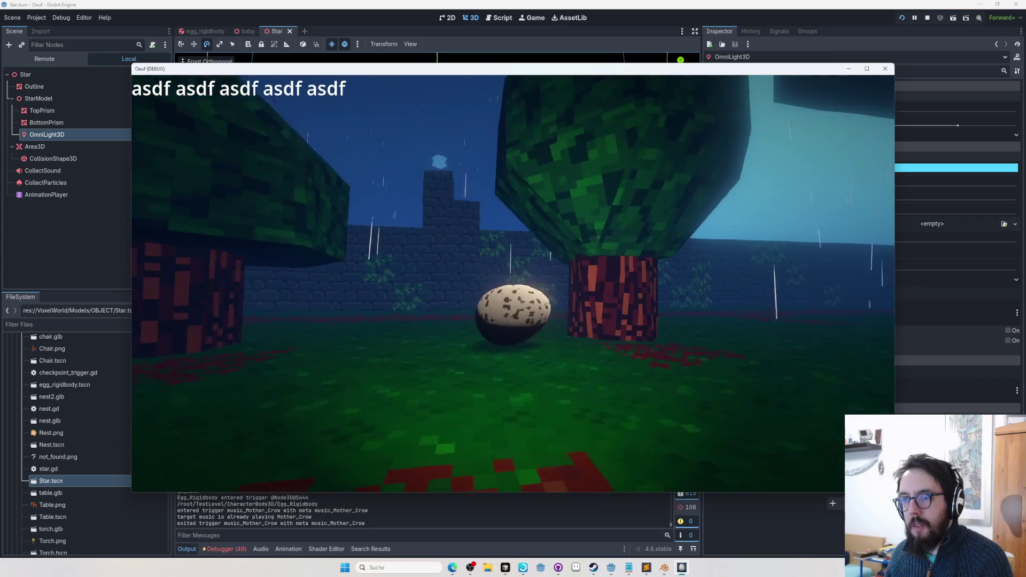
key(w)
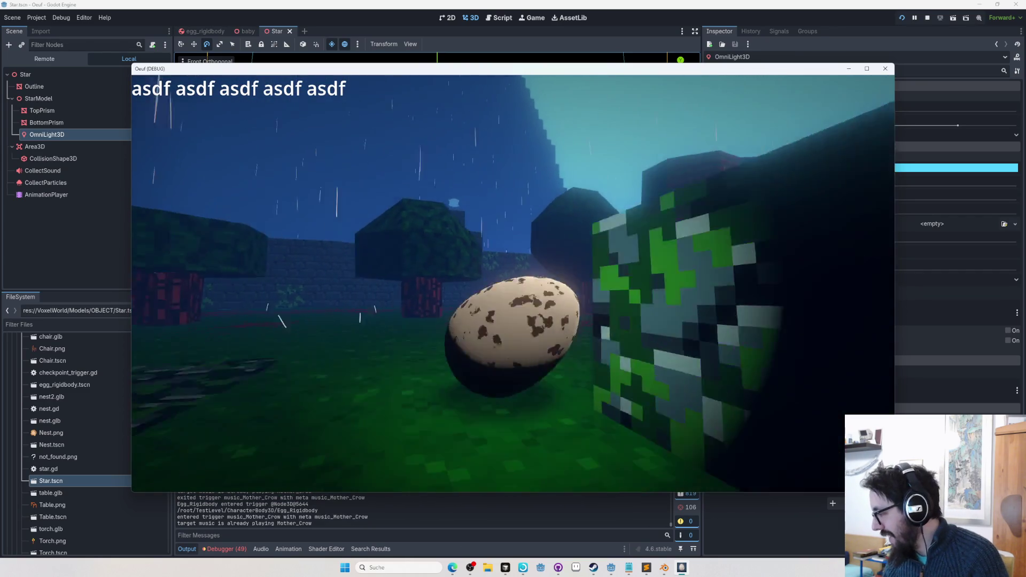
key(w)
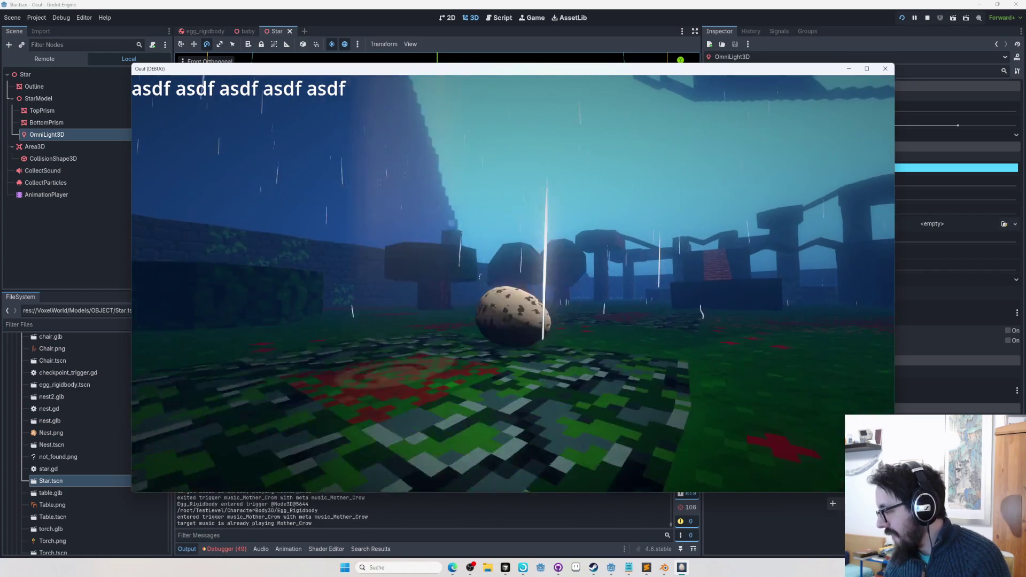
key(w)
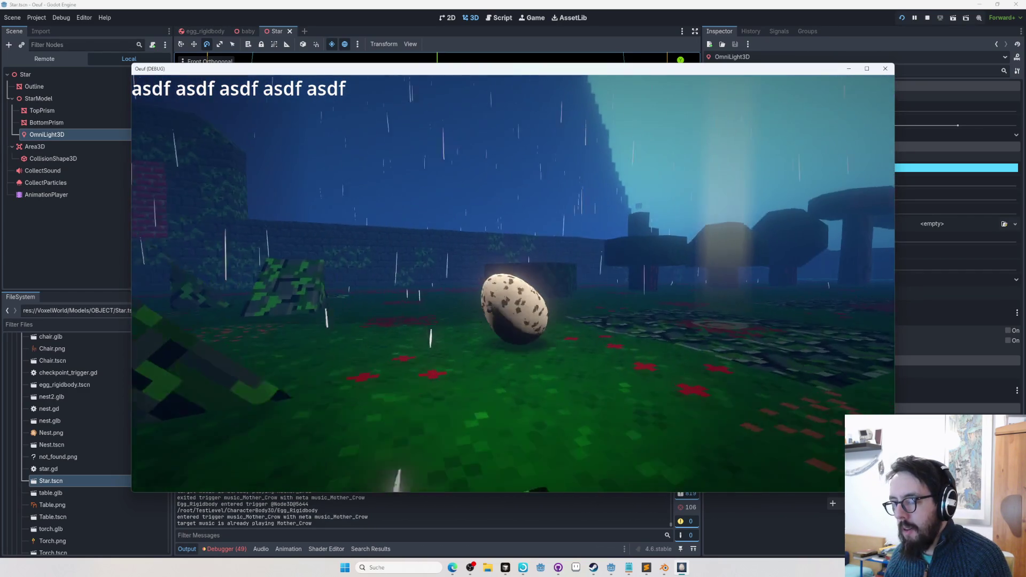
key(w)
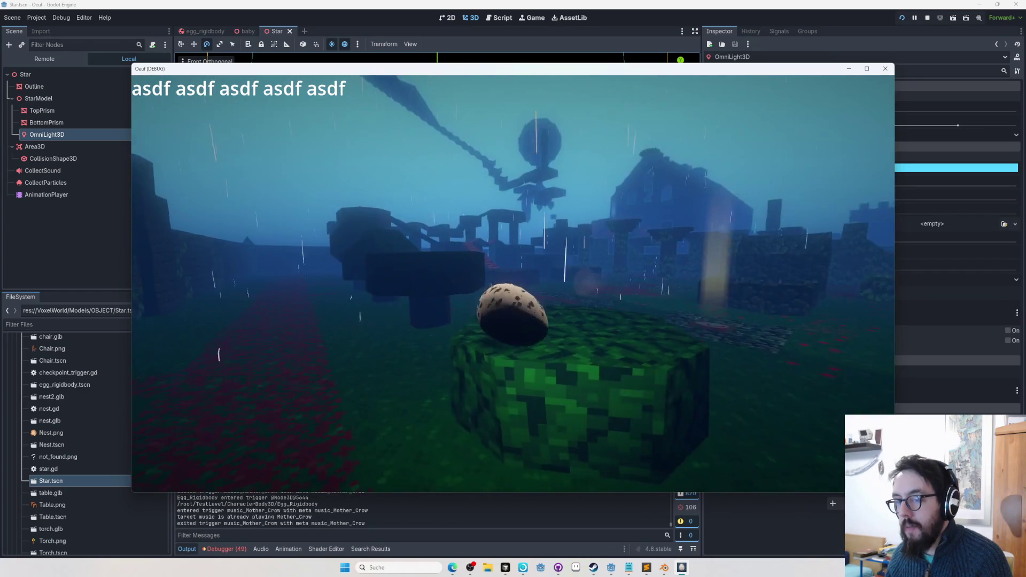
key(w)
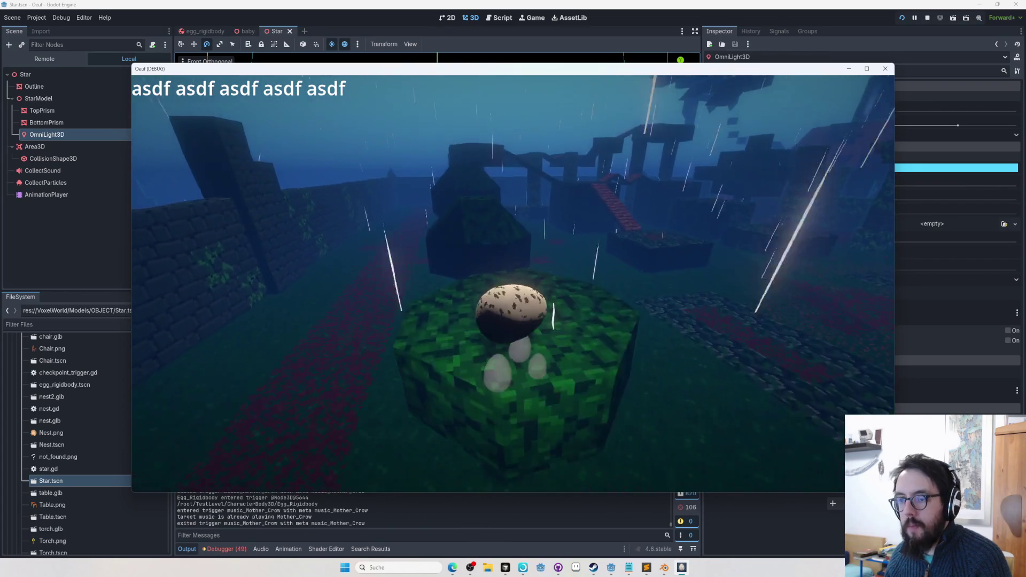
key(w)
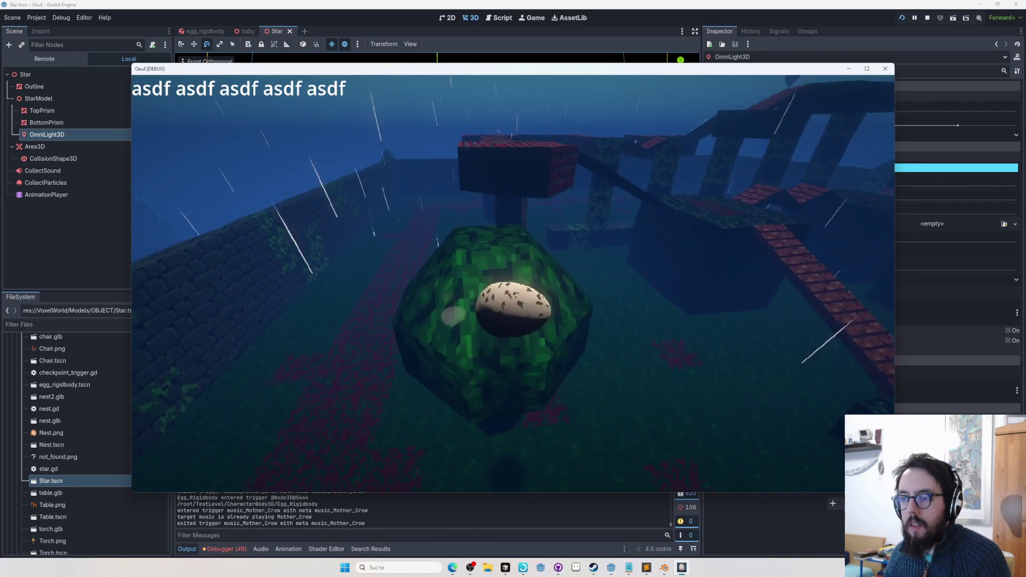
key(w)
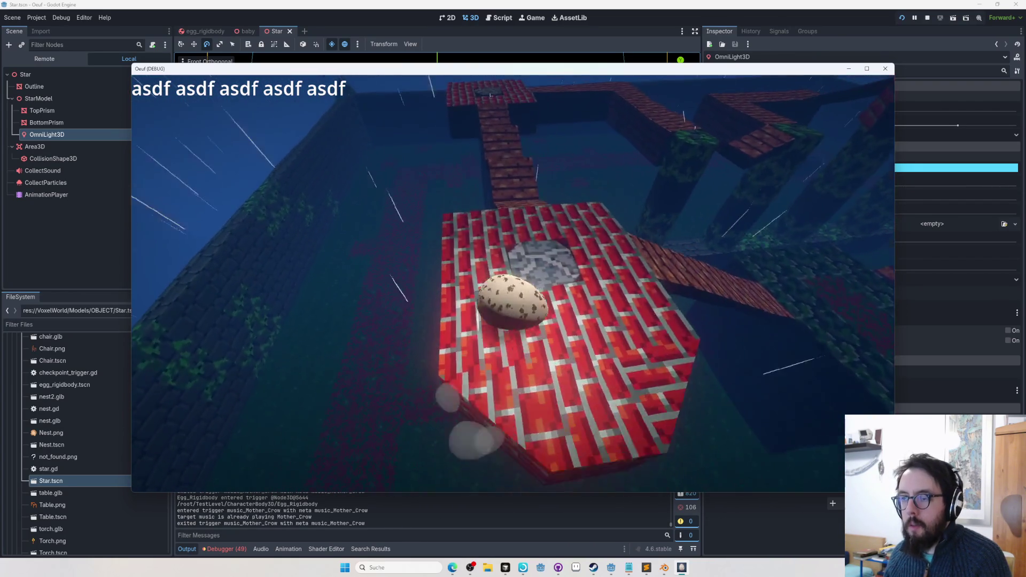
Roll the egg across the brick bridges and platforms toward the wooden walkway
key(w)
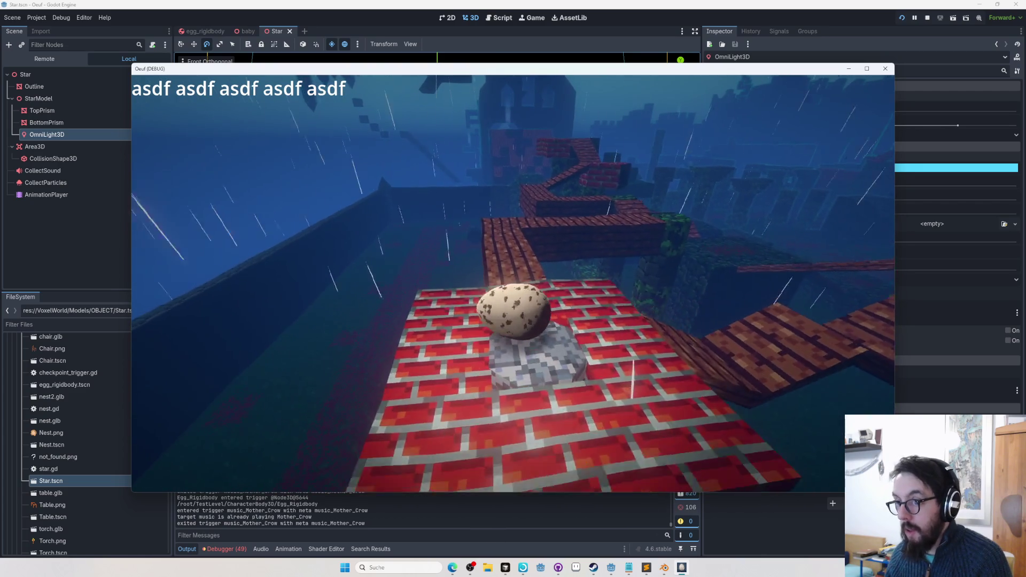
key(w)
key(w)
key(w)
key(w)
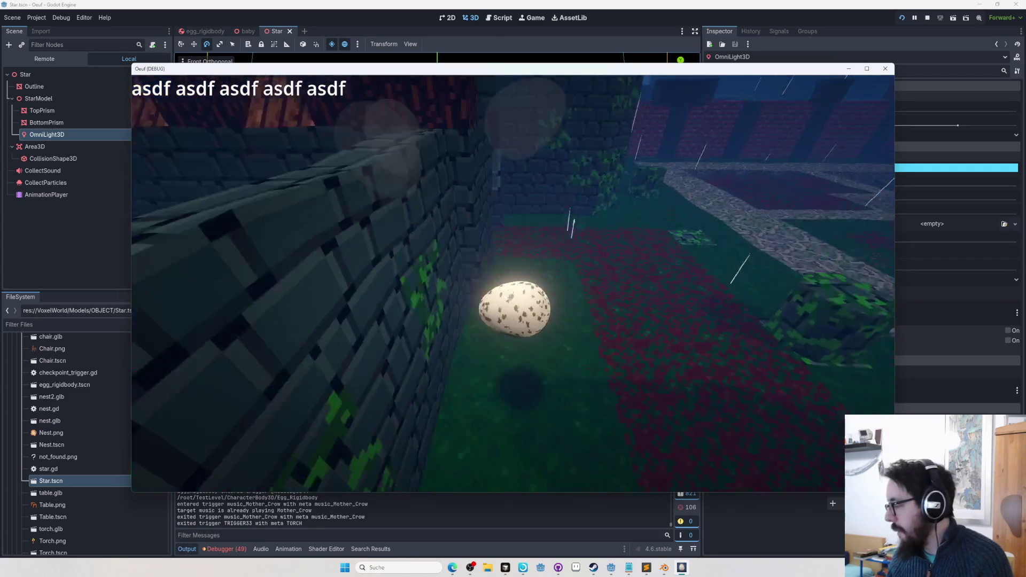
key(w)
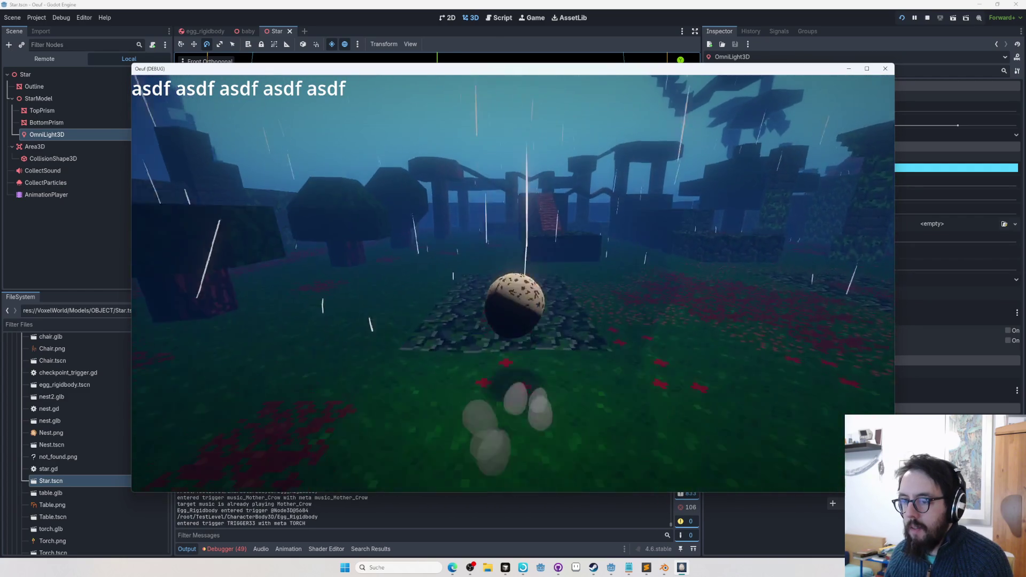
key(w)
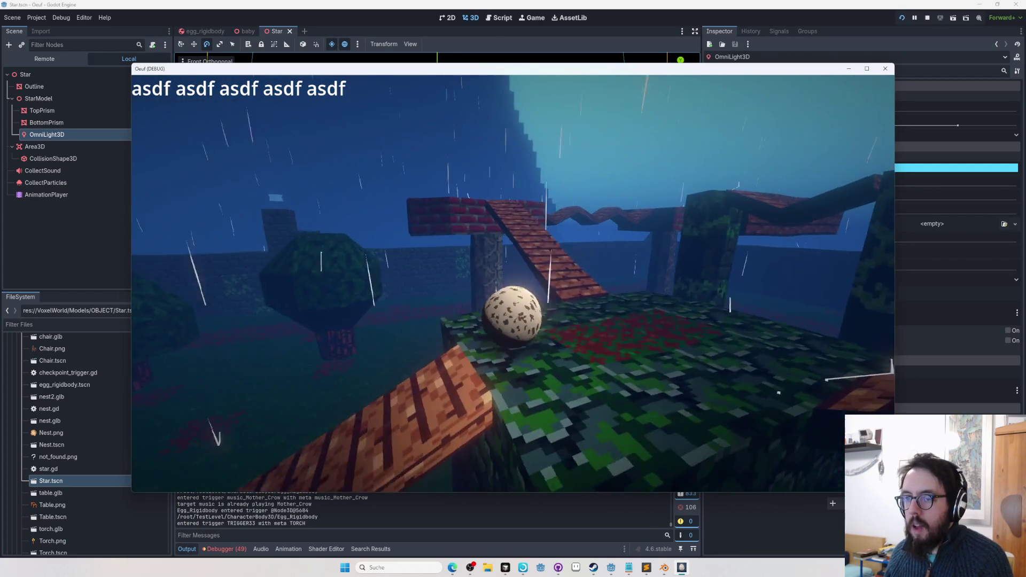
key(w)
key(w)
key(w)
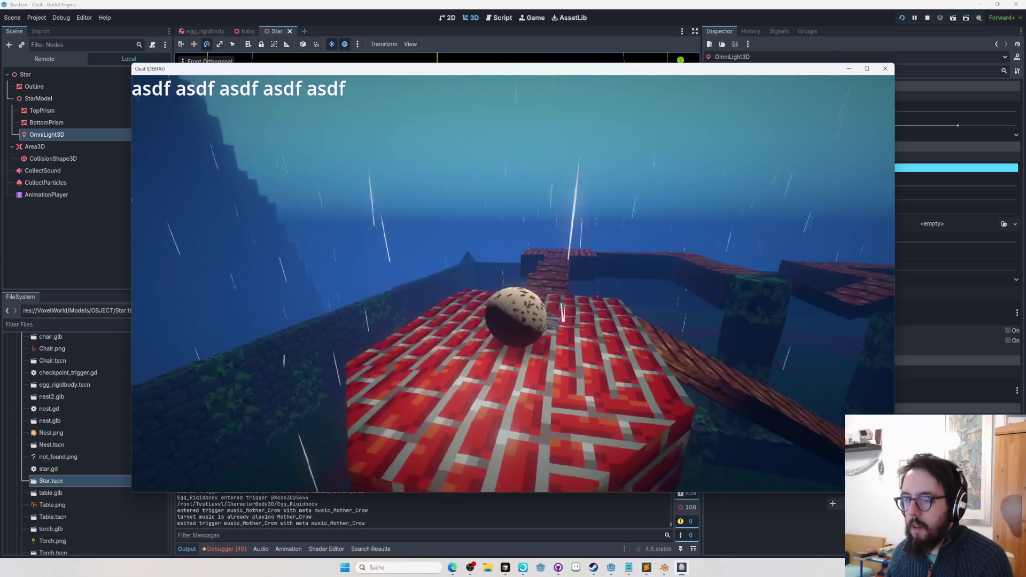
key(w)
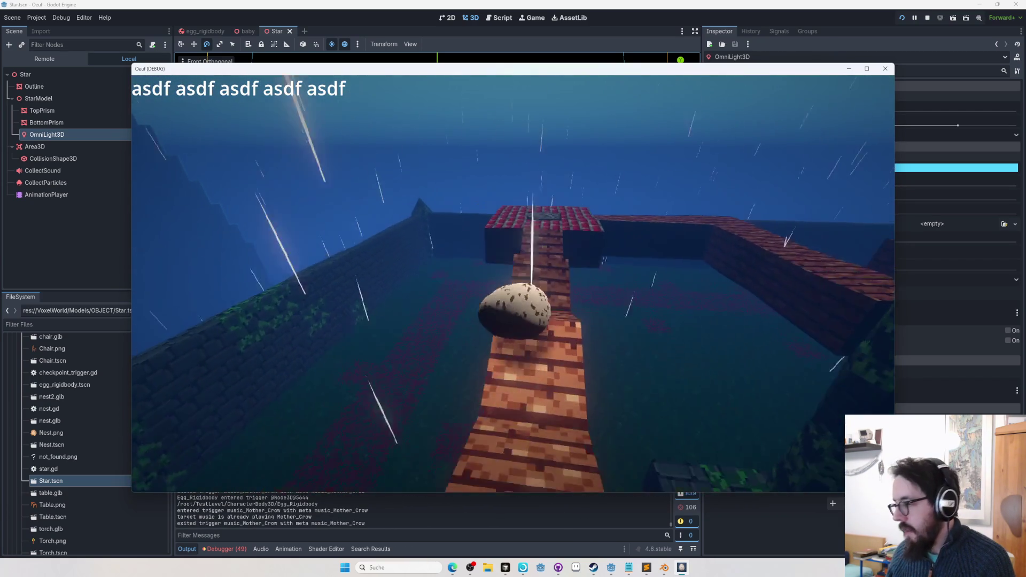
key(w)
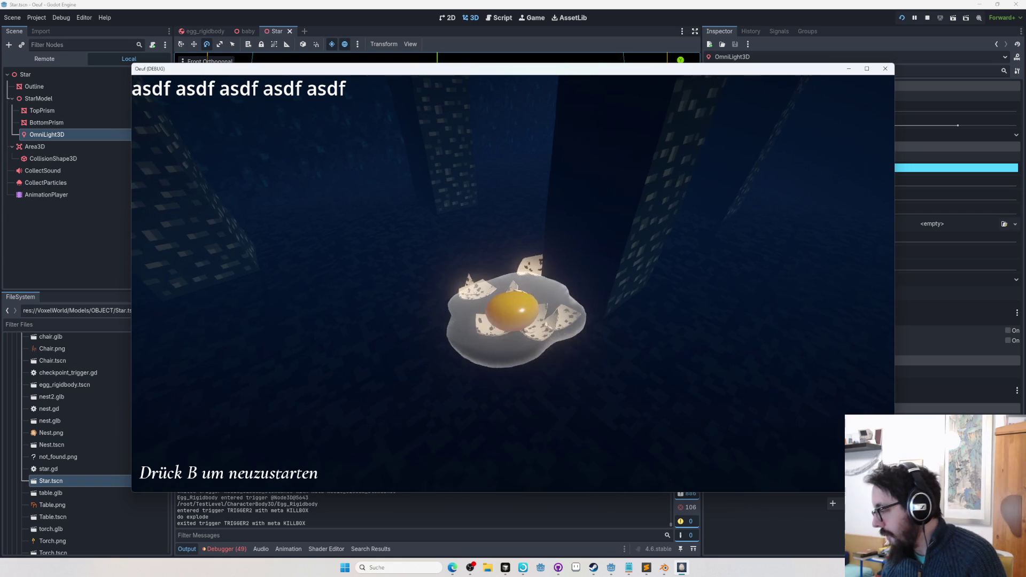
Restart the eggworld level with B and roll the egg off the starting platform
key(b)
key(w)
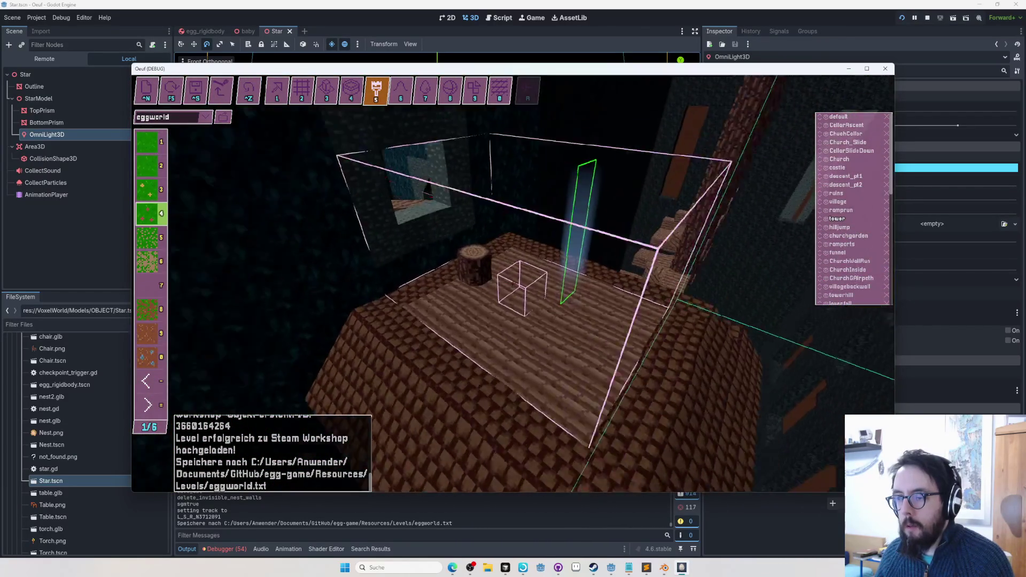
Switch between play mode and the level editor to try the tower roof, then open the settings menu
key(F5)
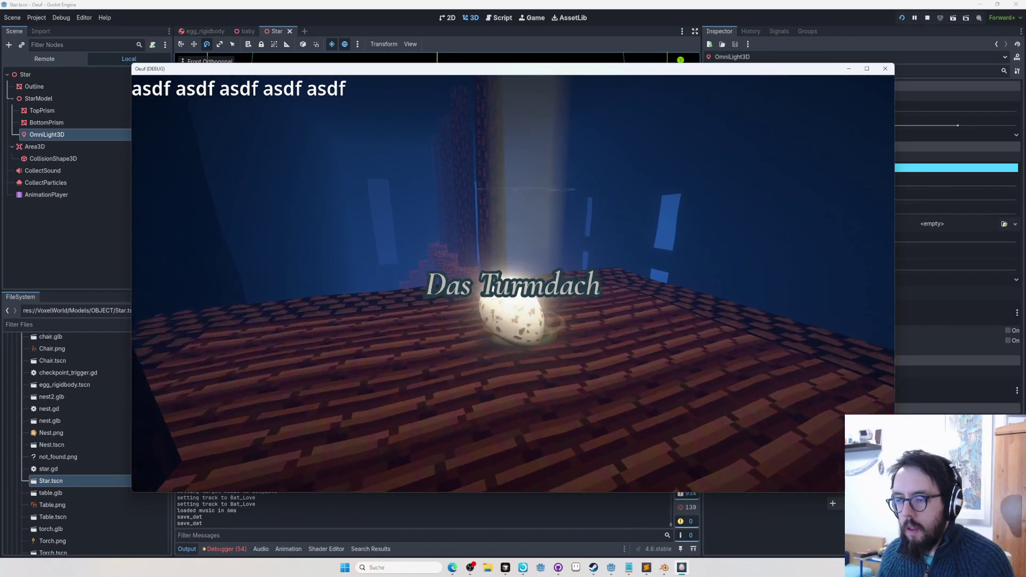
key(F5)
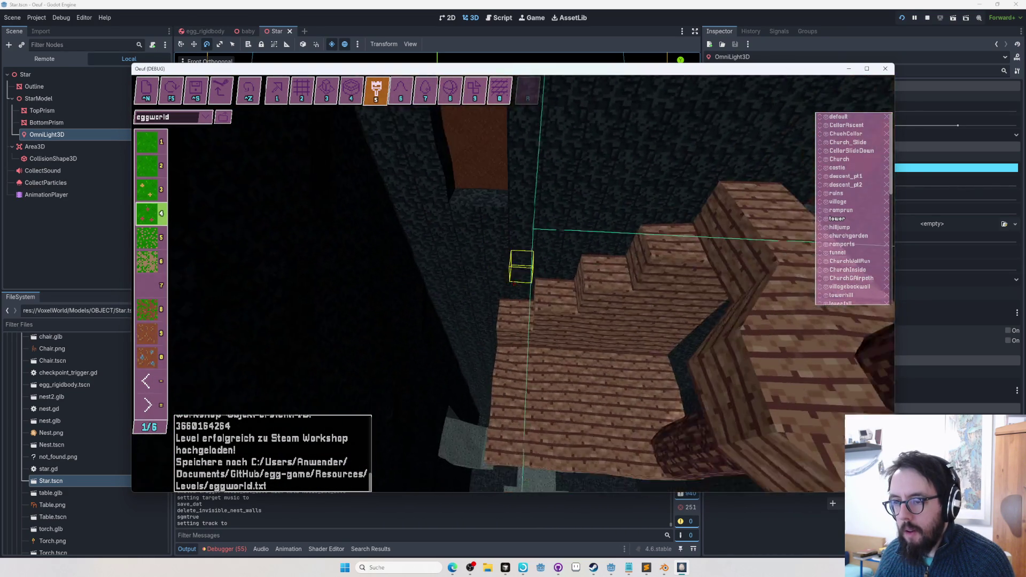
key(F5)
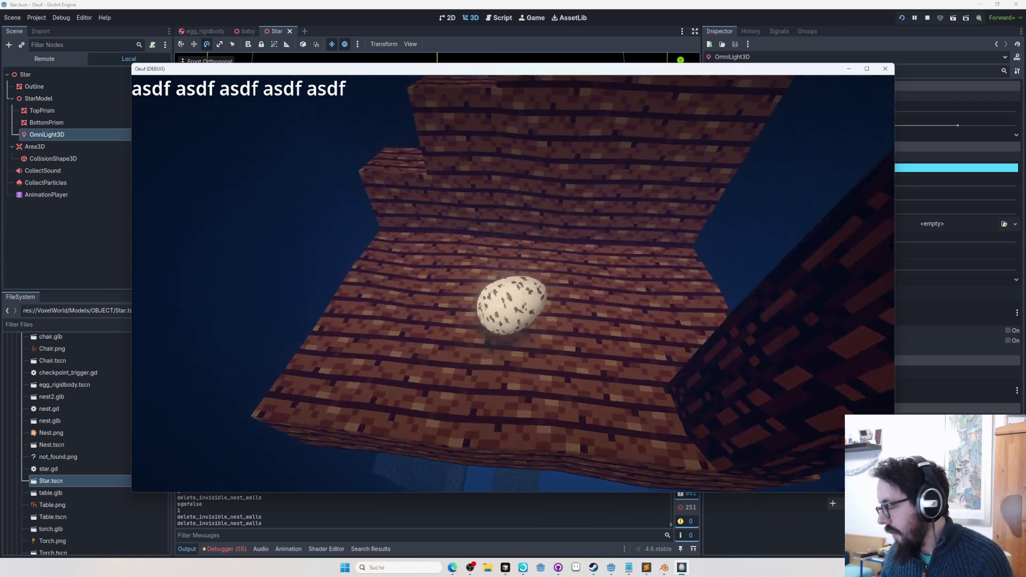
key(Escape)
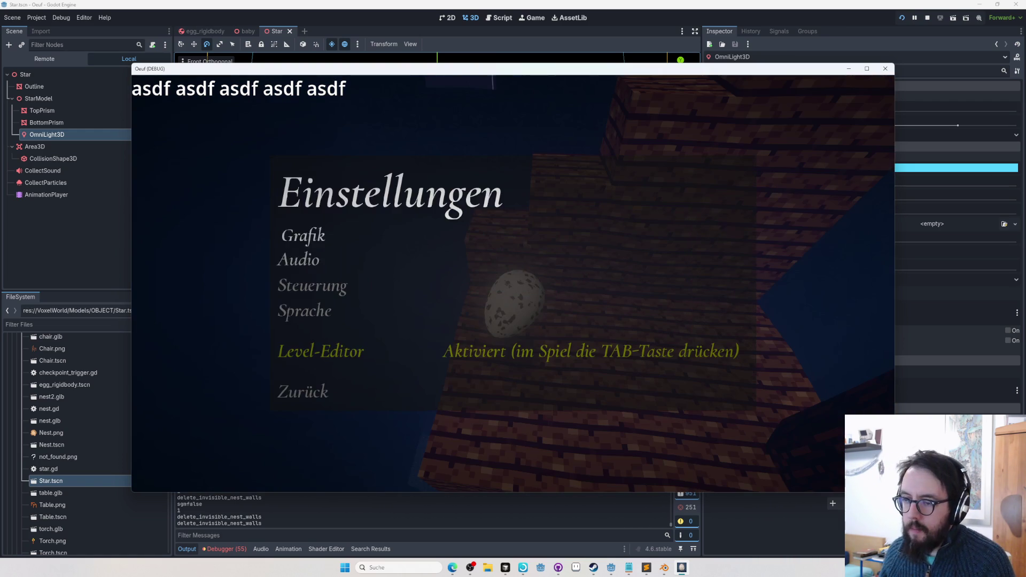
Check the Audio page with Sprung-Soundeffekt on PLING, then resume the game
key(Return)
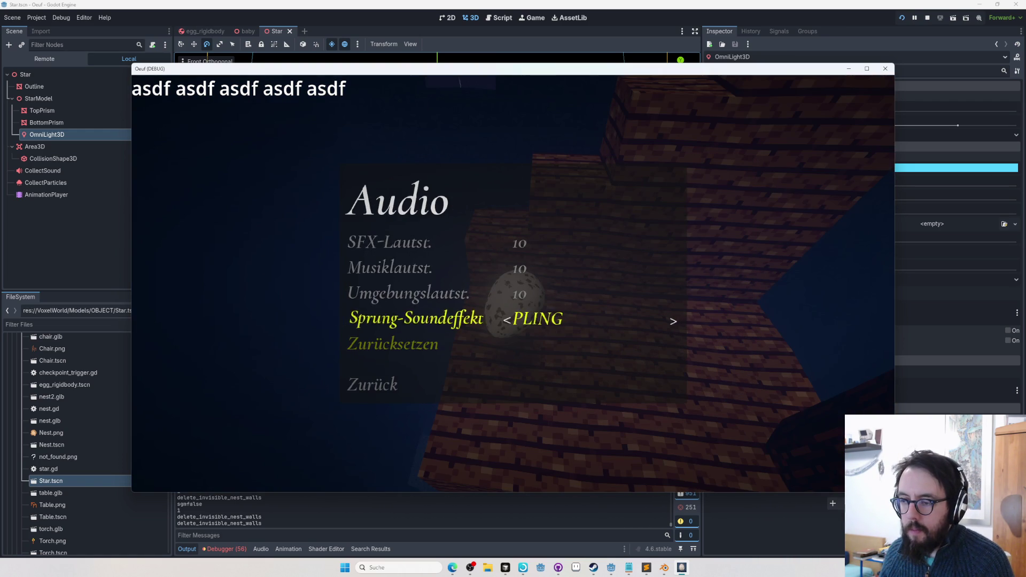
key(Escape)
key(Escape)
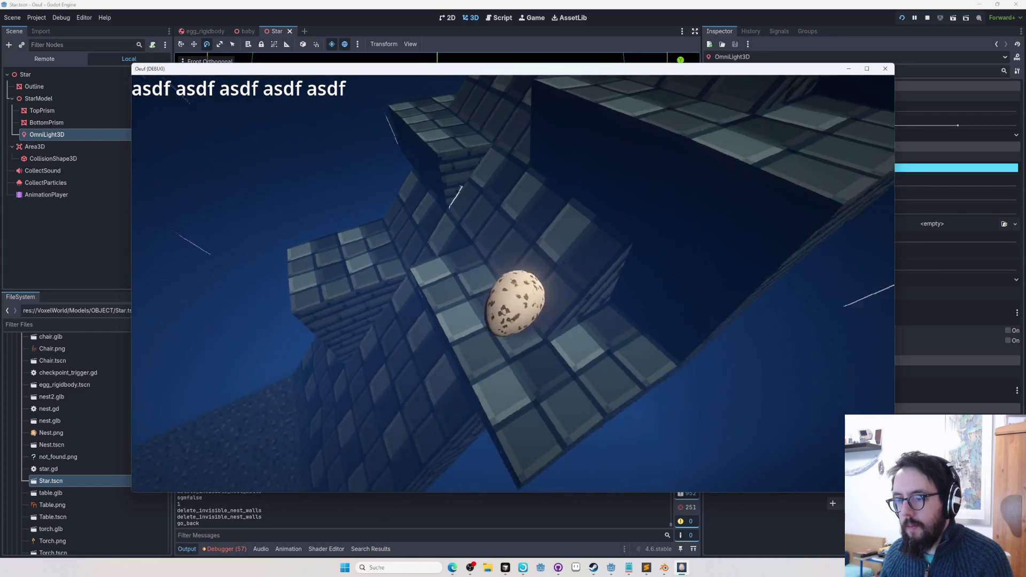
Save eggworld.txt from the level editor and go back to play mode
key(Tab)
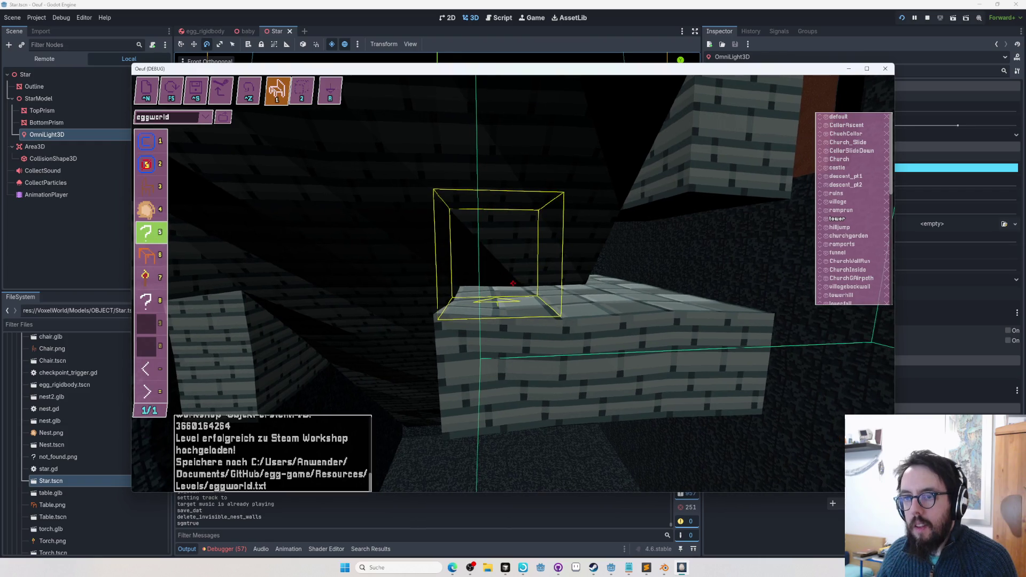
key(ctrl+s)
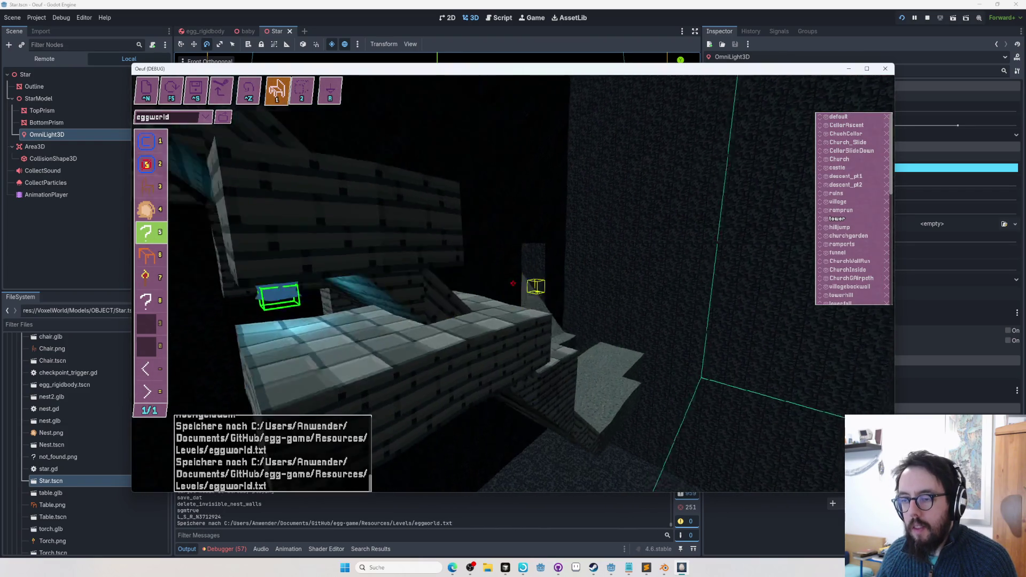
key(Tab)
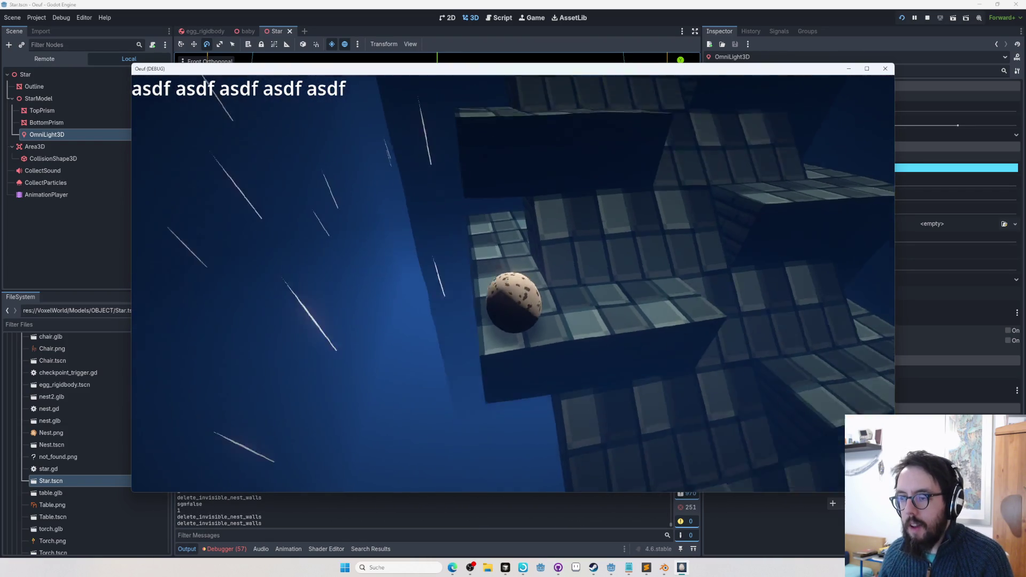
Re-enter the editor, aim the camera at the tower room block, and pick the cube tool
key(Tab)
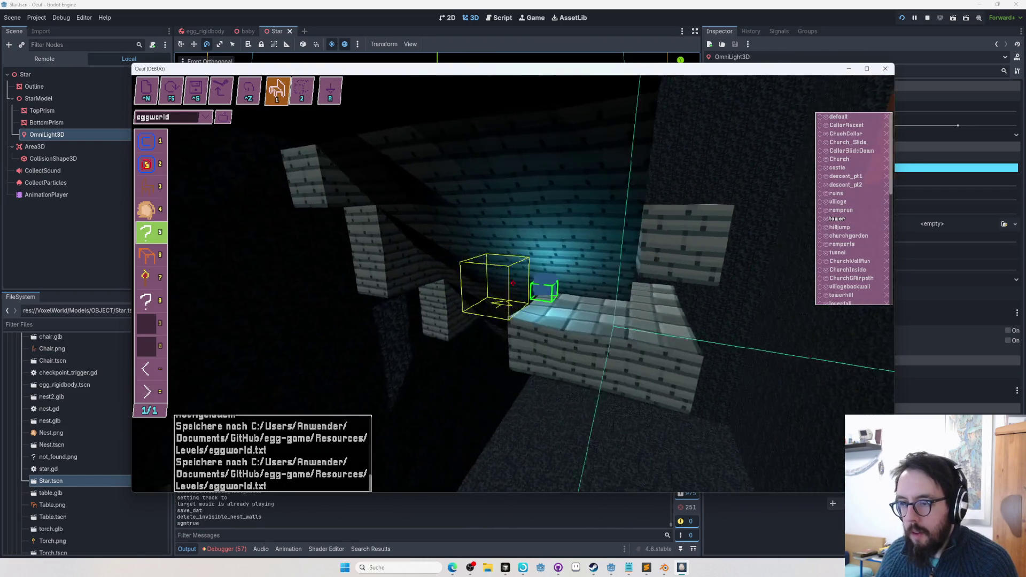
key(w)
key(s)
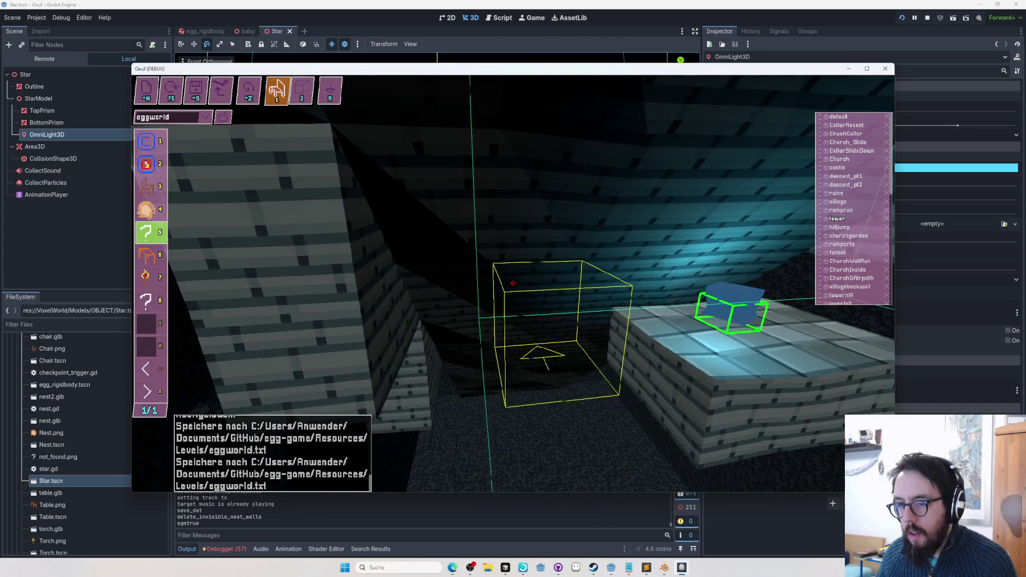
key(d)
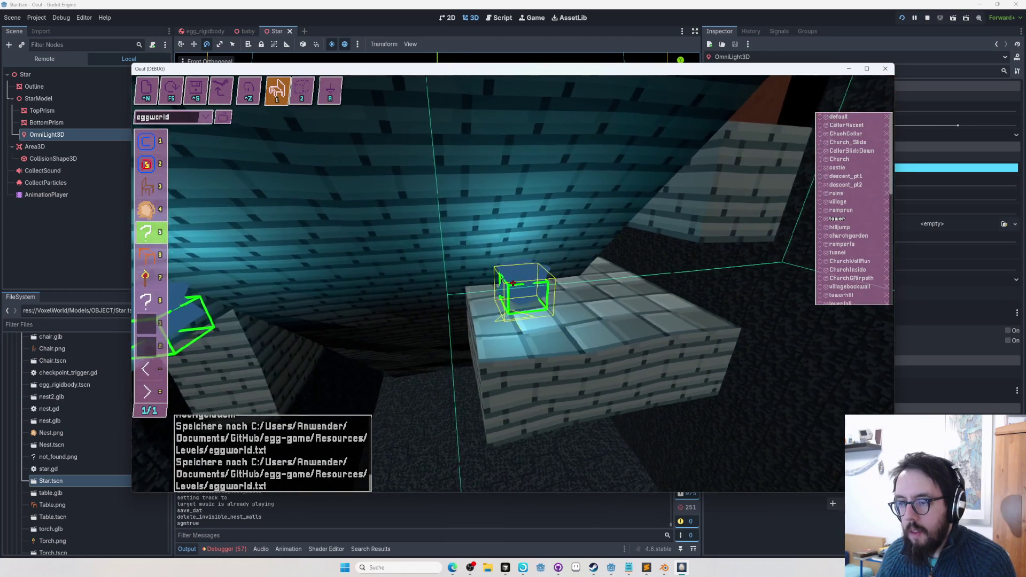
key(a)
key(1)
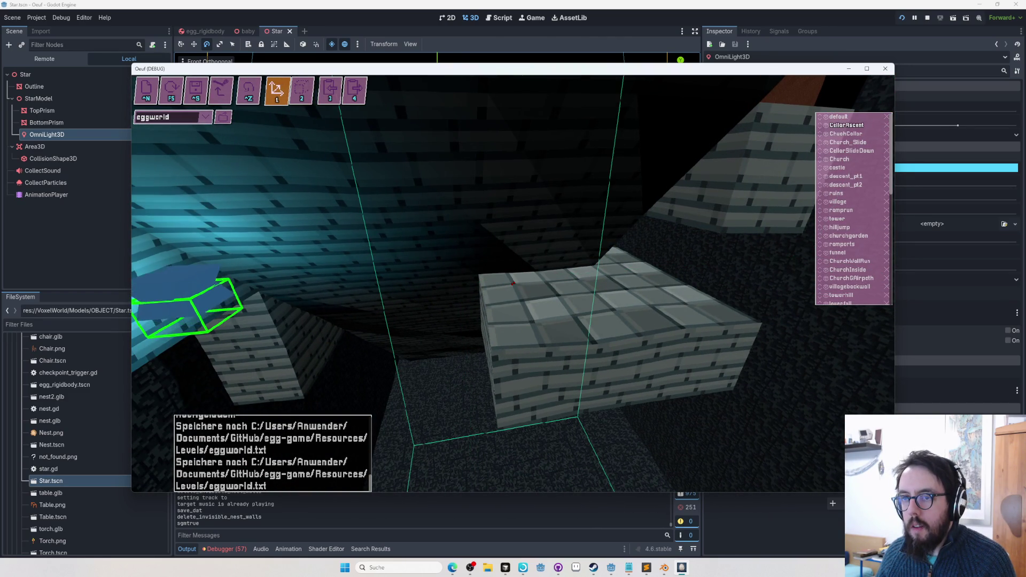
key(f)
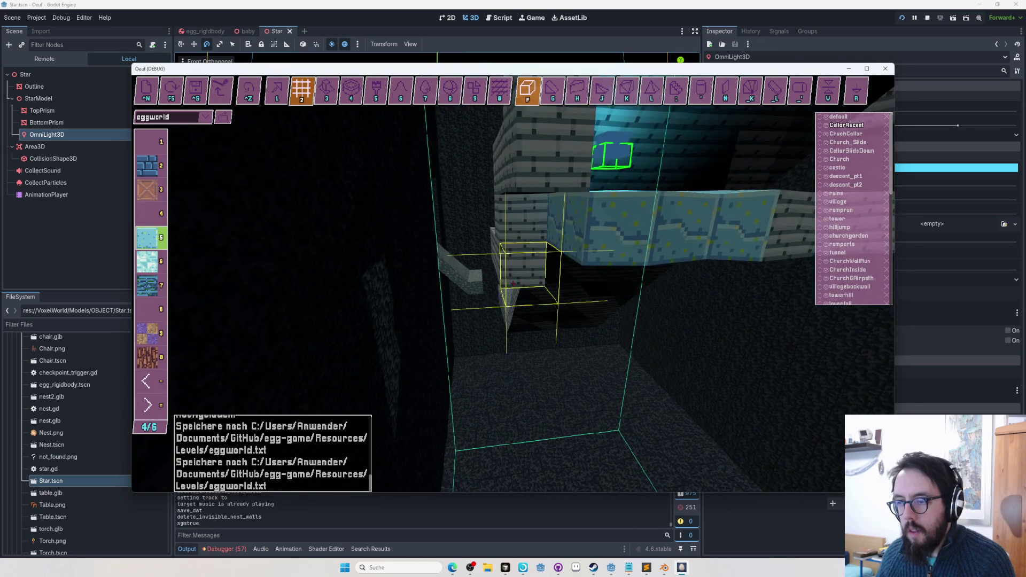
Undo the six-voxel edit, save eggworld.txt, and resume playing
key(ctrl+z)
key(minus)
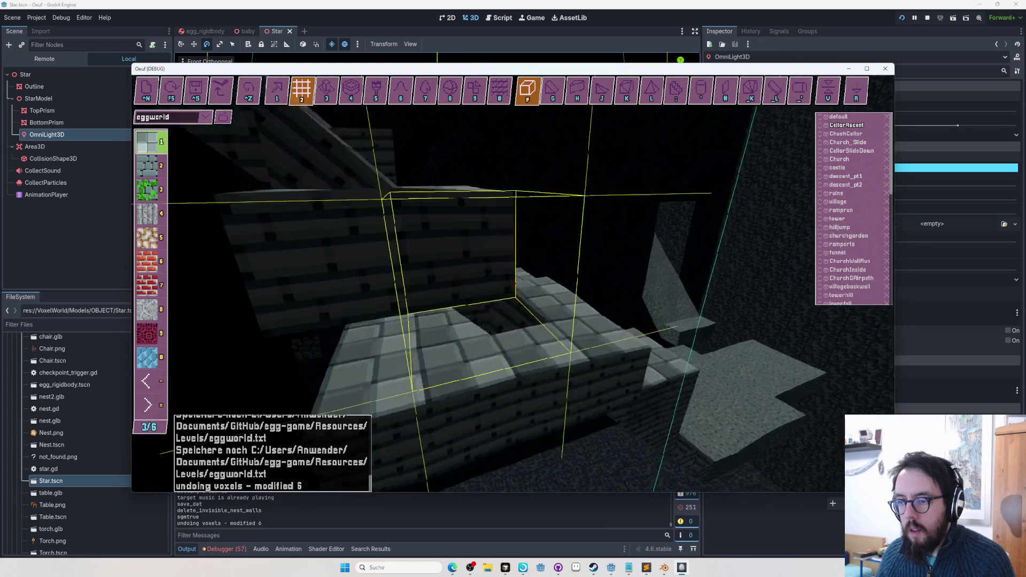
key(ctrl+s)
key(Tab)
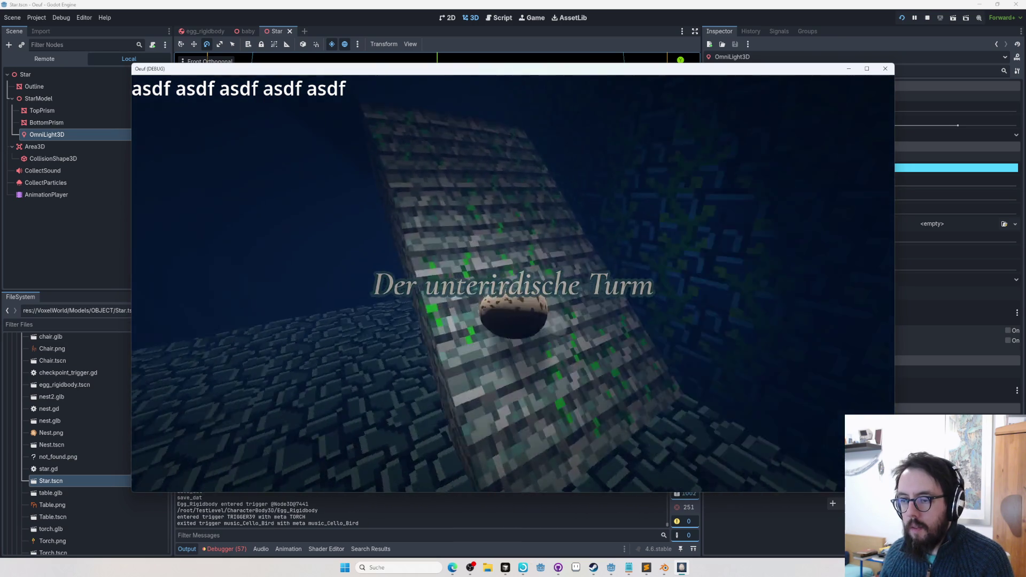
Open the Audio settings briefly, then close the menu and keep playing
key(Escape)
key(Down)
key(Return)
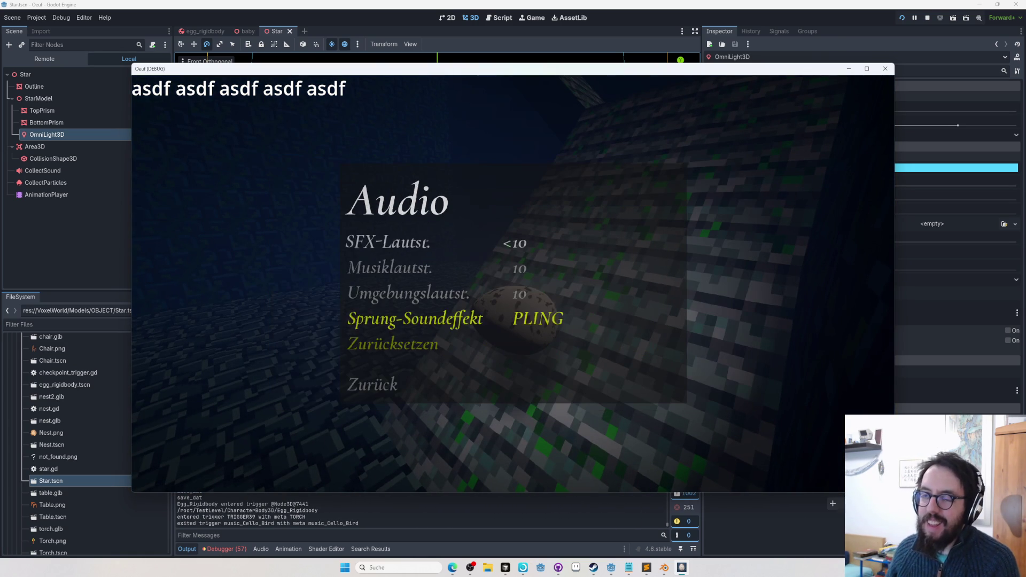
key(Escape)
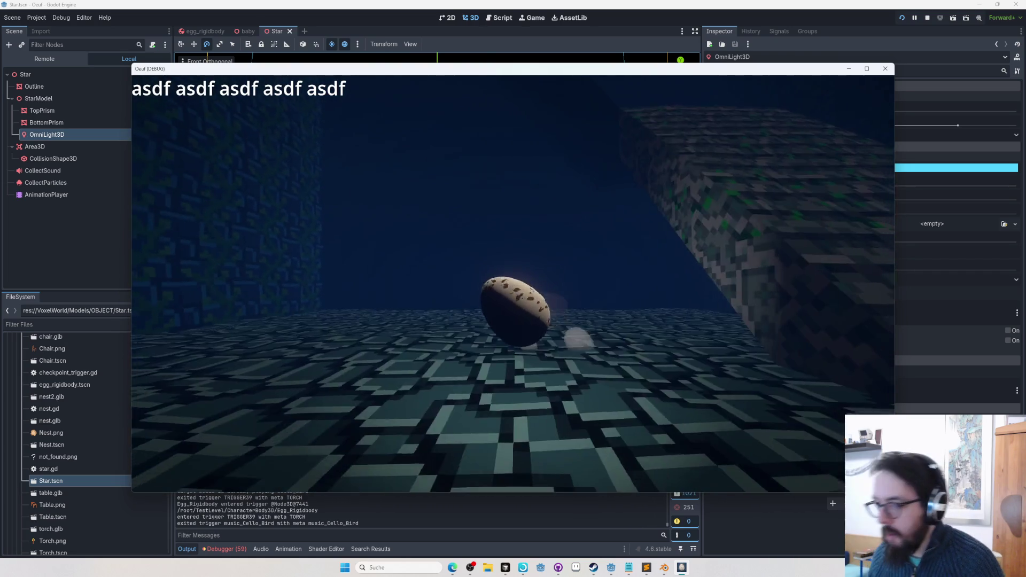
Change the Sprung-Soundeffekt jump sound from PLING to SHORT and resume with Fortsetzen
key(Escape)
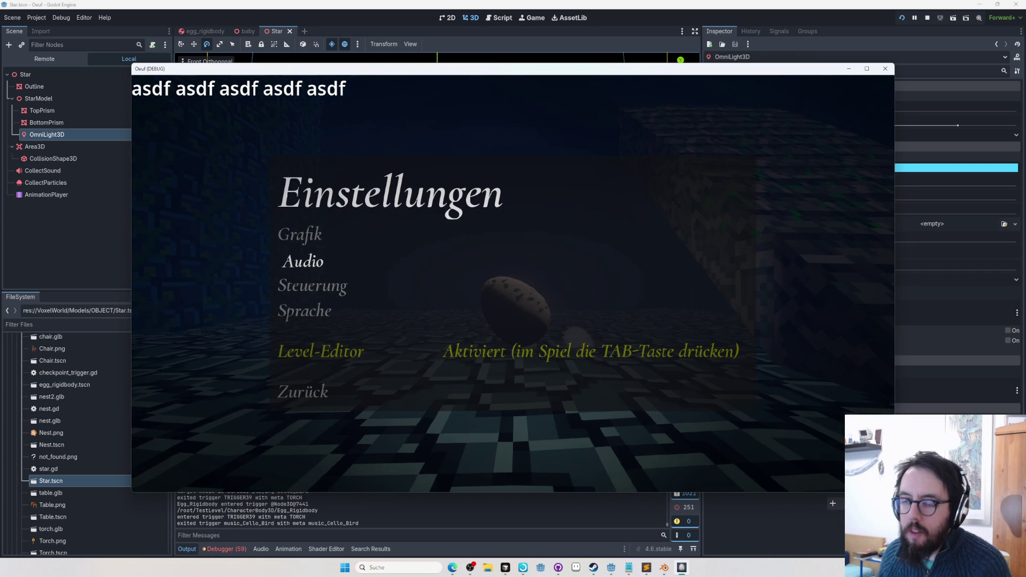
key(Return)
key(Down)
key(Down)
key(Down)
key(Right)
key(Right)
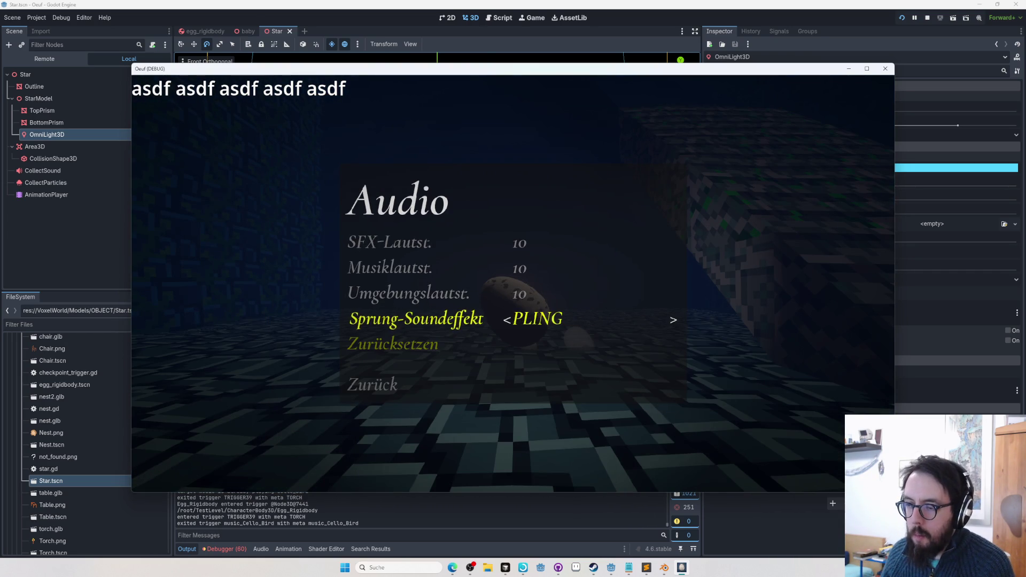
key(Right)
key(Right)
key(Right)
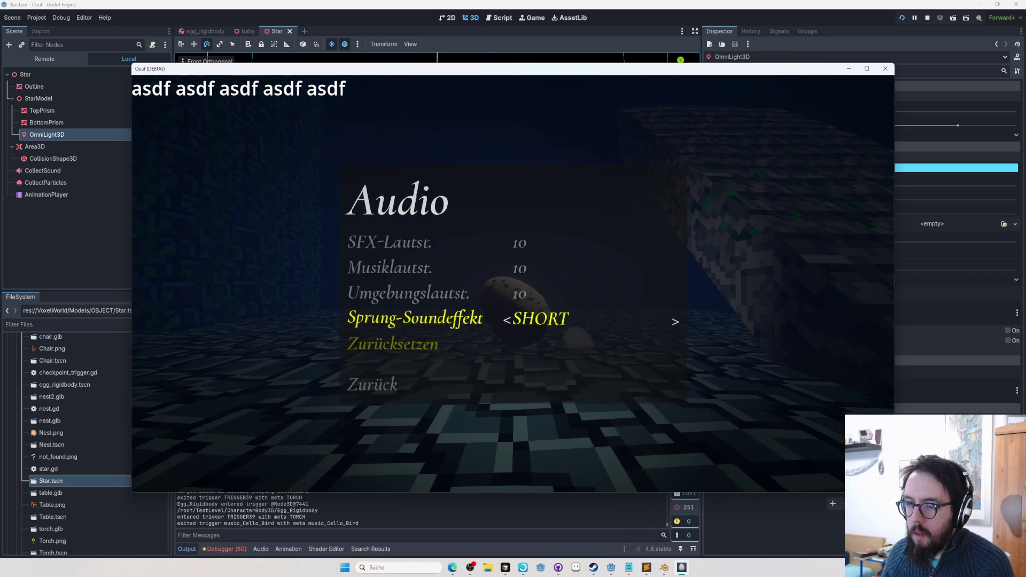
key(Escape)
key(Up)
key(Return)
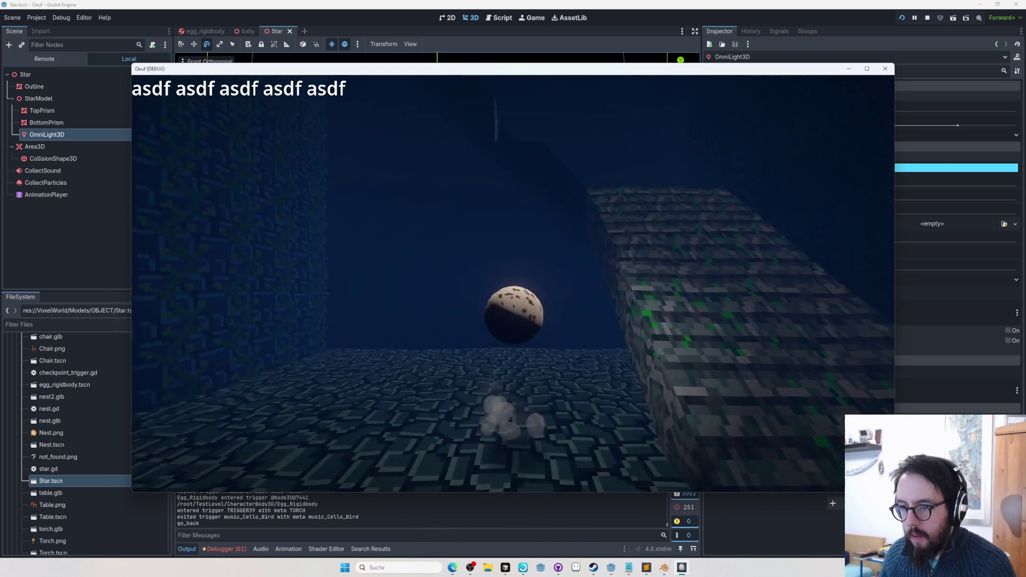
key(alt+Tab)
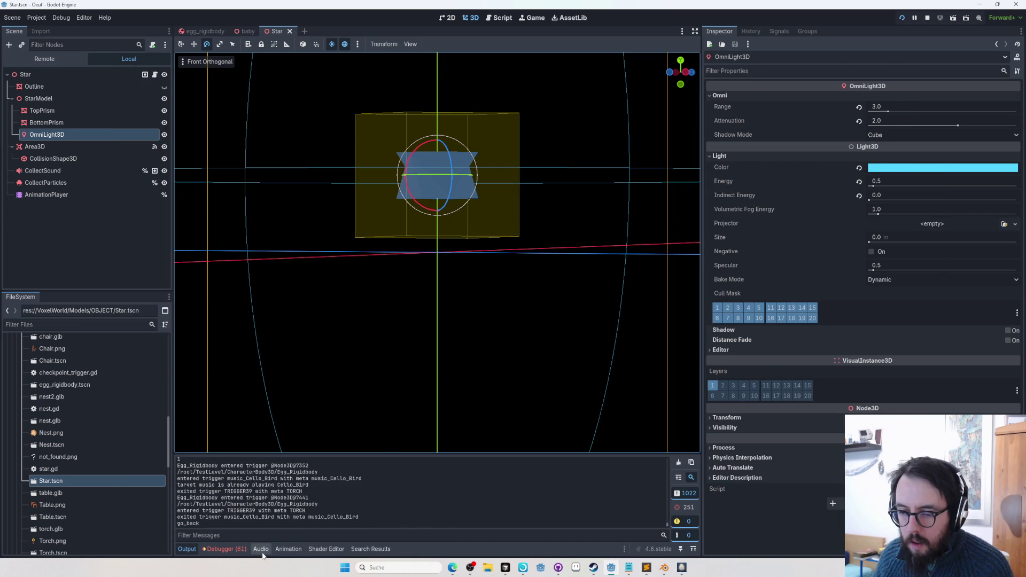
In GitHub Desktop, bring the 46 uncommitted changes onto a new branch named ill-advised
click(261, 550)
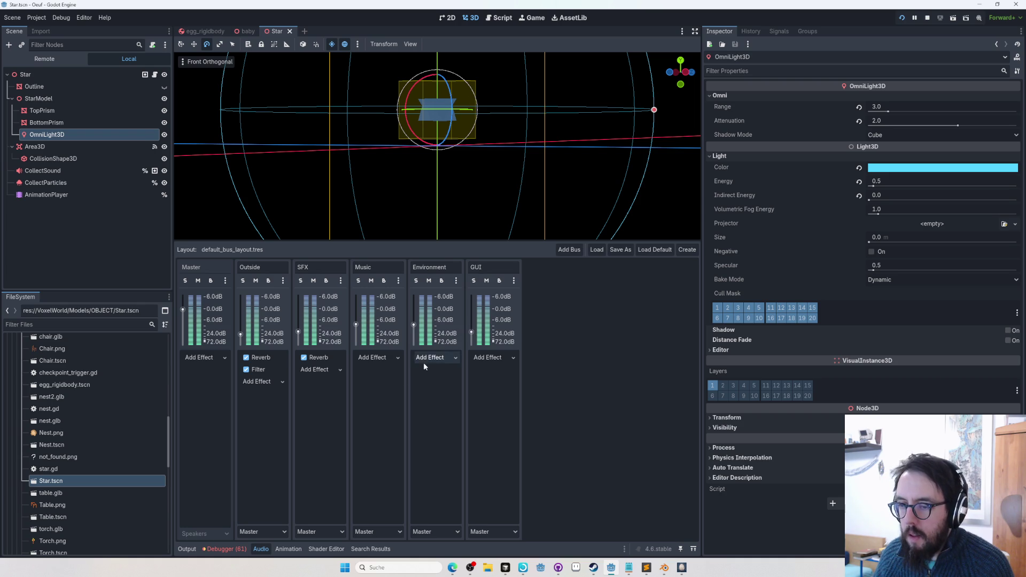
click(556, 567)
scroll(80, 160, down, 5)
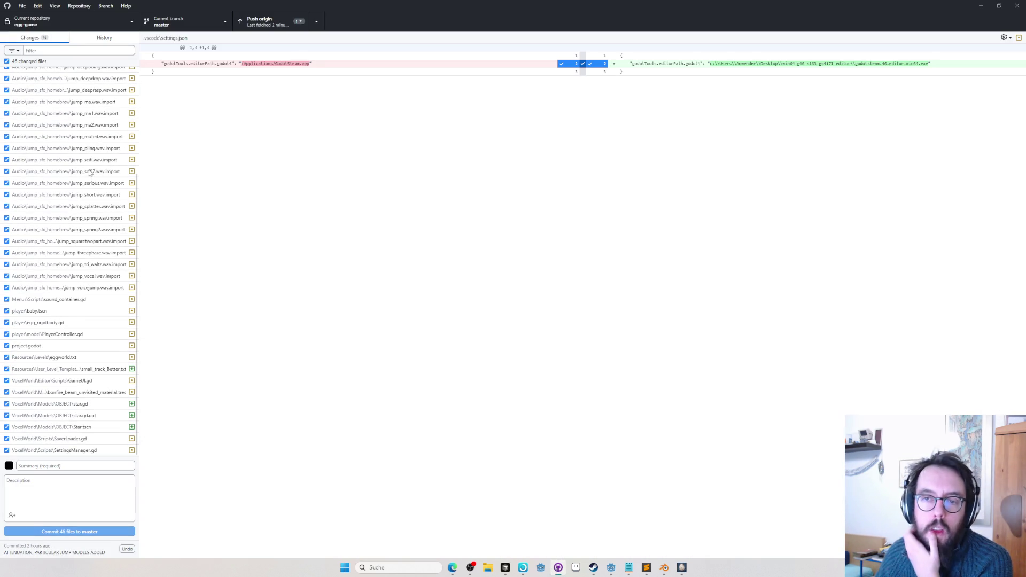
click(213, 22)
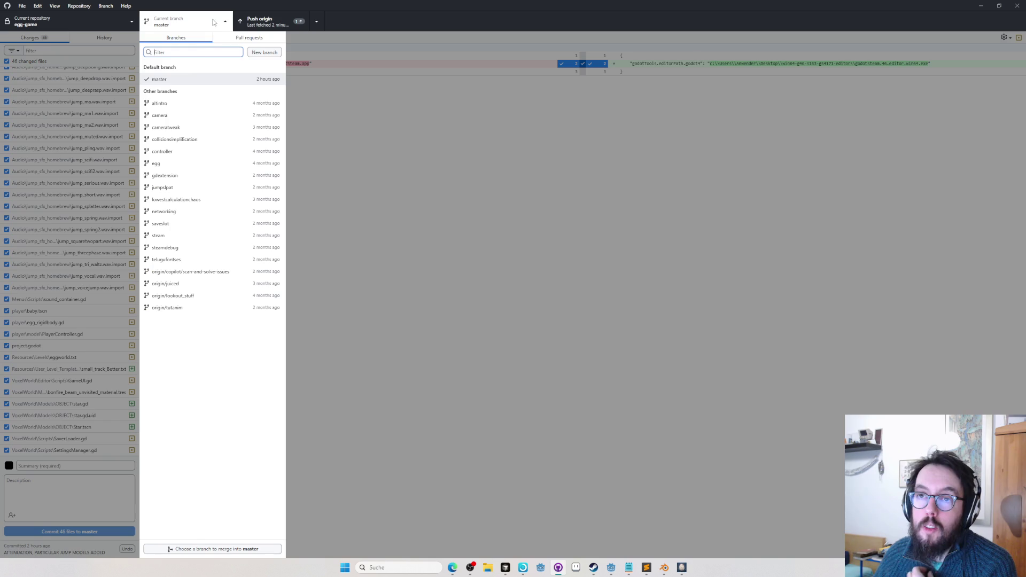
click(259, 52)
text(ill-advised)
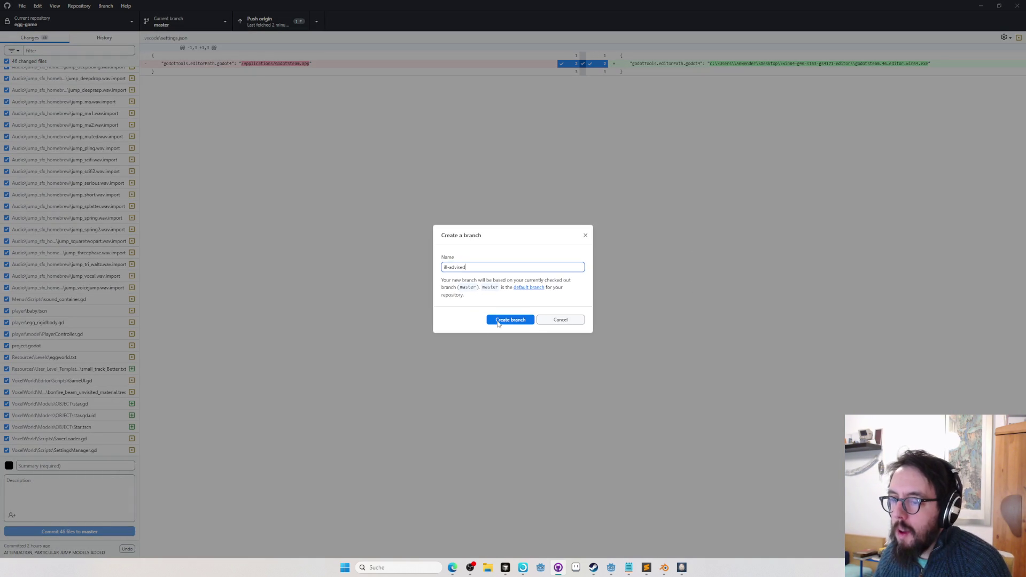
click(498, 322)
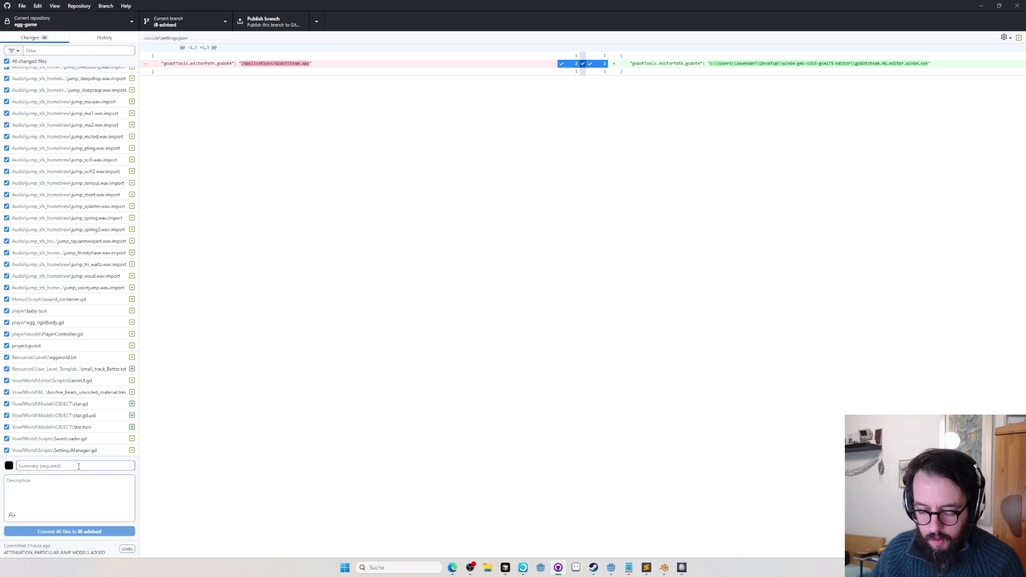
Enter wtf as the commit summary for the 46 changed files
text(wtf)
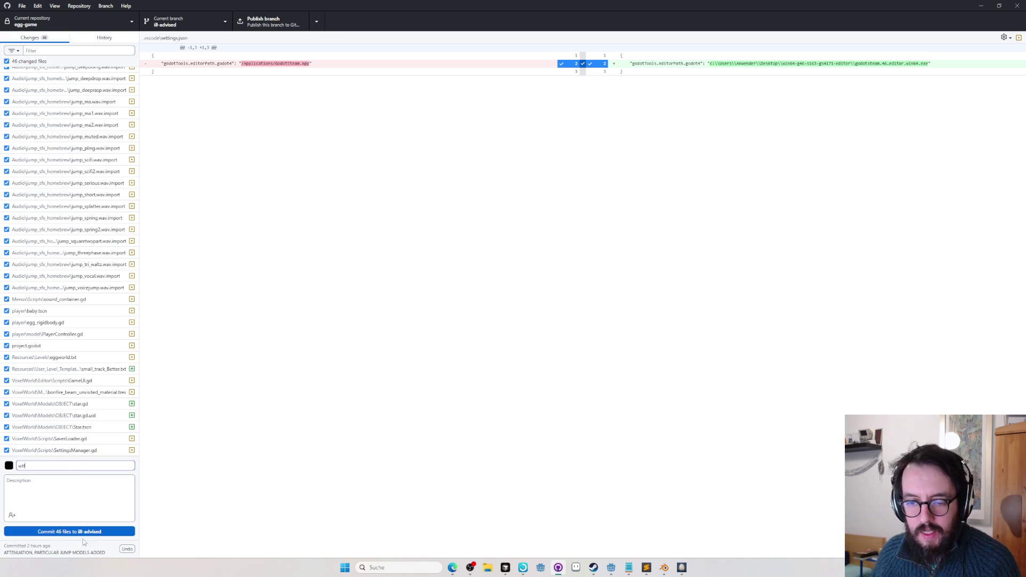
scroll(54, 413, up, 3)
scroll(72, 386, down, 3)
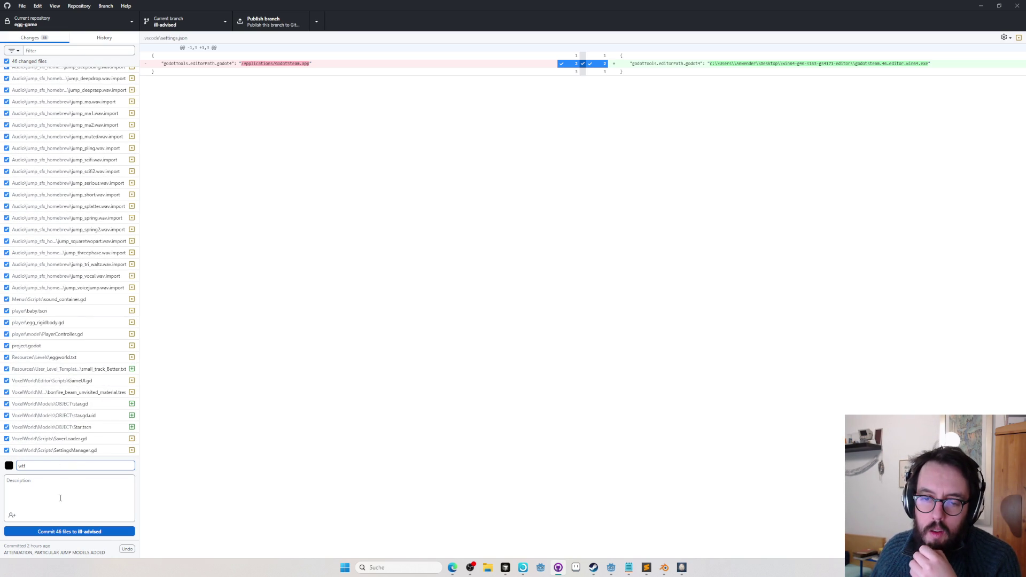
click(453, 568)
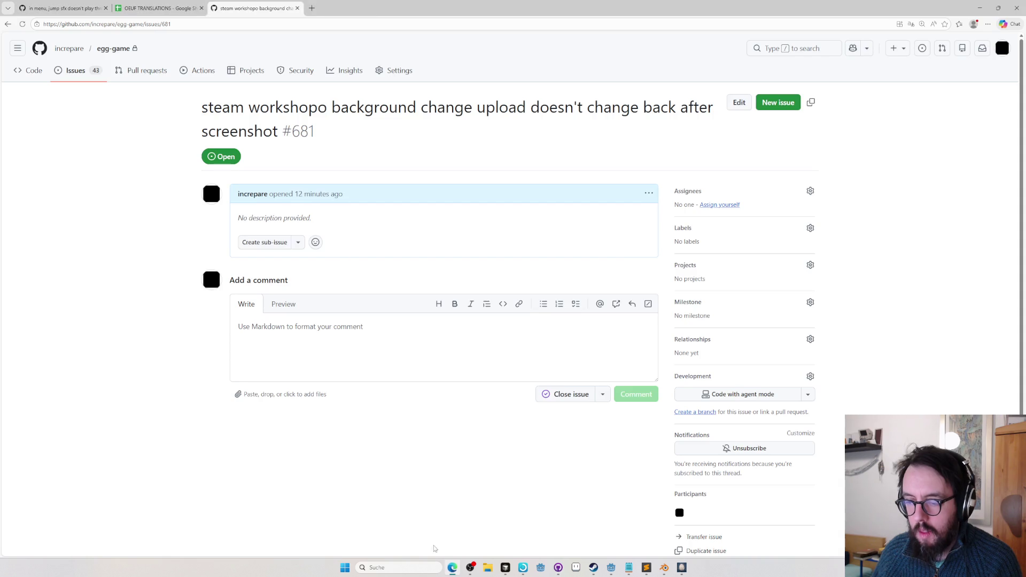
Create egg-game issue 'remove i/o controls to swap egg sound' from a new browser tab
key(ctrl+t)
text(egg-game)
key(Return)
text(remove i/o controls to swap egg sound)
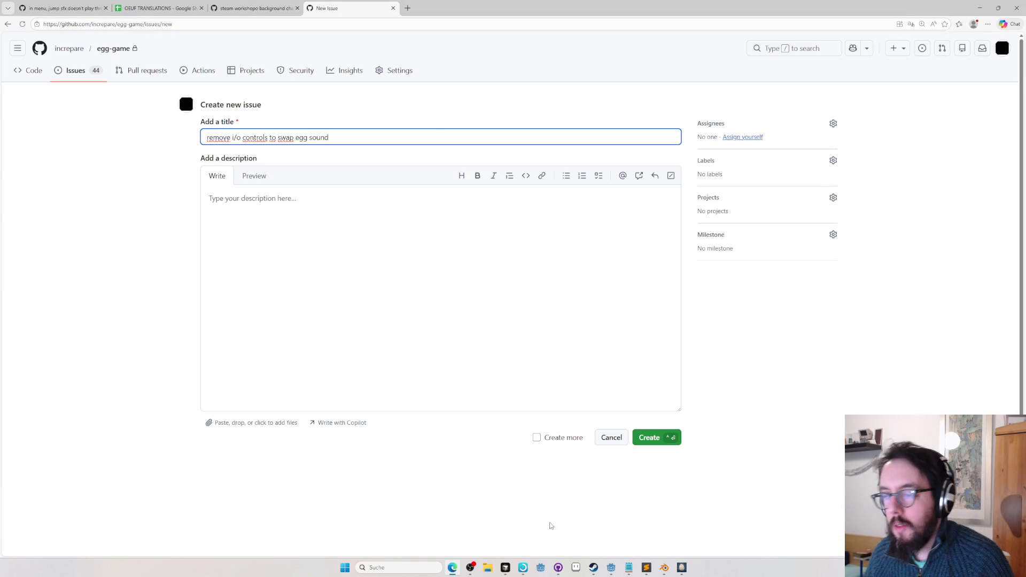
click(676, 433)
key(alt+Tab)
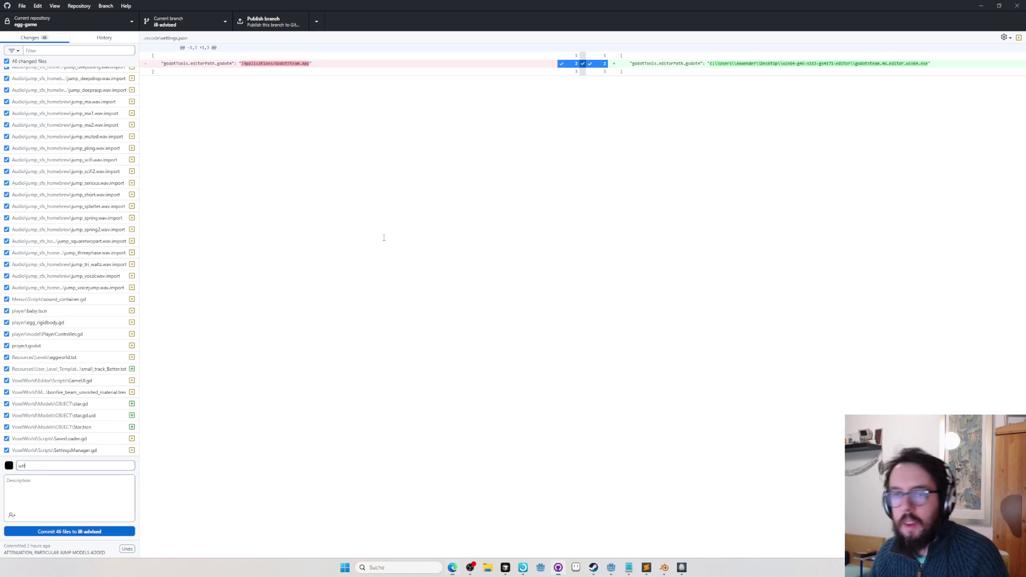
Commit the 46 changed files to ill-advised as wtf
click(67, 532)
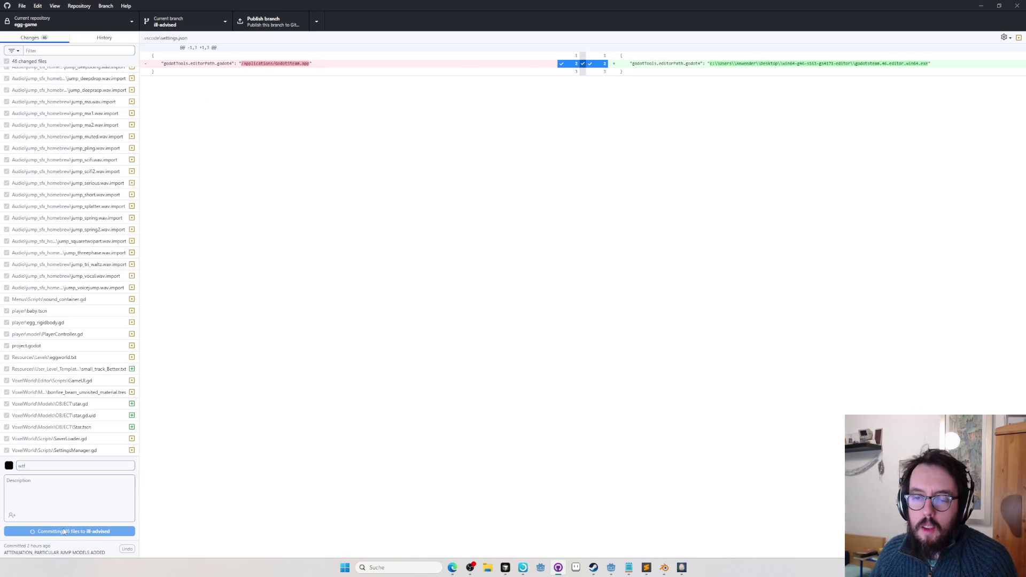
key(alt+Tab)
key(Tab)
key(Tab)
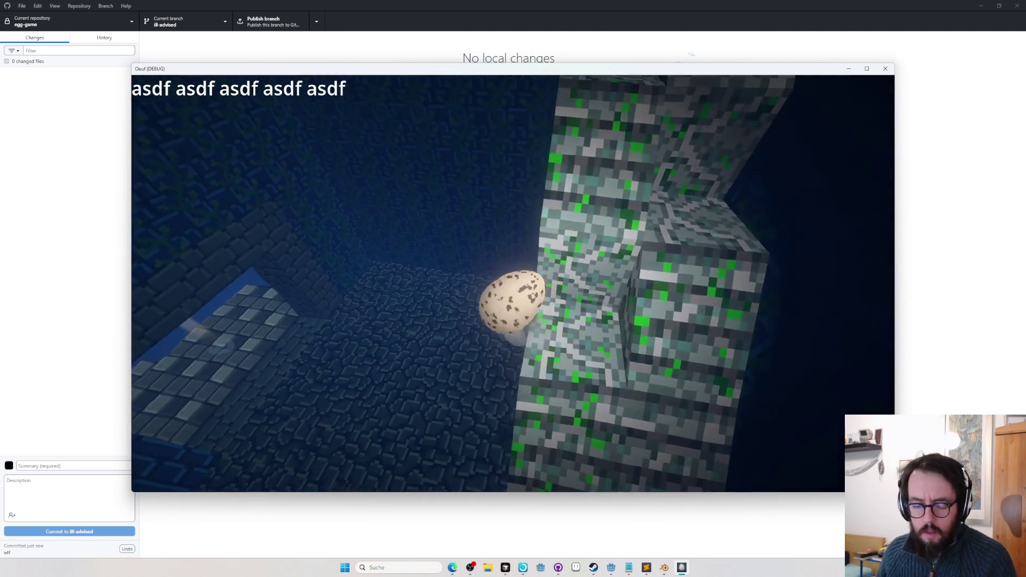
key(Escape)
key(alt+Tab)
key(alt+Tab)
In History, open the wtf commit and view the baby.tscn and egg_rigidbody.gd diffs
click(94, 38)
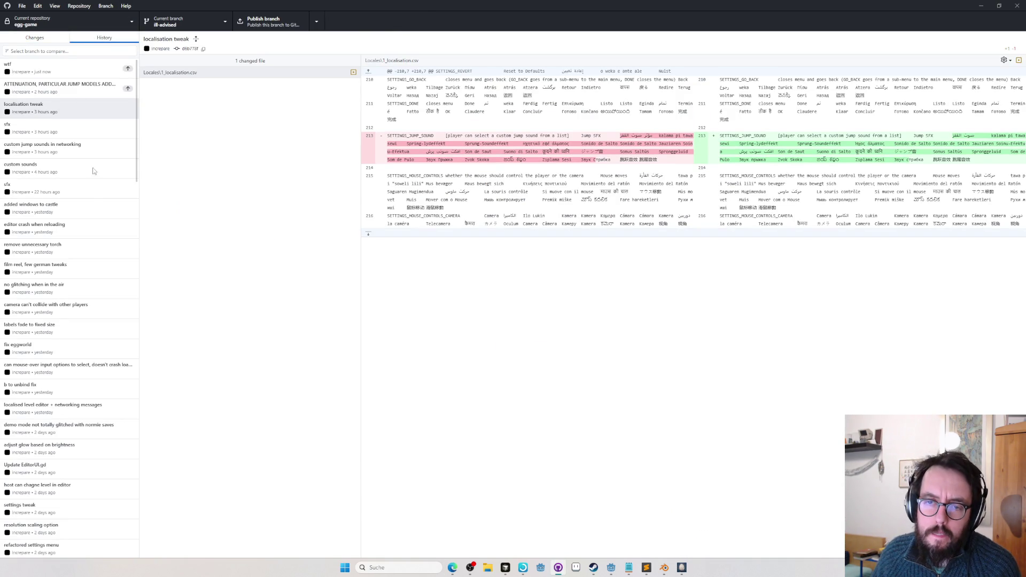
click(82, 74)
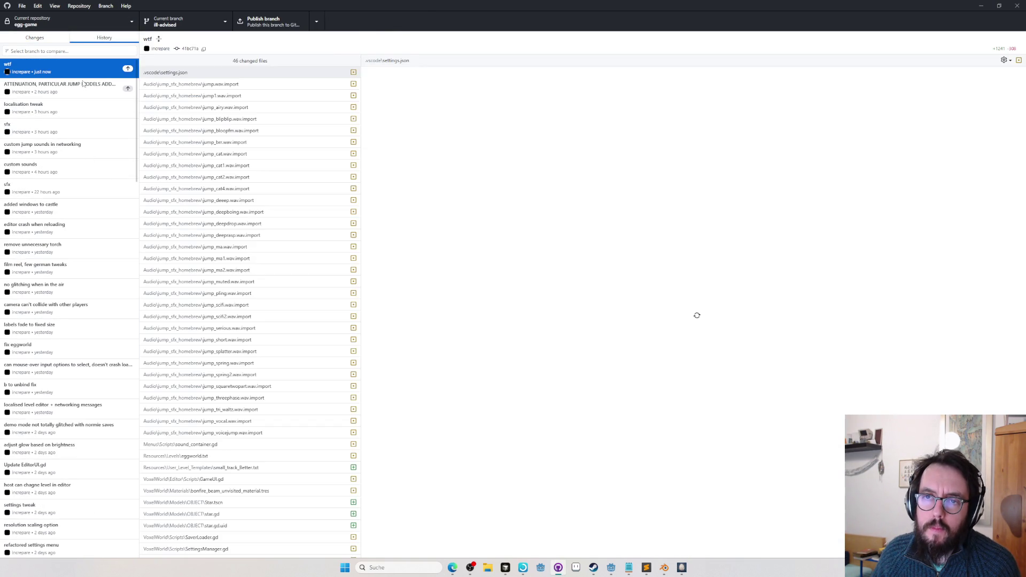
click(105, 90)
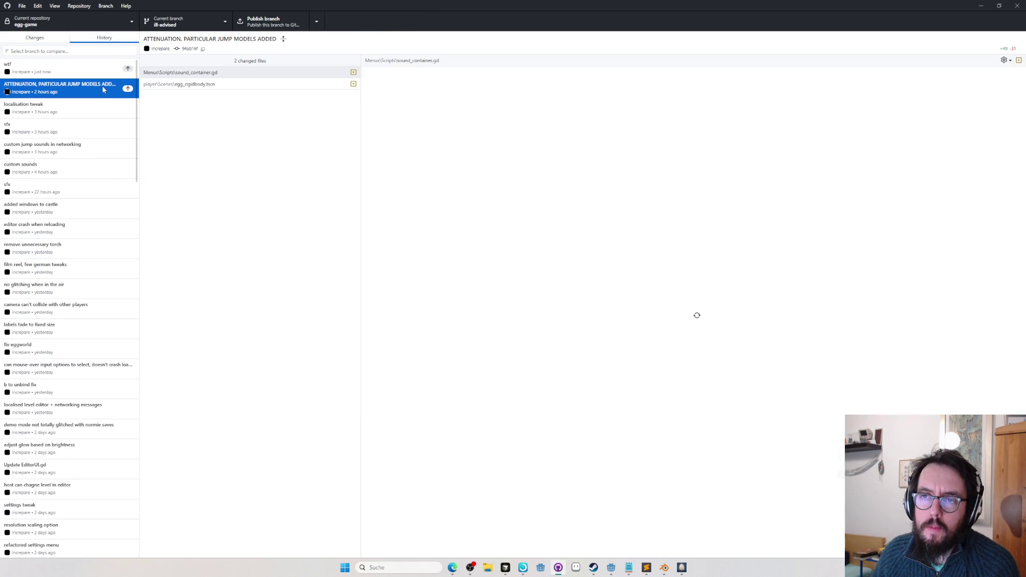
click(100, 76)
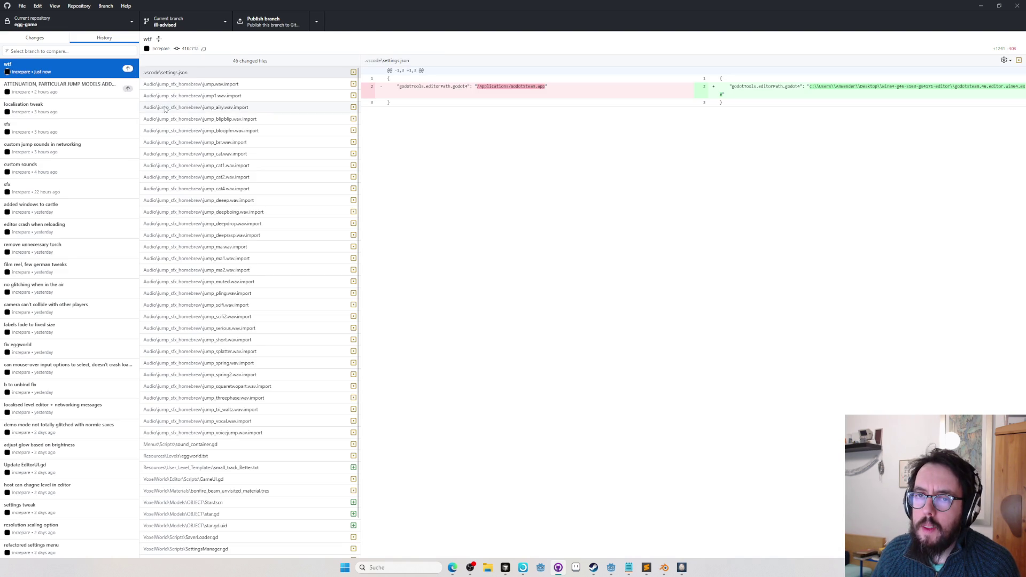
scroll(323, 128, down, 1)
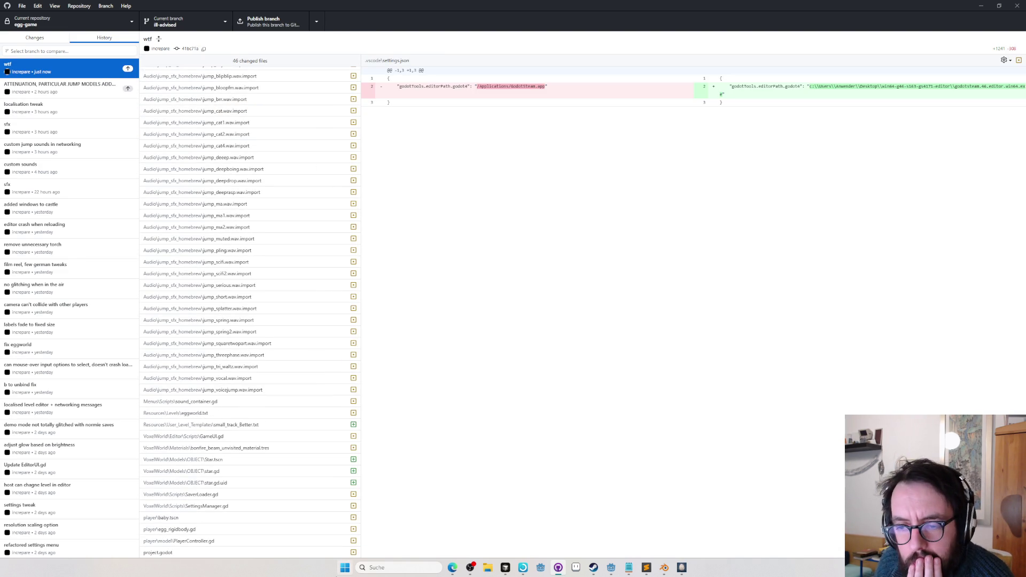
click(246, 517)
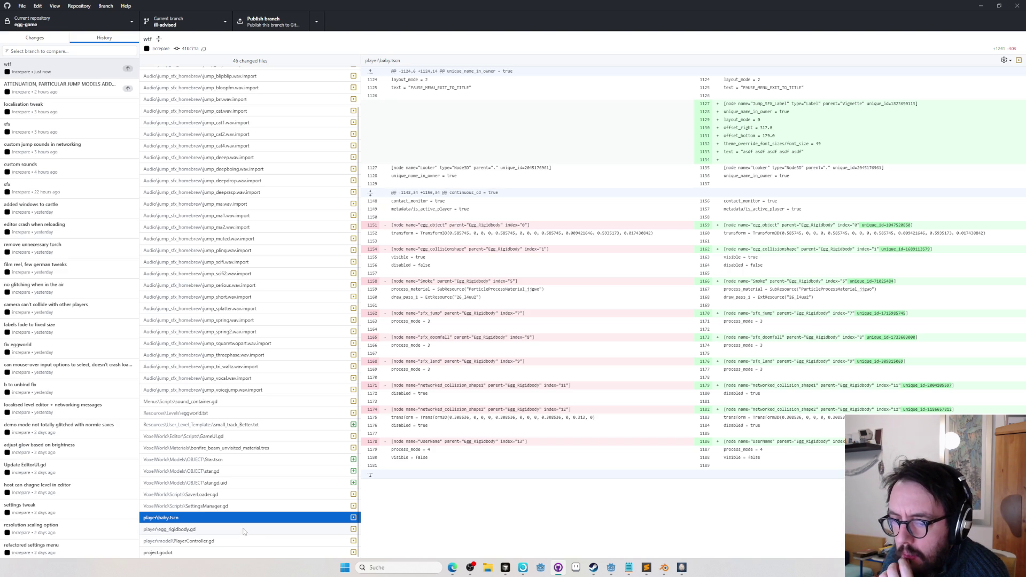
click(244, 528)
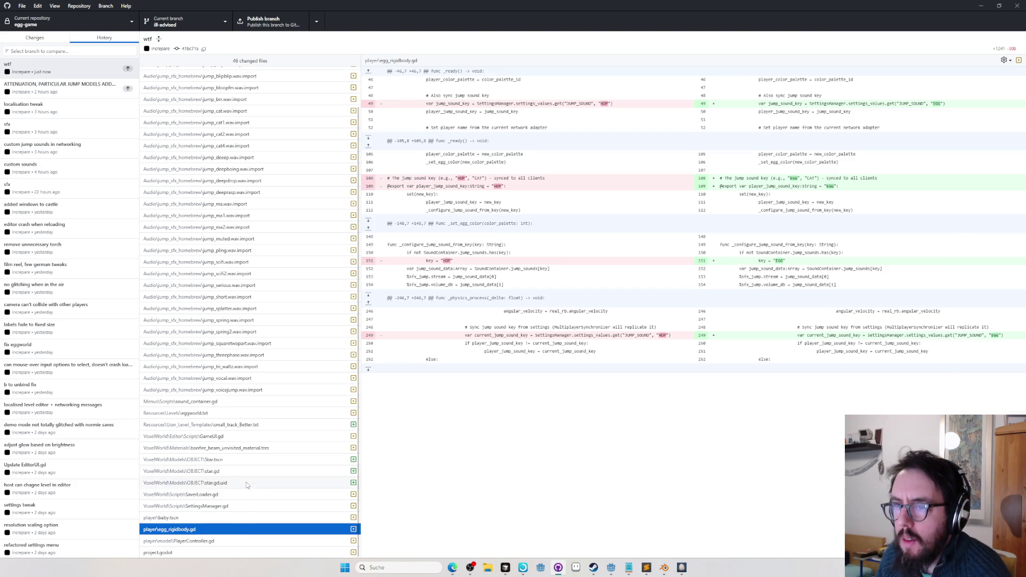
key(alt+Tab)
key(Tab)
key(Tab)
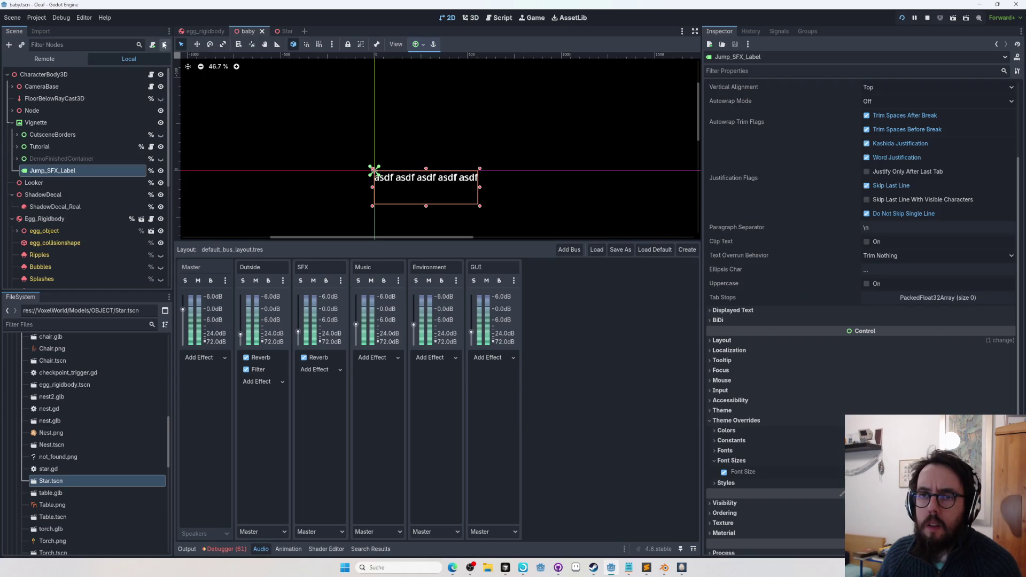
Select the DarkAreaLight spotlight under CameraBase and expand its Light settings in the Inspector
text(light)
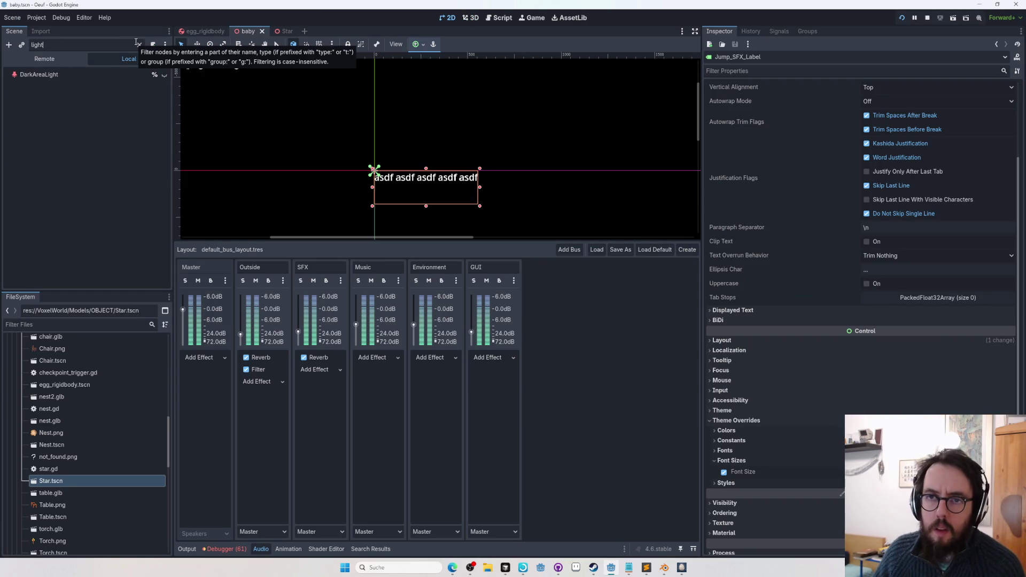
click(75, 75)
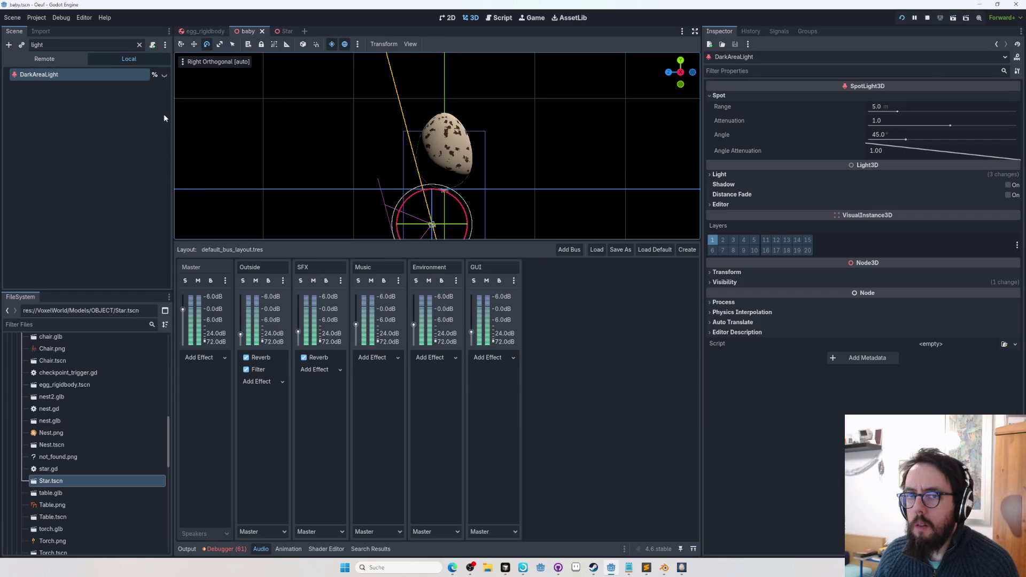
click(140, 45)
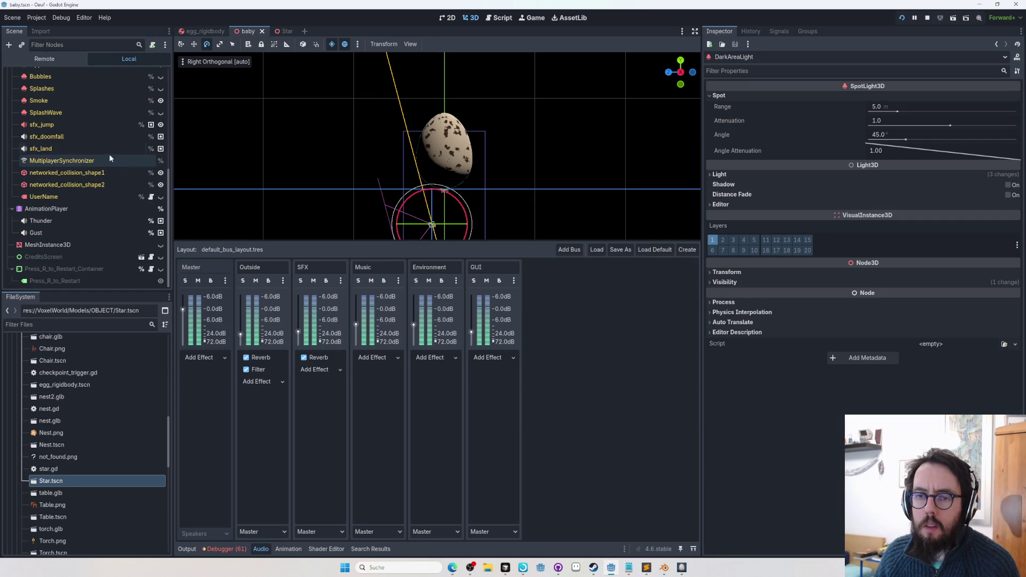
scroll(107, 245, up, 3)
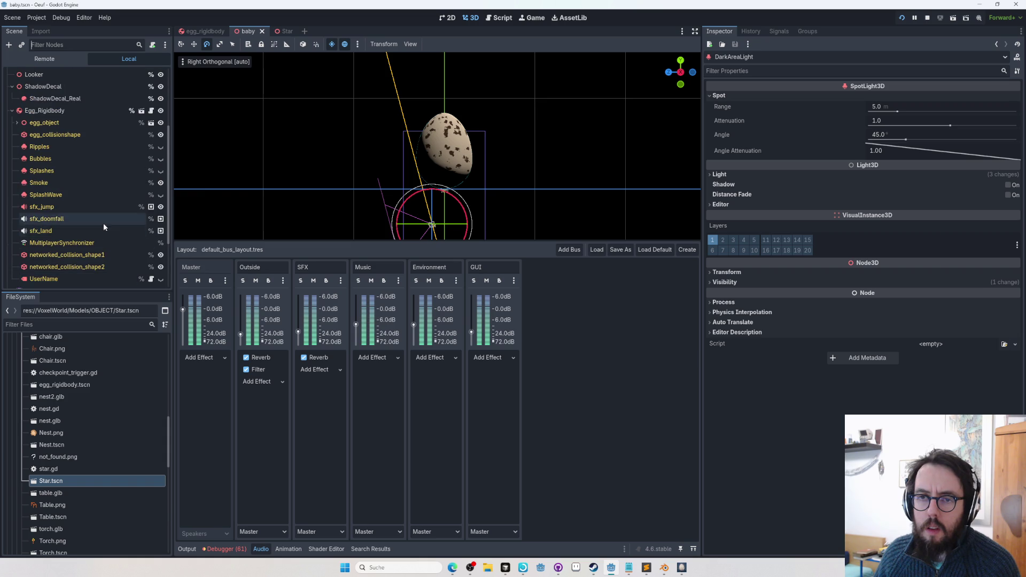
scroll(103, 221, up, 5)
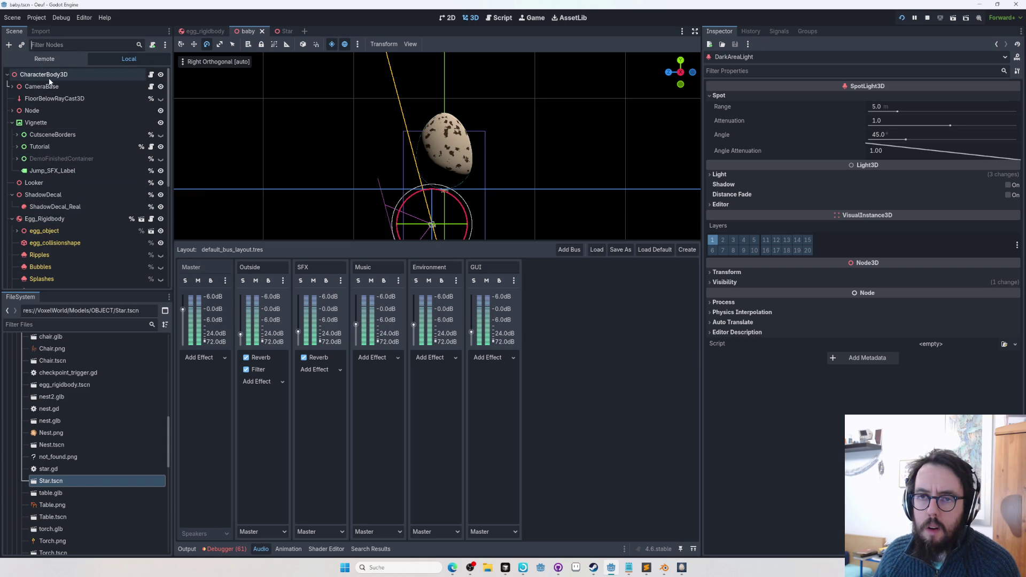
click(12, 87)
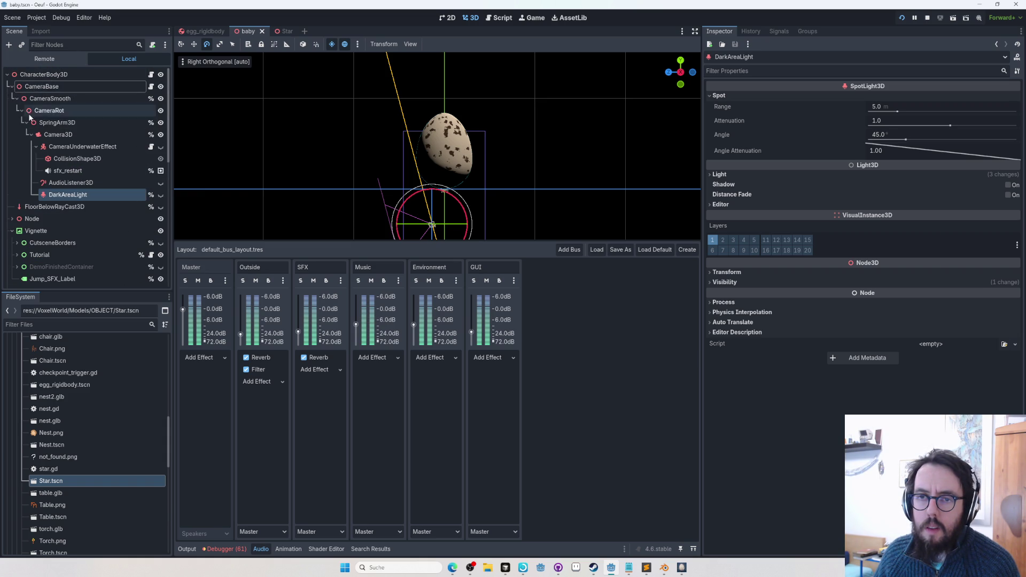
click(86, 195)
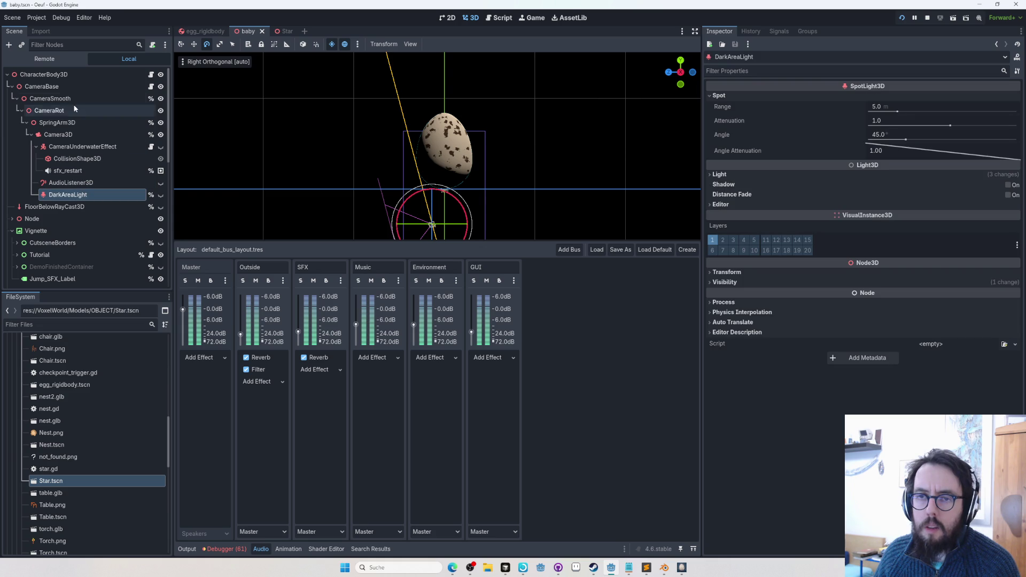
click(760, 176)
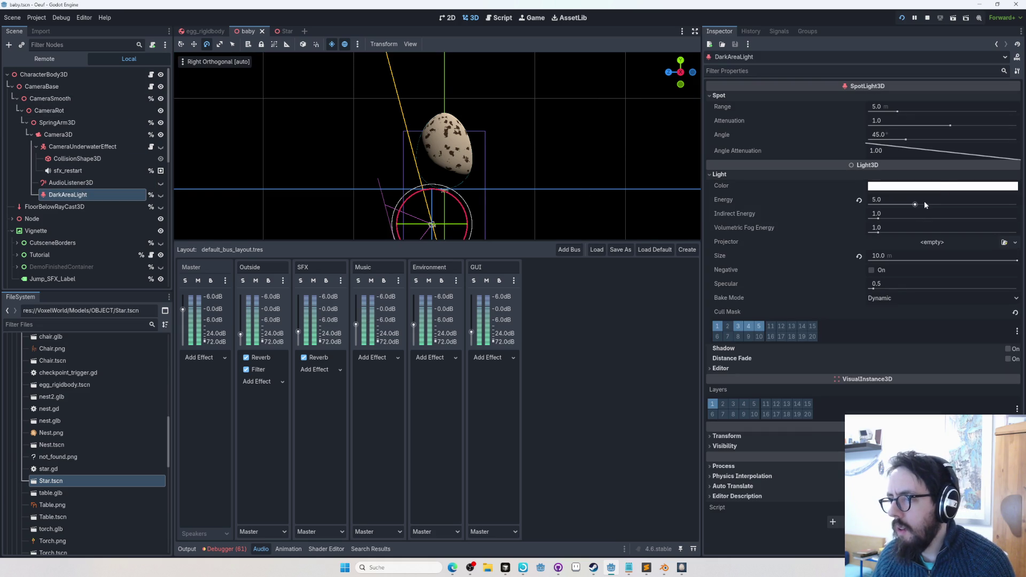
key(alt+Tab)
key(alt+Tab)
key(Tab)
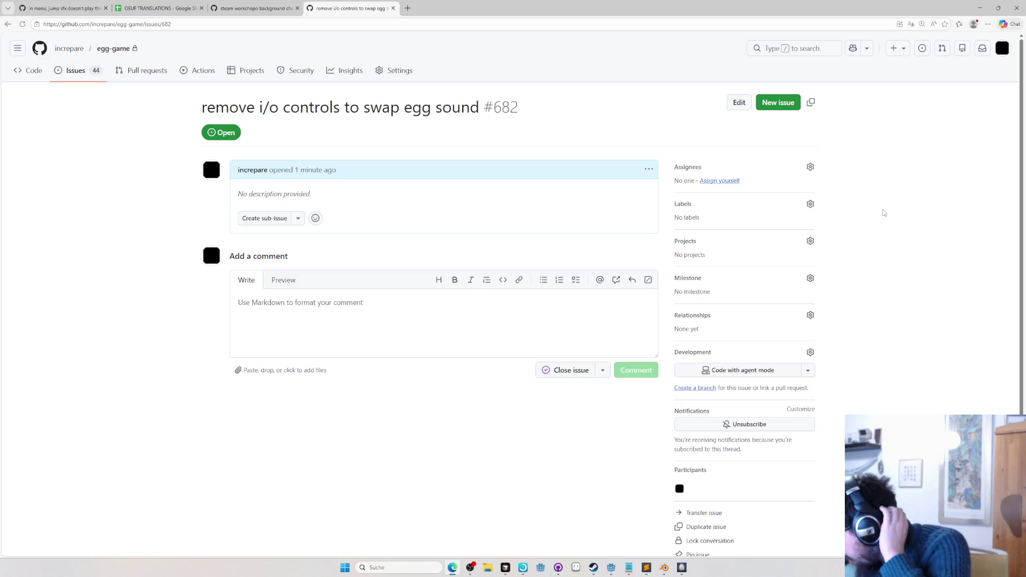
Go from issue #682 back to the running Oeuf (DEBUG) game window
key(alt+Tab)
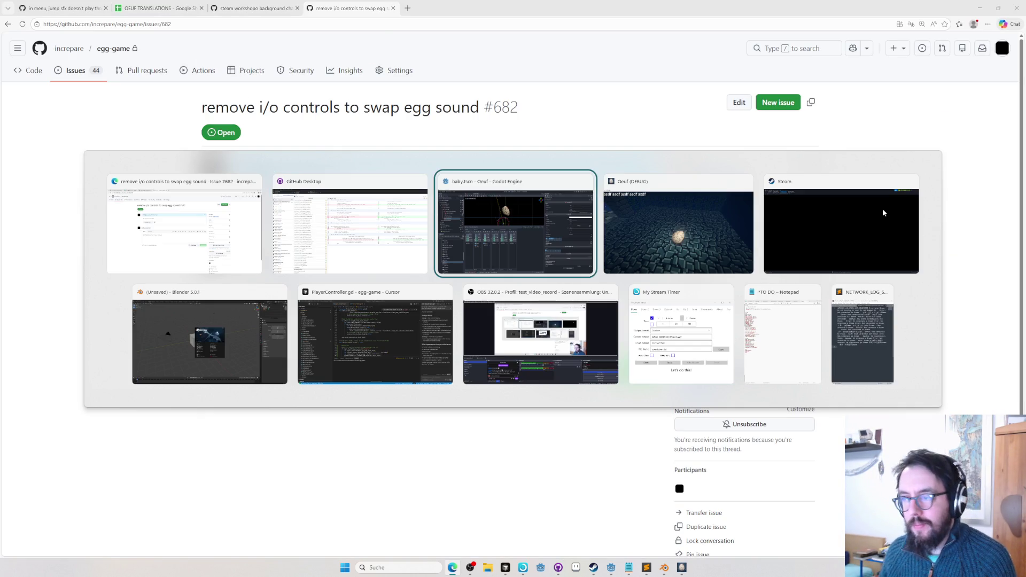
key(alt+Tab)
key(Tab)
key(Tab)
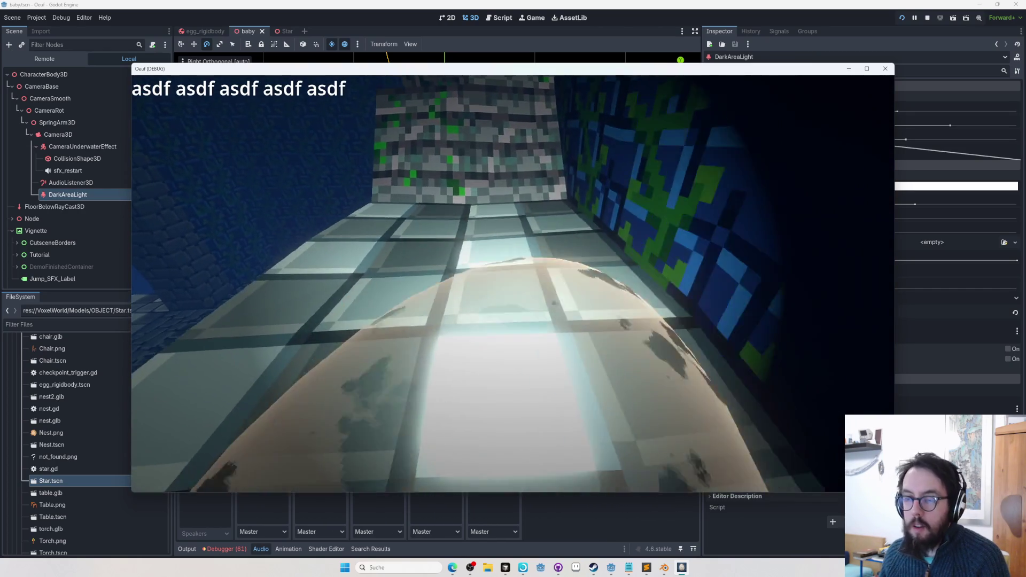
Fly the egg down into the underground tower using the in-game editor (Tab, F5), then resume play
key(Tab)
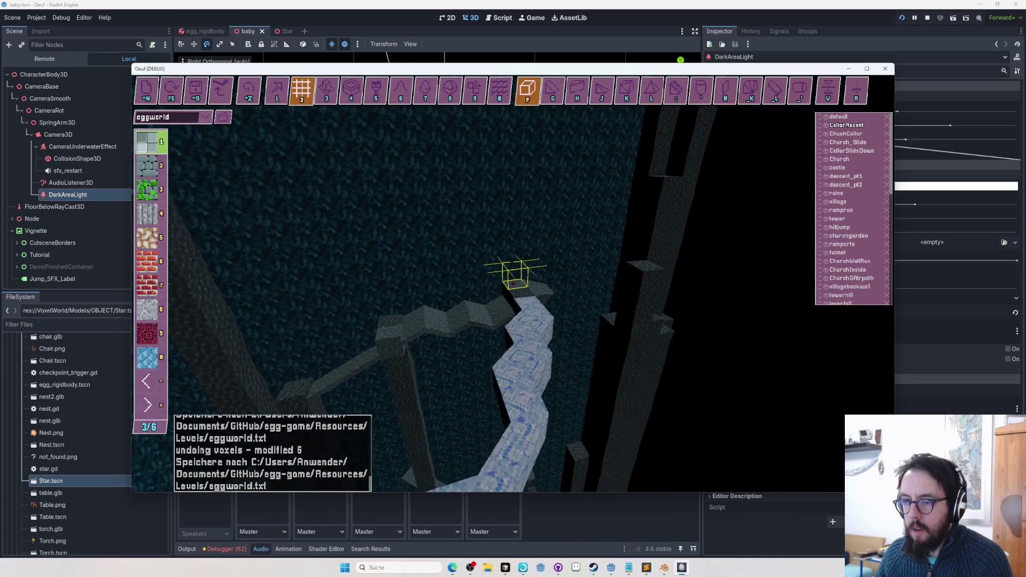
key(F5)
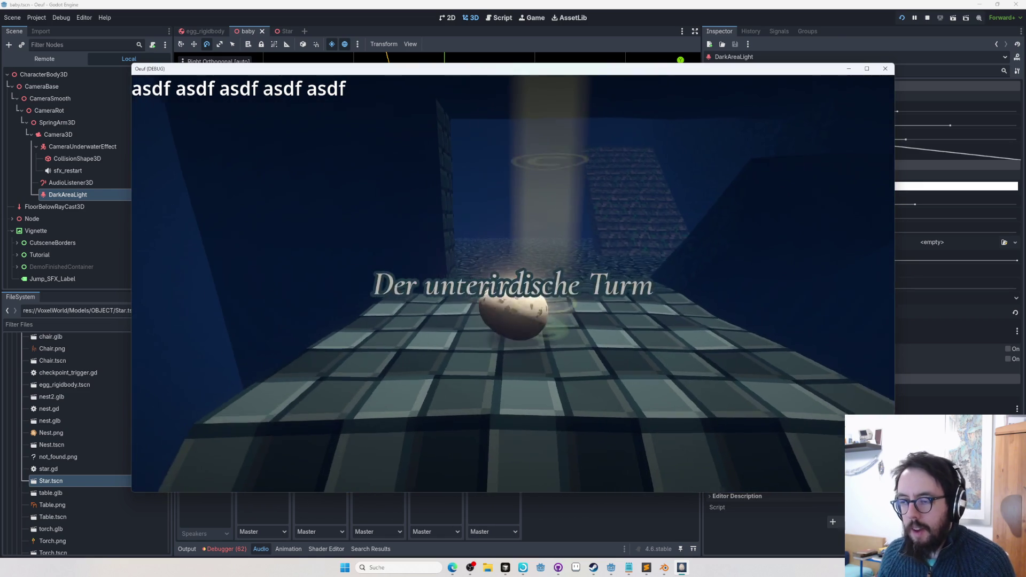
key(Tab)
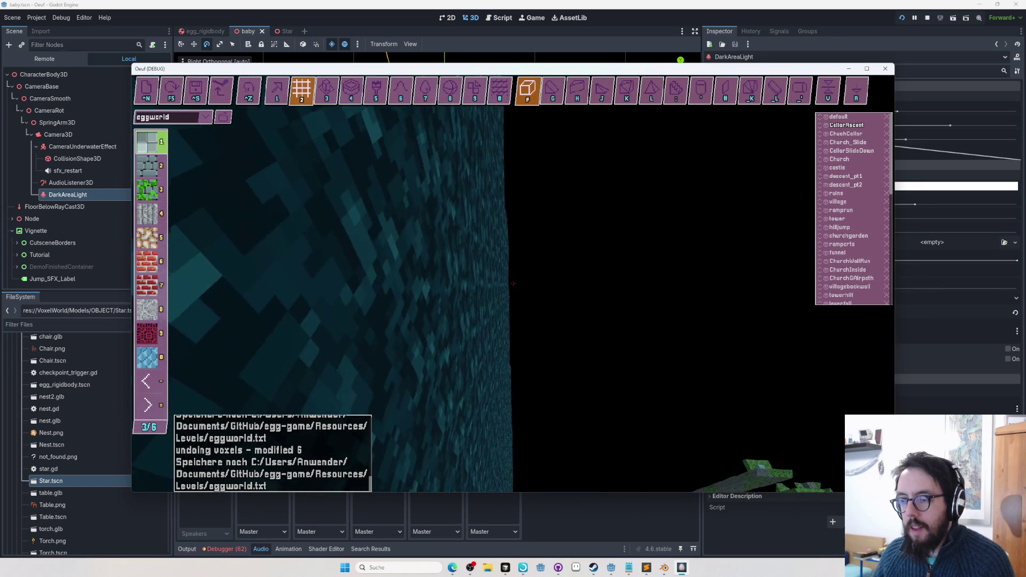
key(Tab)
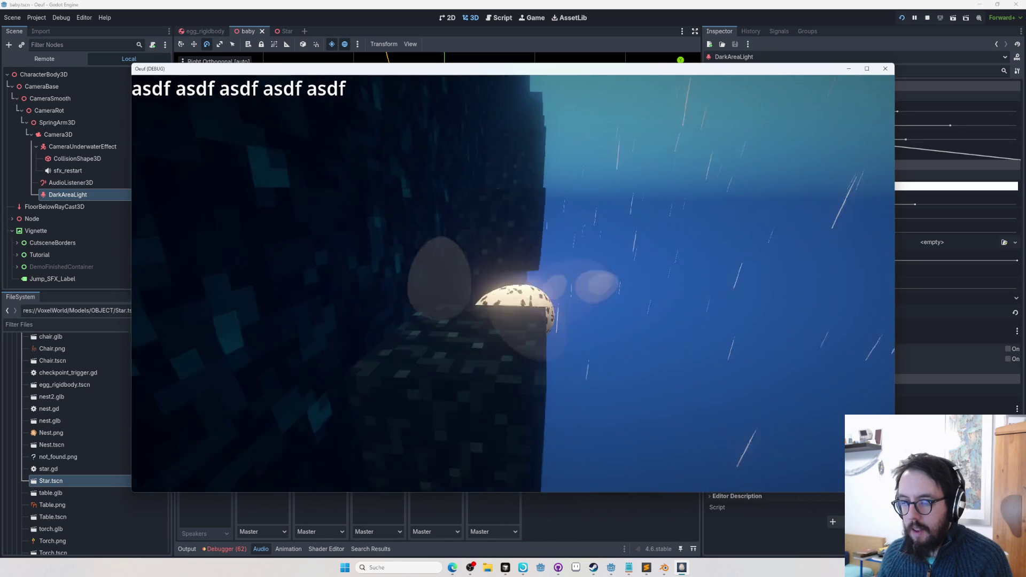
key(Tab)
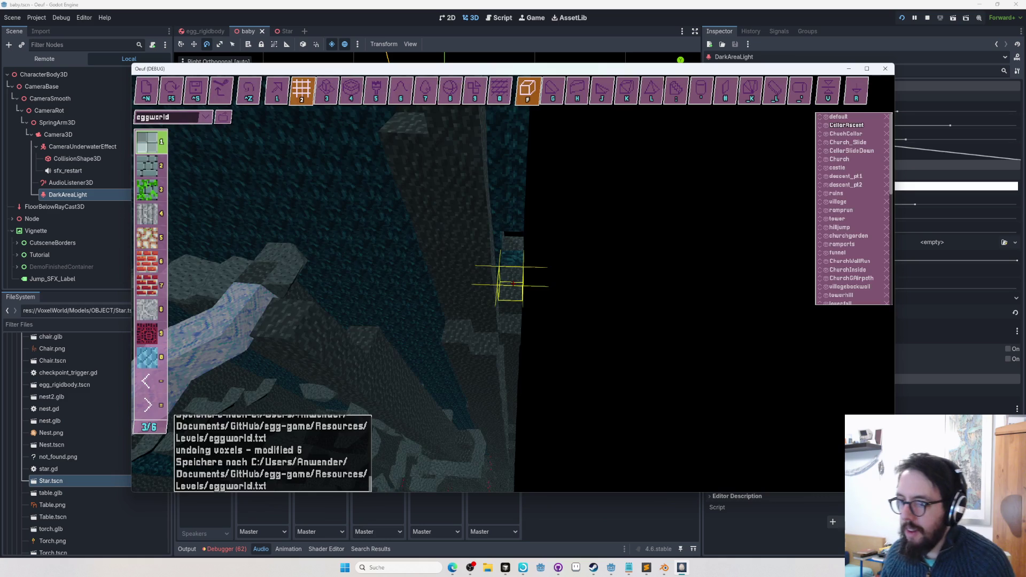
key(Tab)
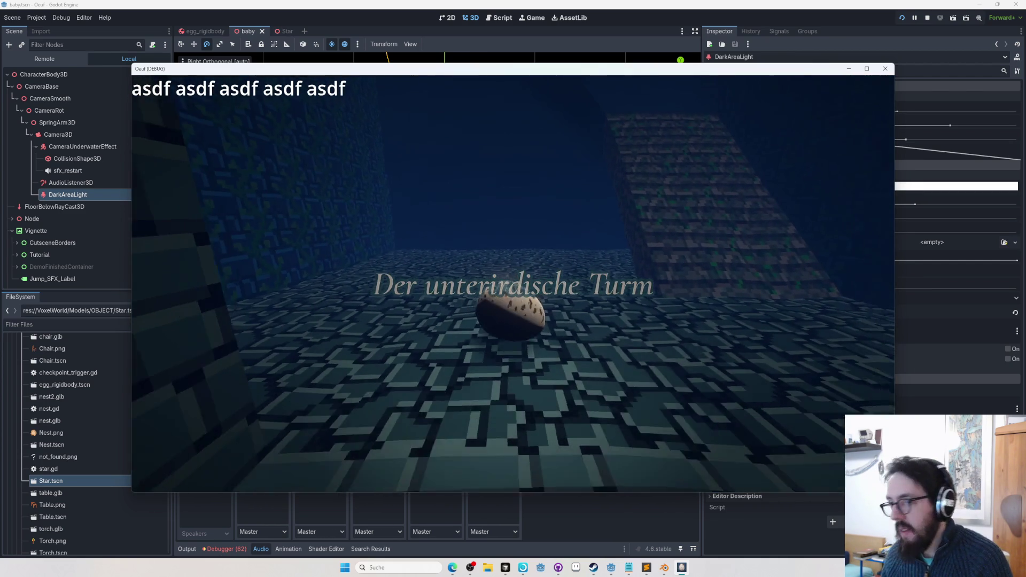
Pull the editor camera back and reposition the egg onto the dark ledge at the tower's edge
key(Tab)
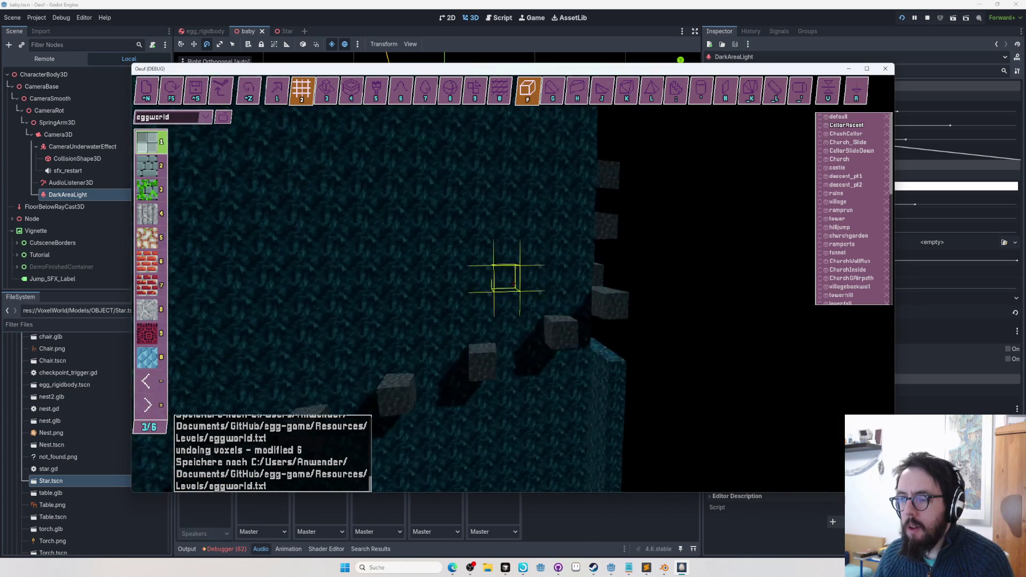
scroll(513, 284, down, 3)
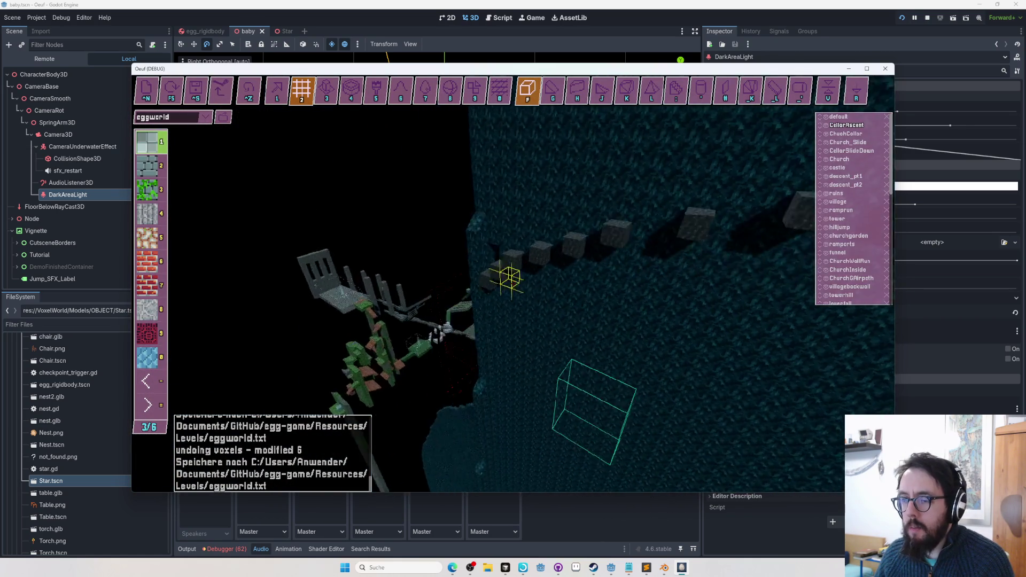
key(Tab)
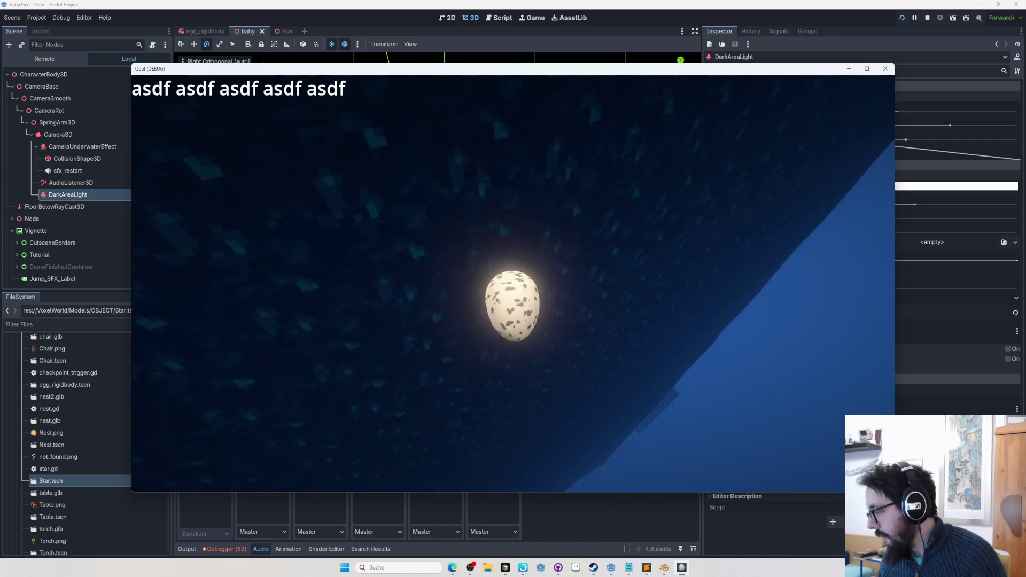
key(Tab)
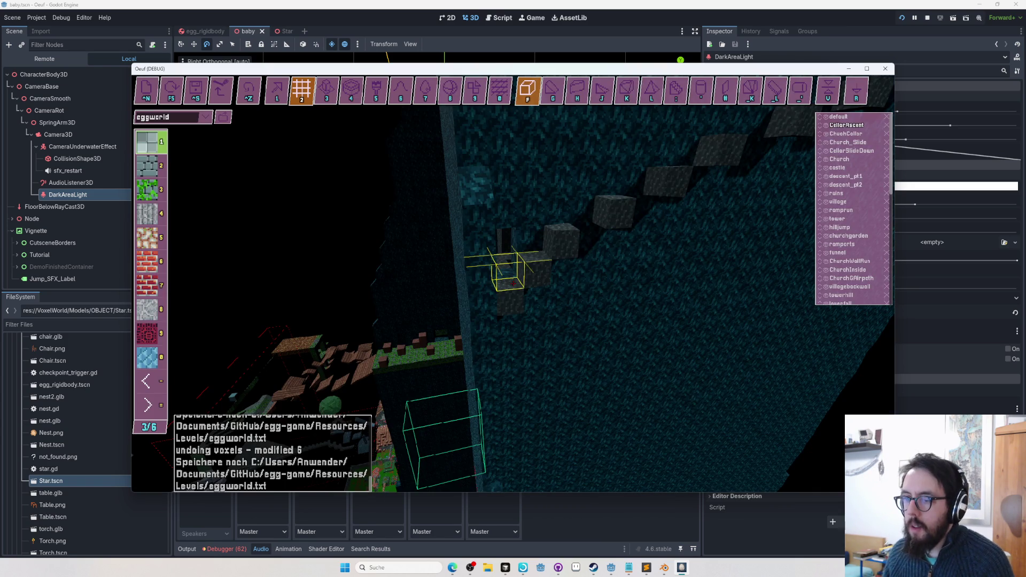
key(Tab)
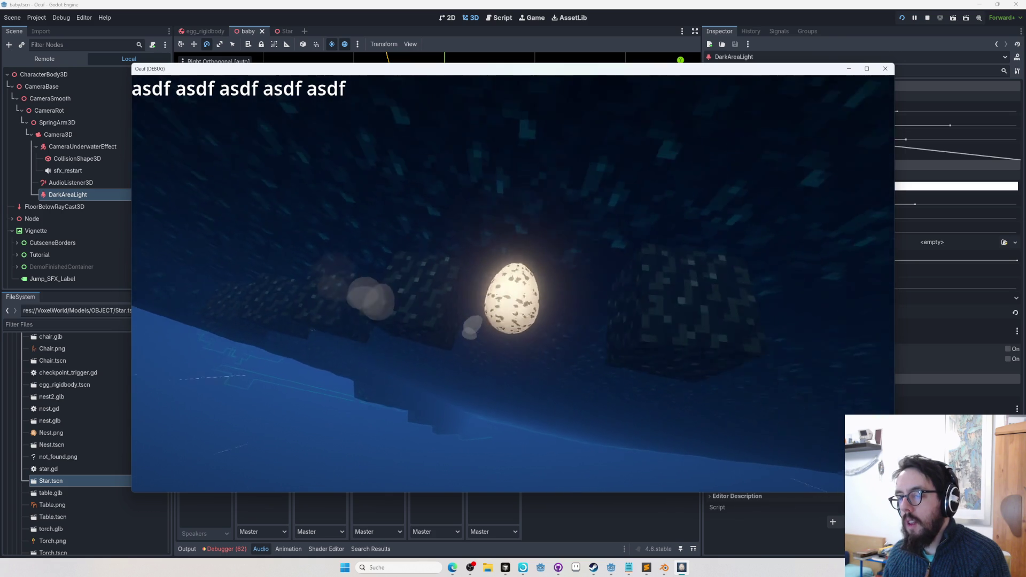
key(Tab)
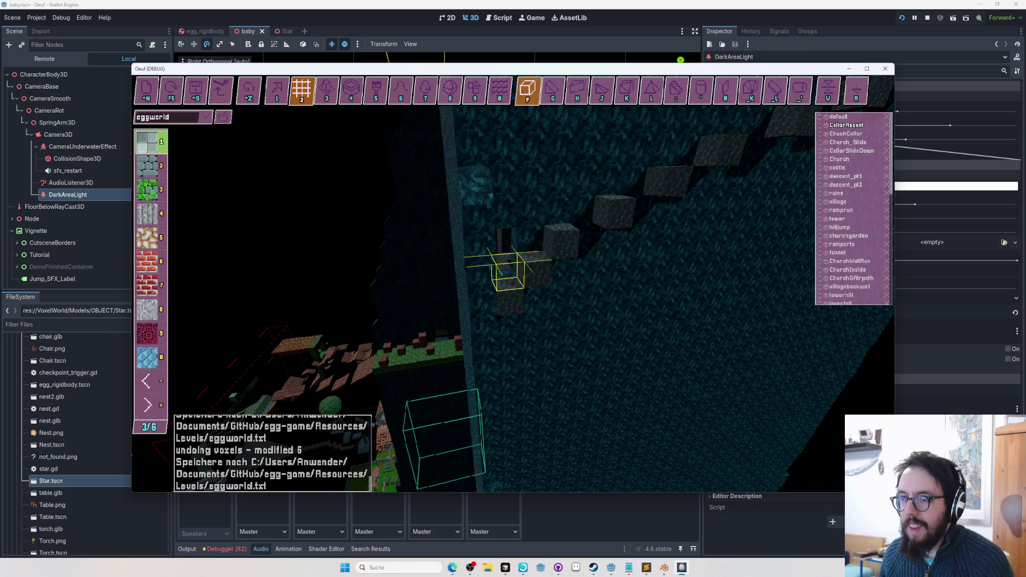
key(Tab)
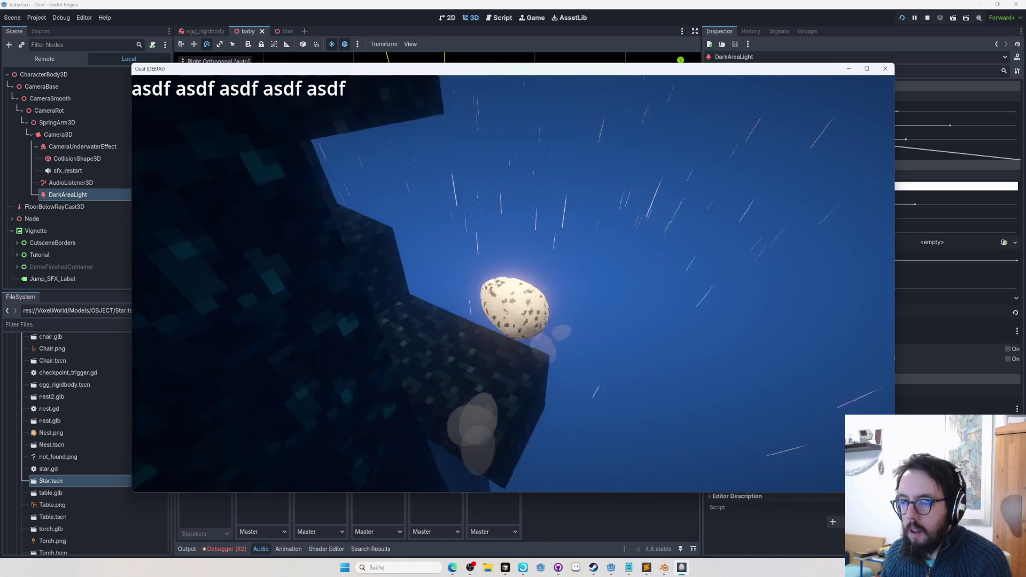
key(Tab)
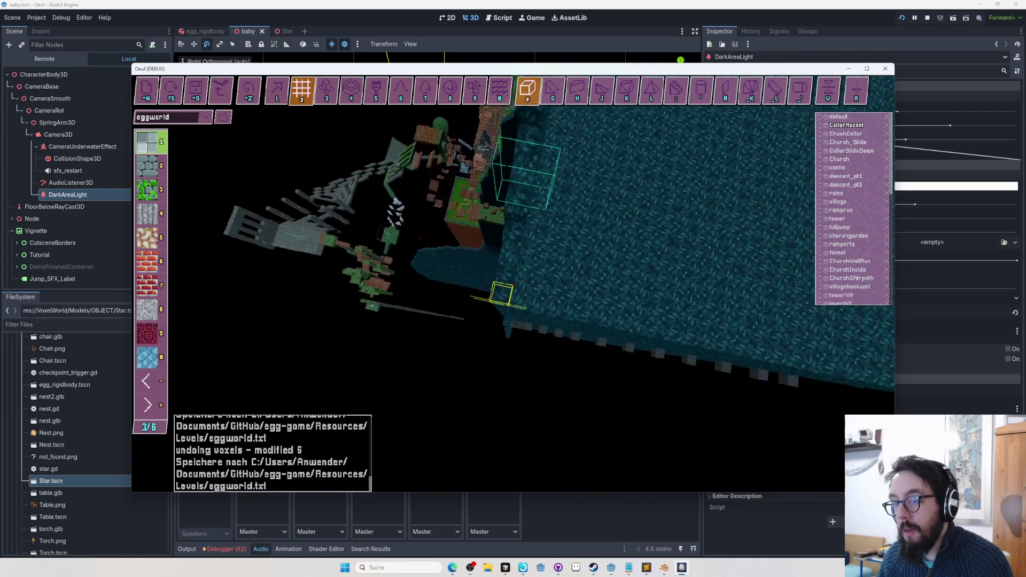
Relocate the egg beside the mossy brick pillar via the editor, then drop back into play with F5
key(Tab)
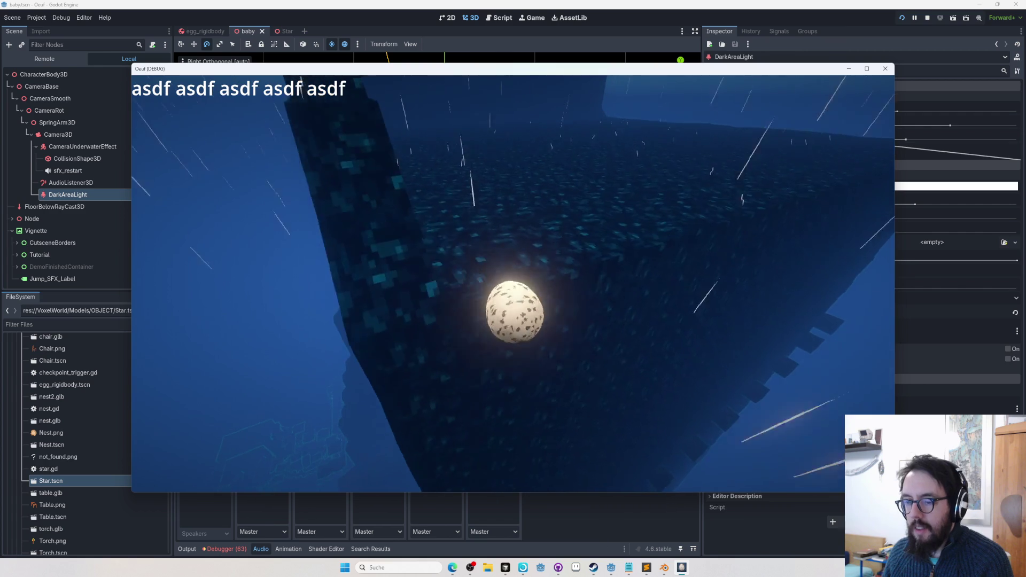
key(Tab)
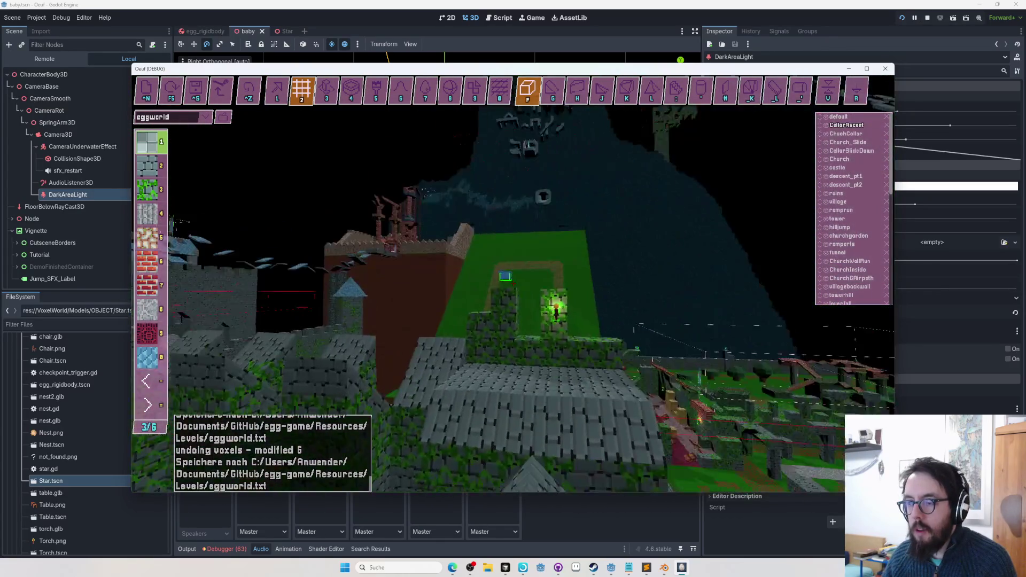
key(F5)
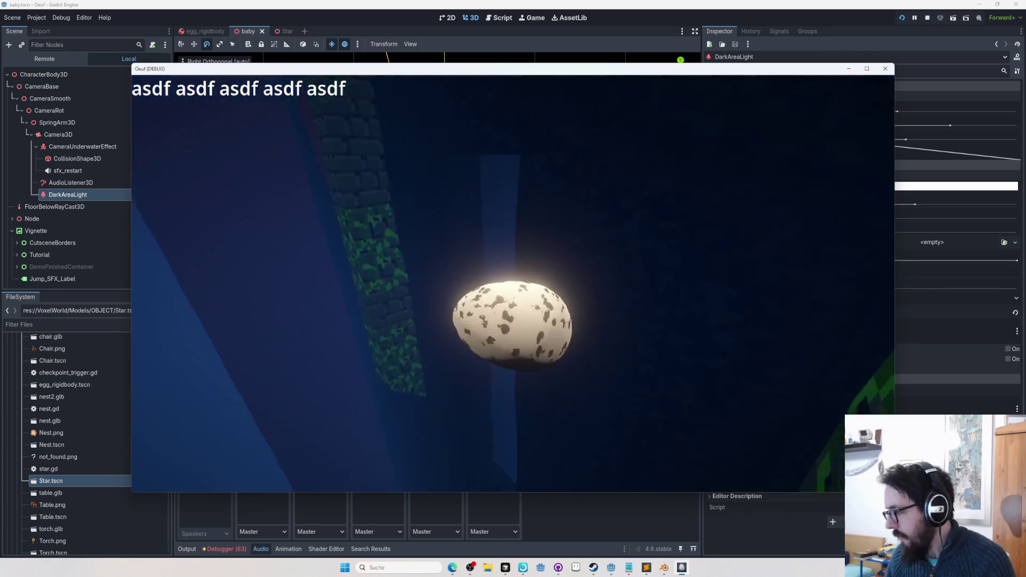
Fly the egg to the purple checkered hall and roll it onto the stone ramp
key(Tab)
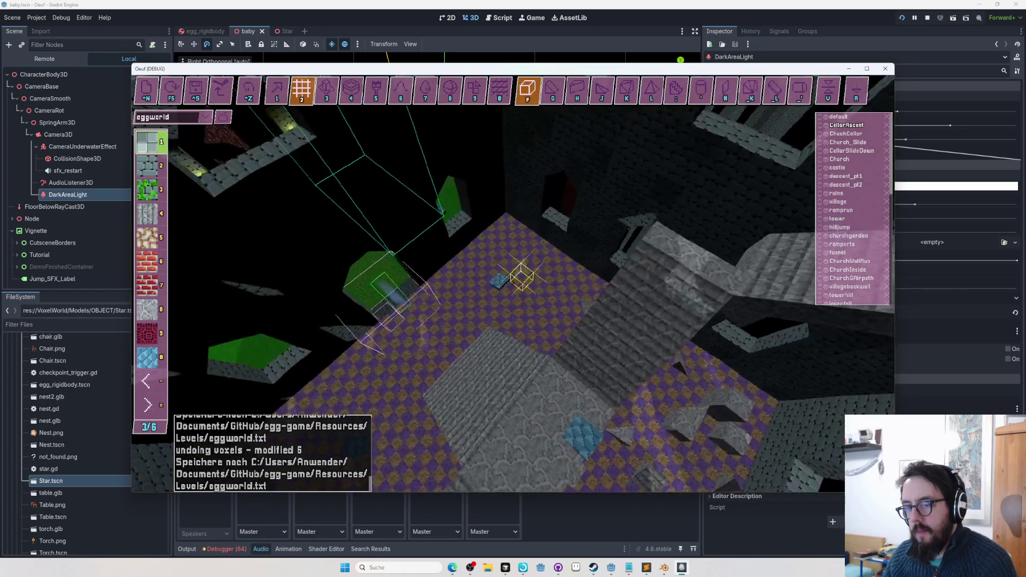
key(Tab)
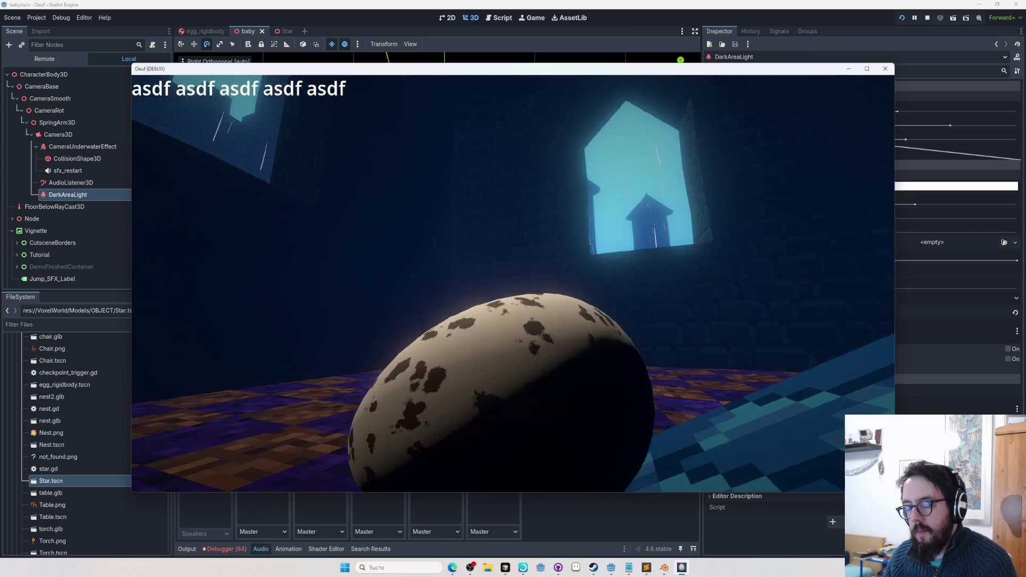
key(Tab)
key(Tab)
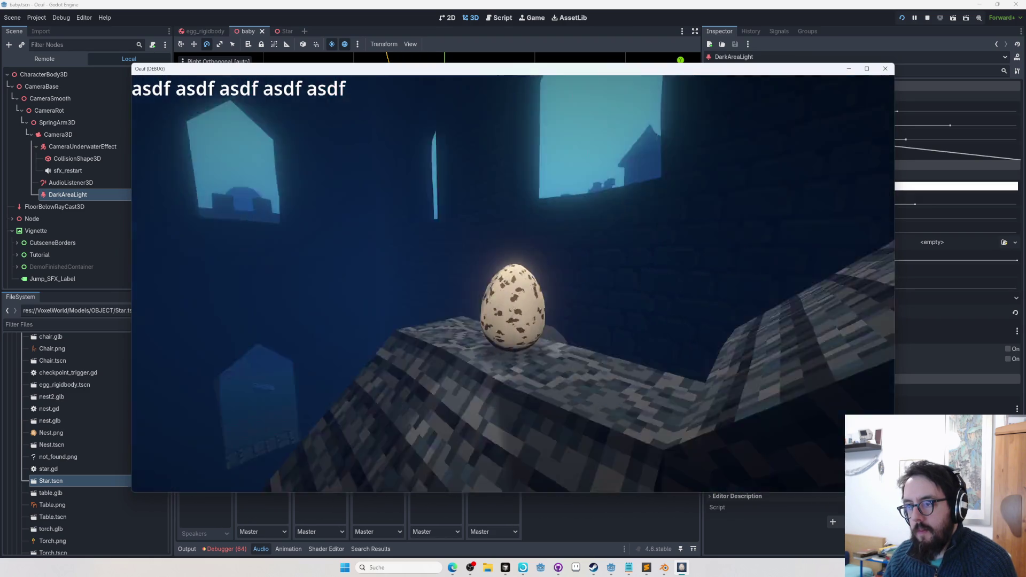
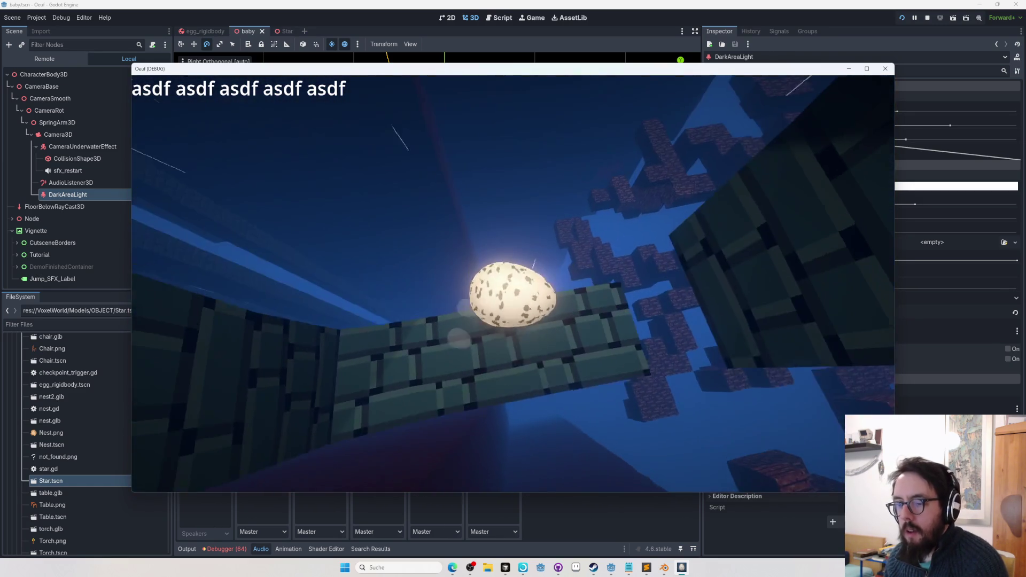
Toggle the in-game voxel editor off and on, leaving it open beside the stone walls
key(Tab)
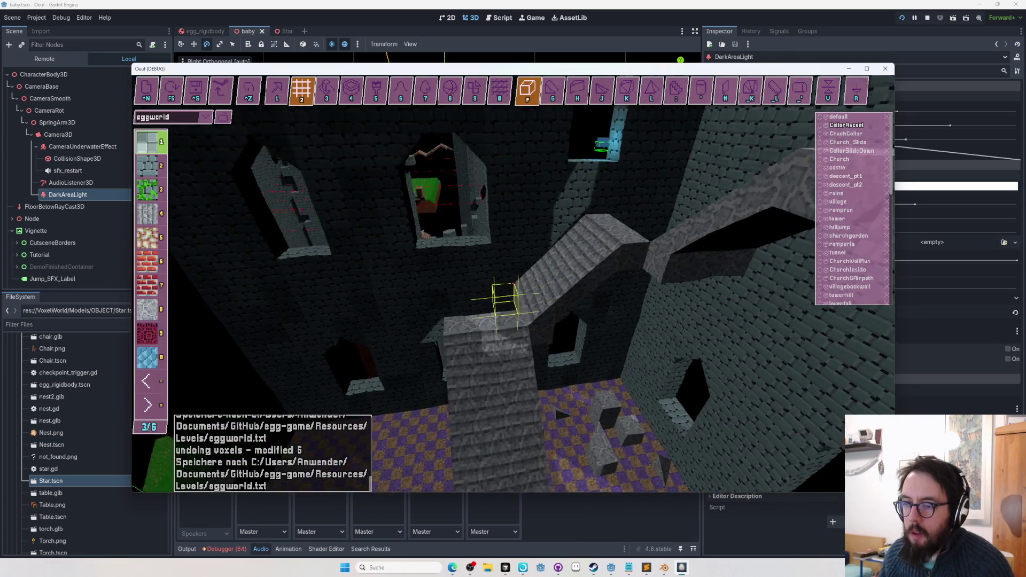
key(w)
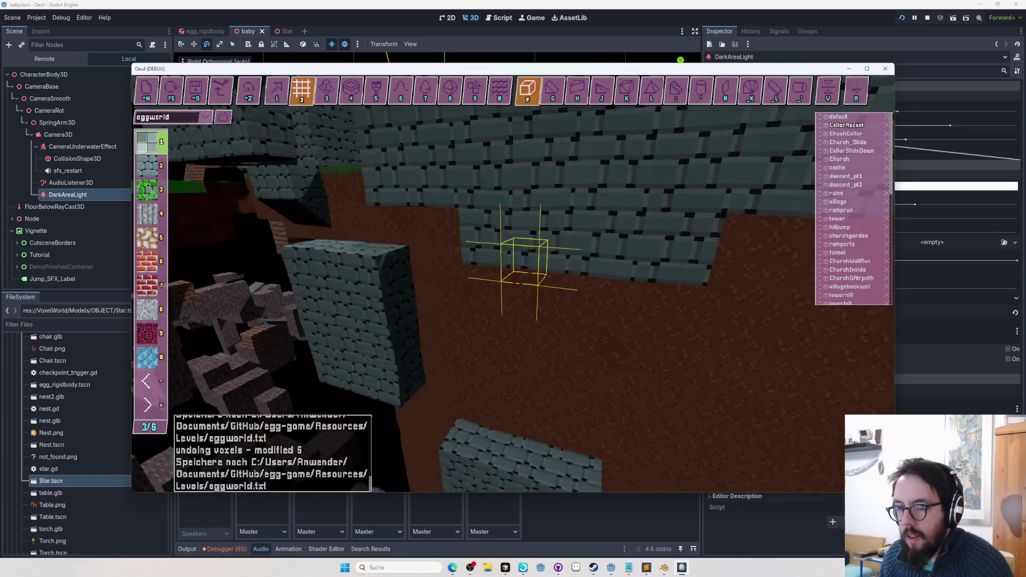
key(Tab)
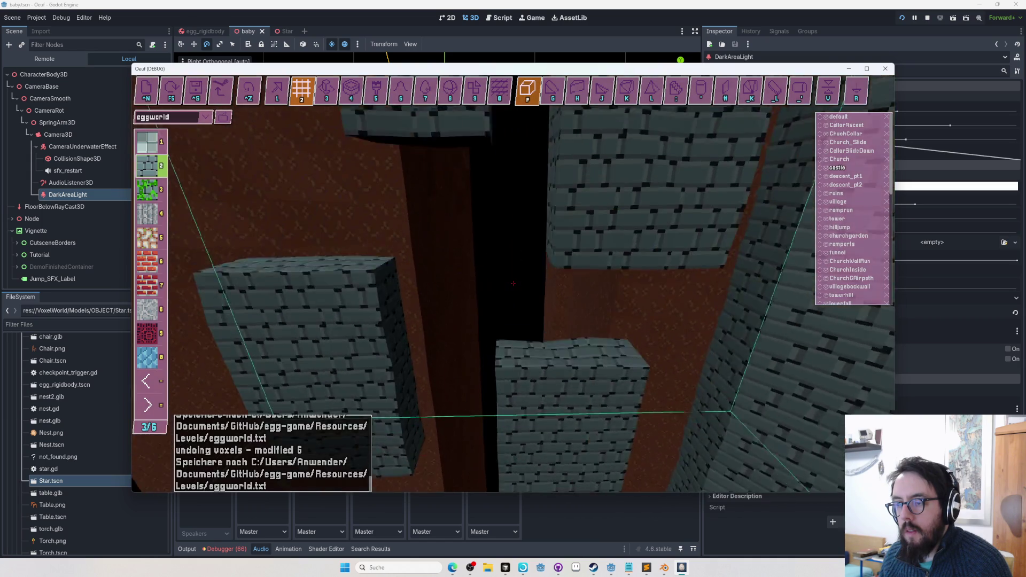
key(Tab)
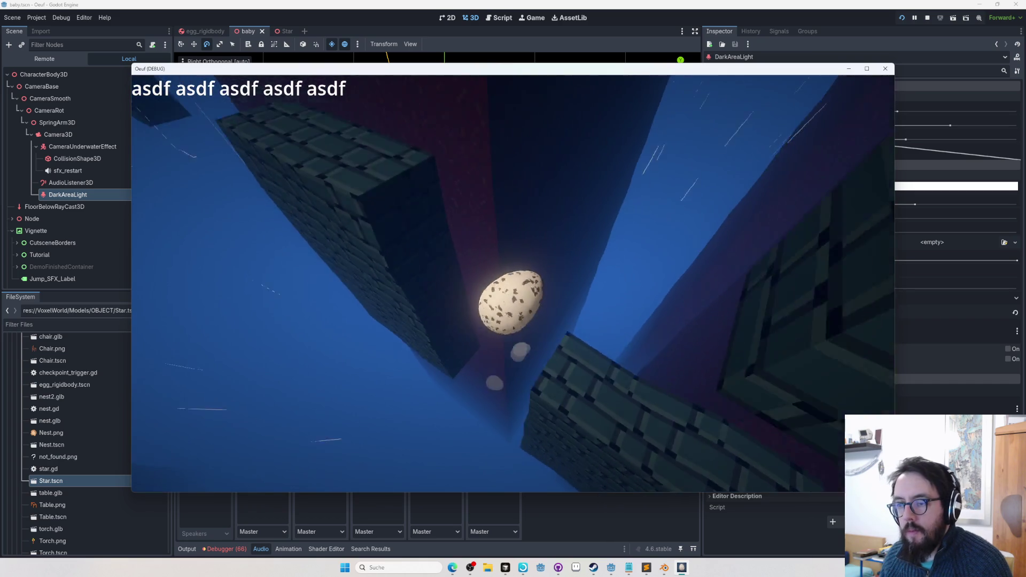
key(Tab)
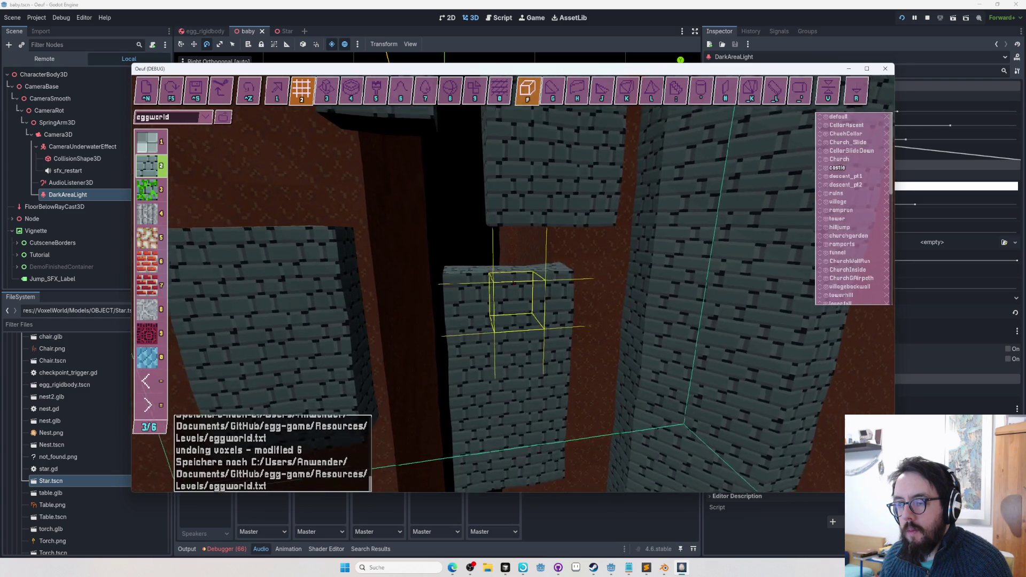
key(F5)
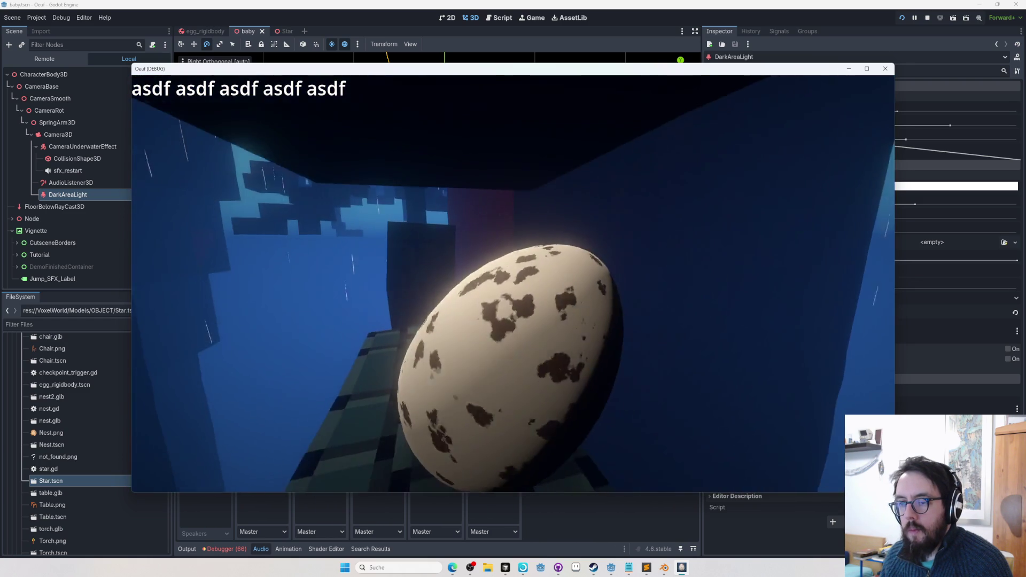
key(F5)
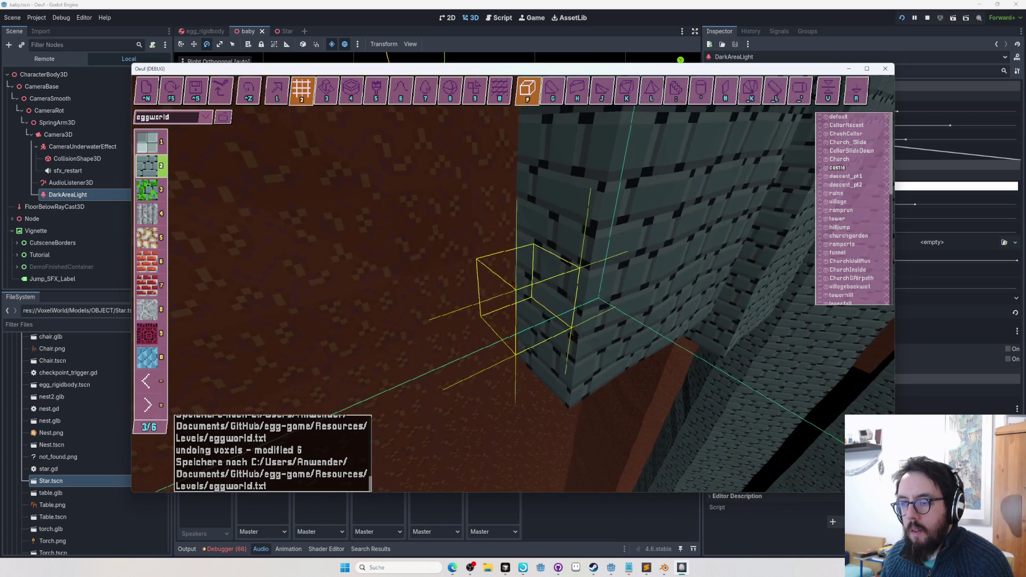
Mark a box selection of voxels from the cursor cube, then cancel it
click(513, 284)
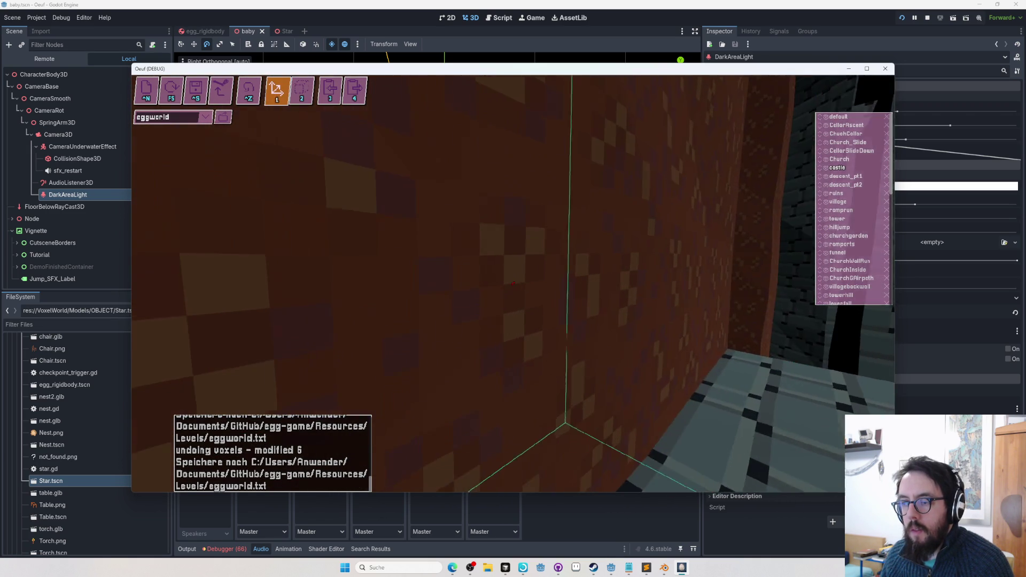
key(2)
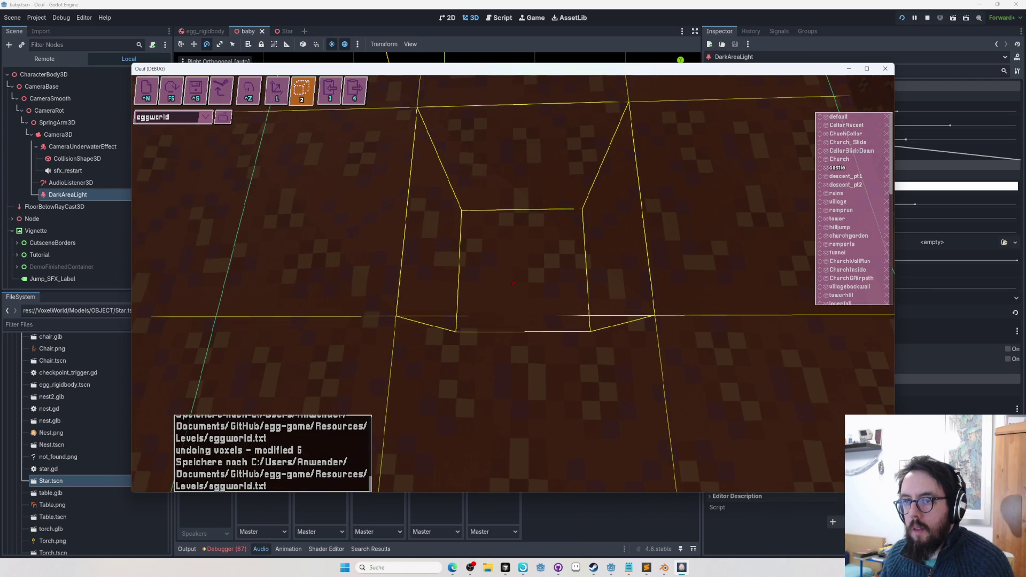
click(513, 284)
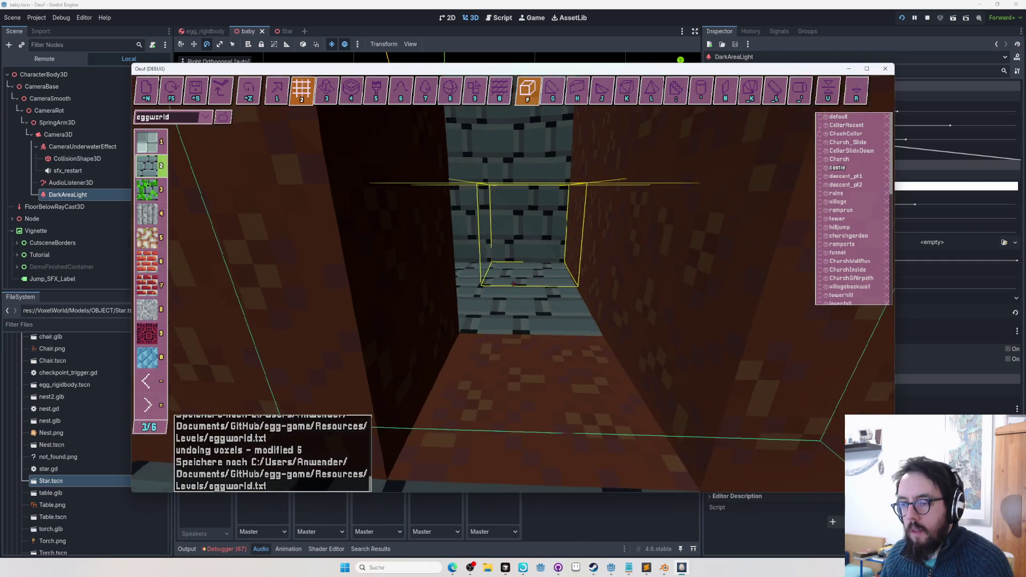
key(f)
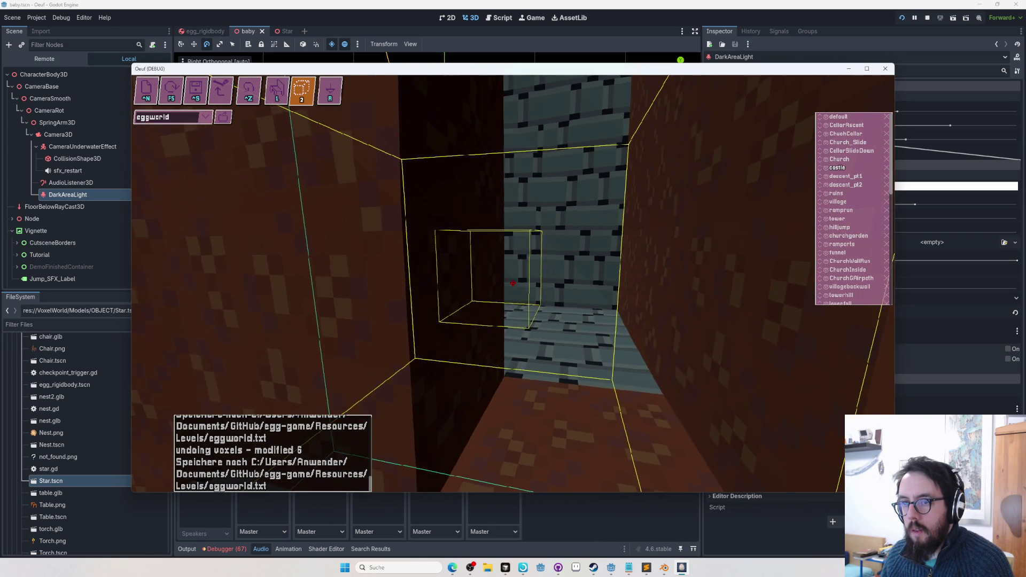
Switch to the object tools and save the eggworld level to eggworld.txt
click(277, 88)
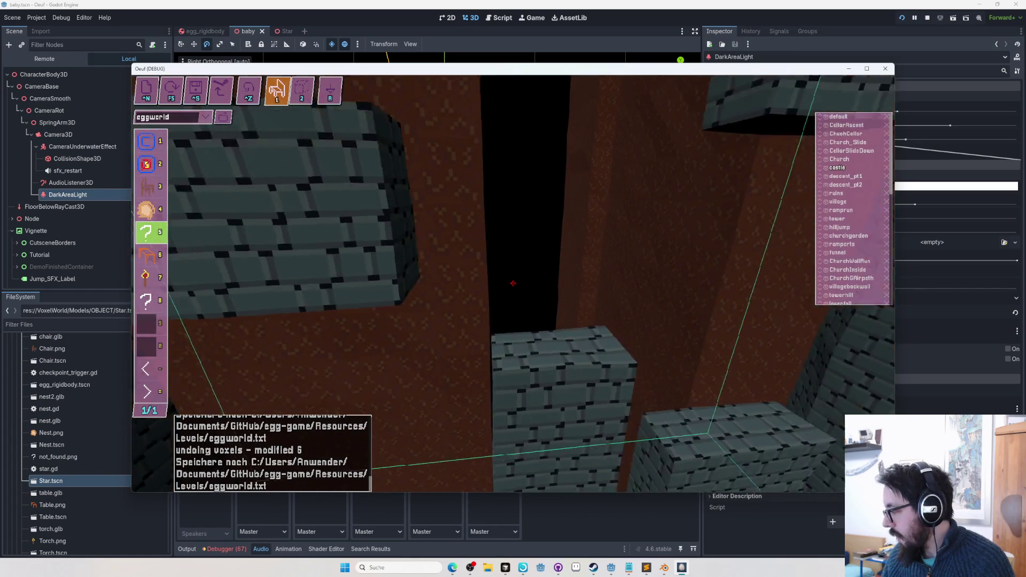
key(ctrl+s)
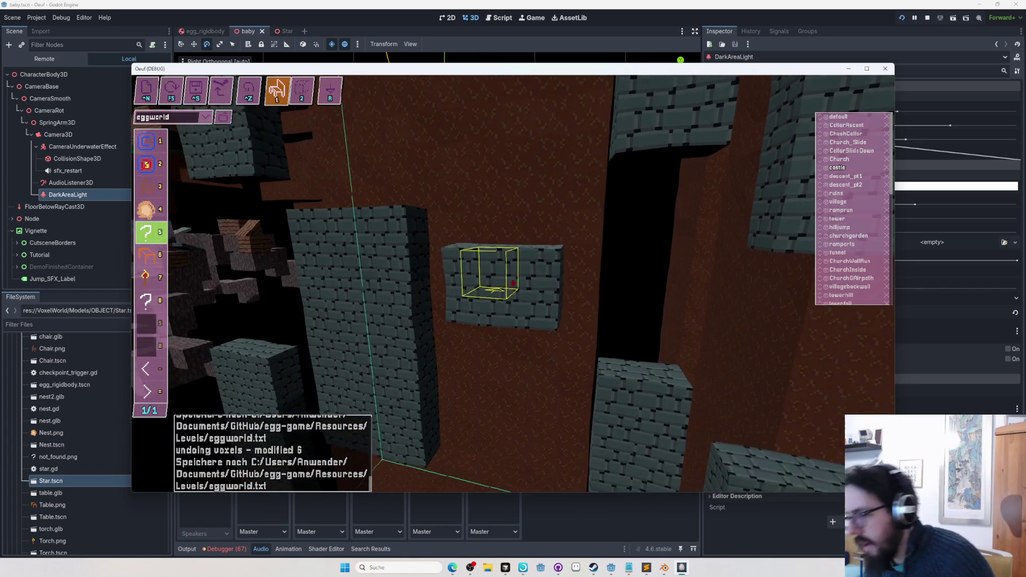
key(2)
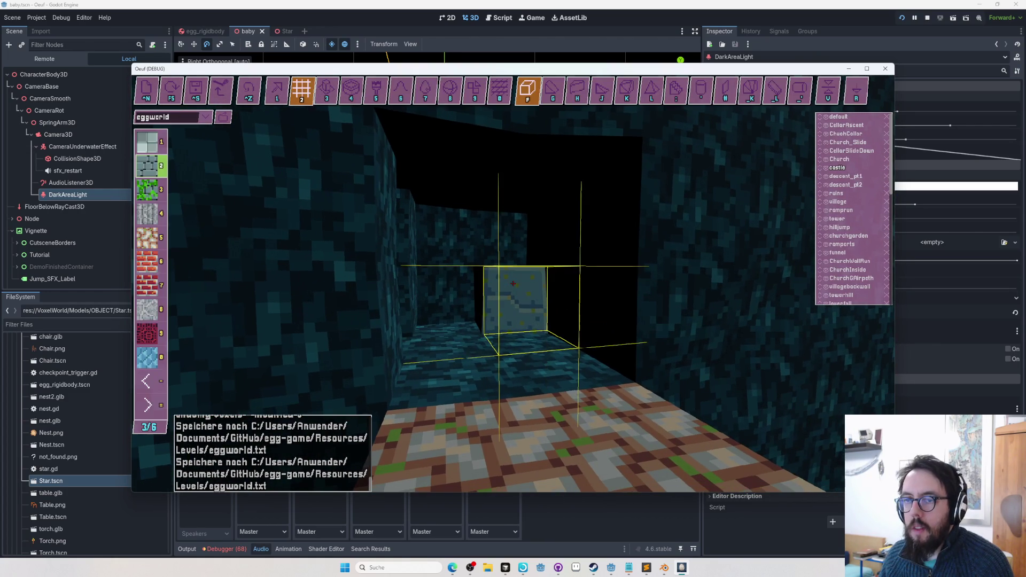
Undo the last voxel change and delete the textured block standing in the teal corridor
click(277, 88)
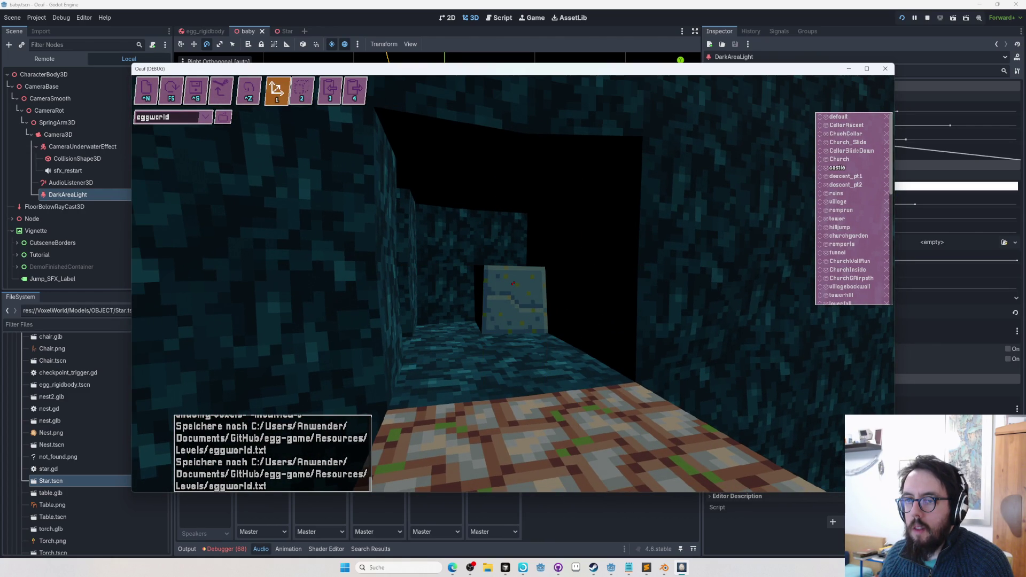
key(2)
key(1)
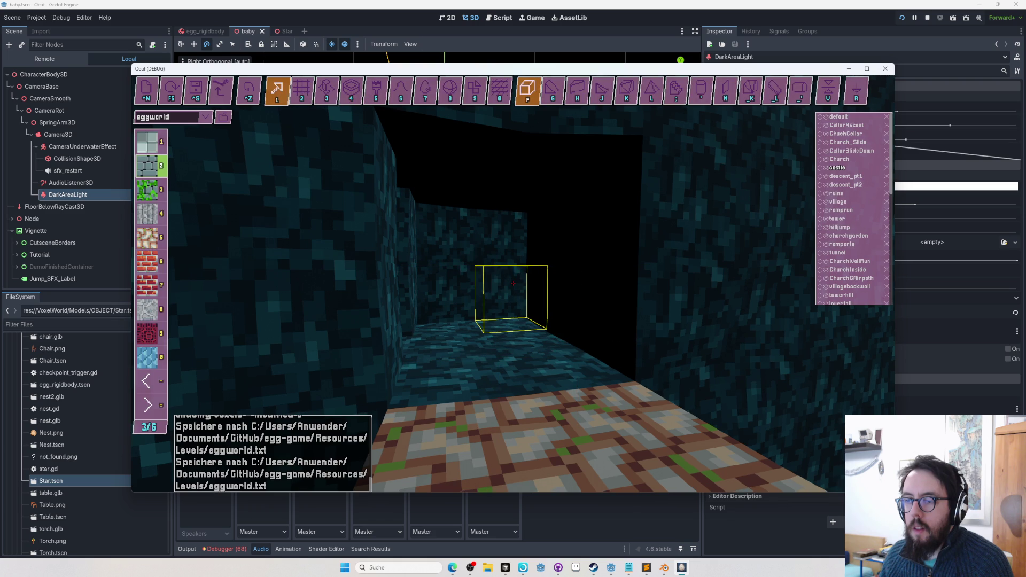
key(5)
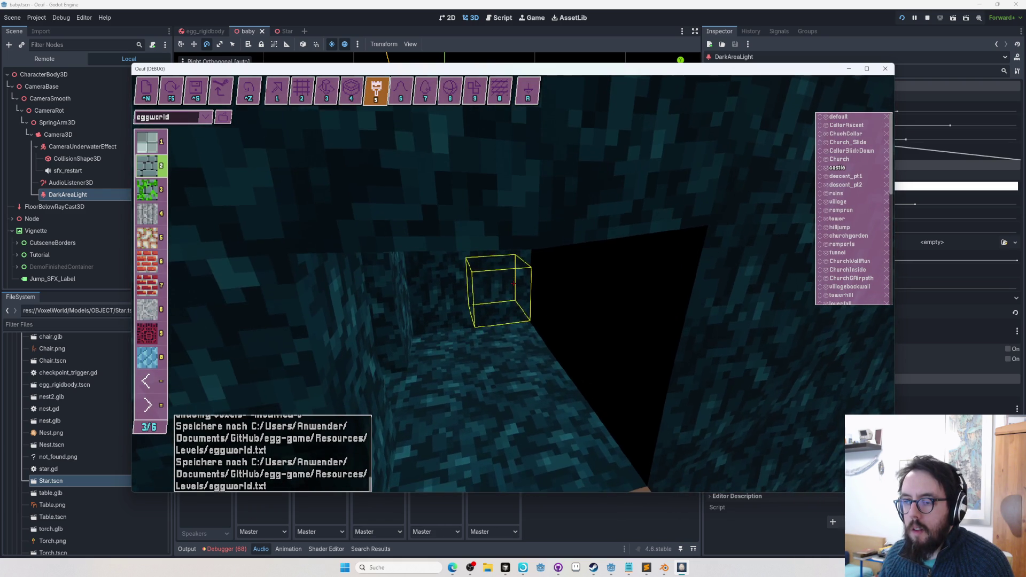
key(ctrl+z)
key(1)
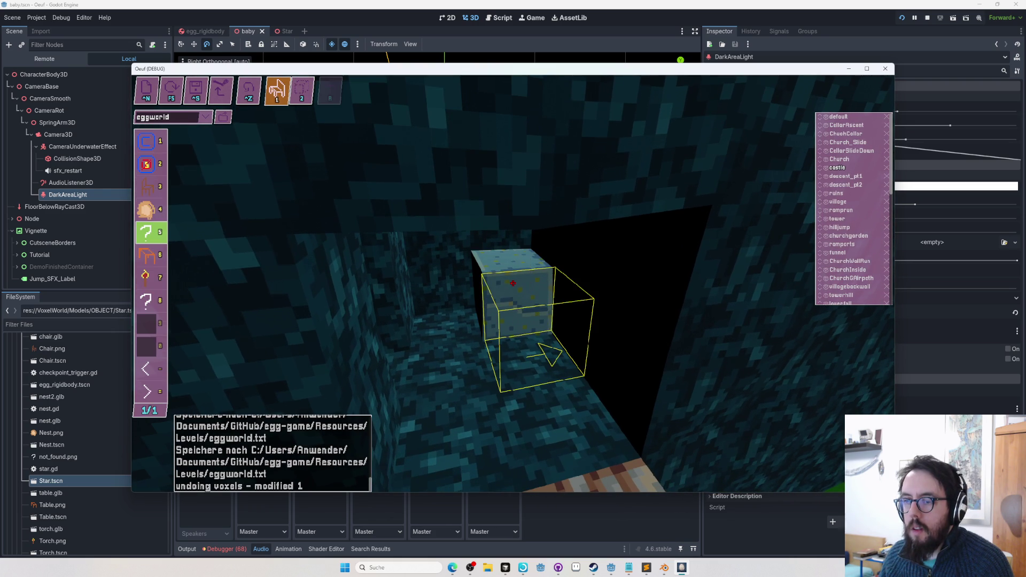
key(1)
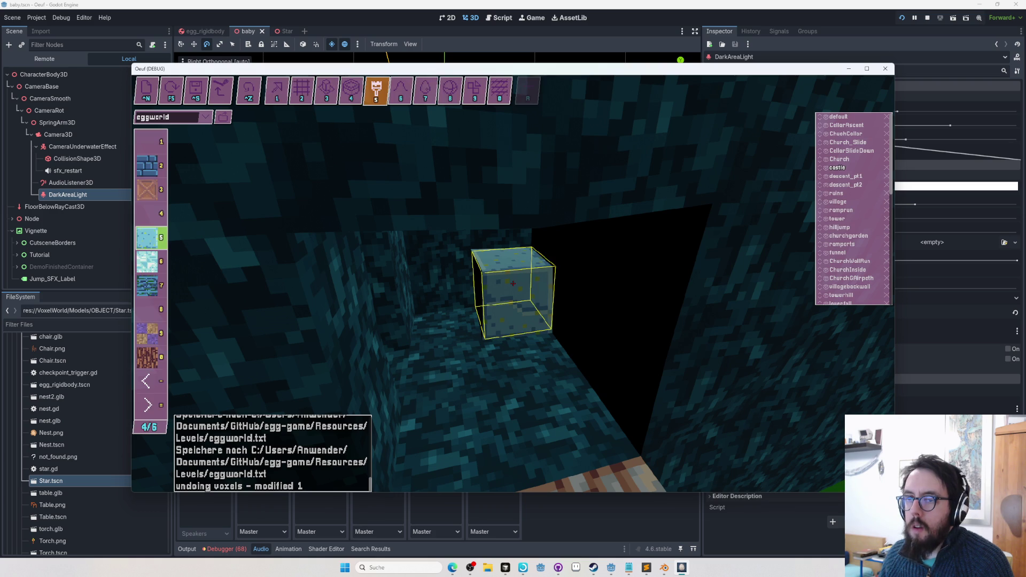
click(514, 284)
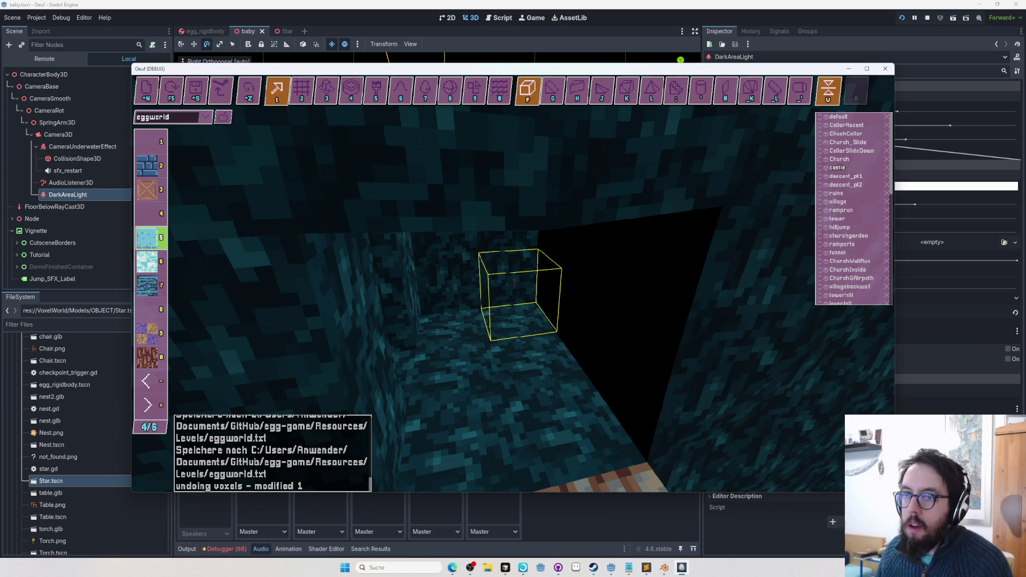
Cycle between the object and voxel tool sets while repositioning the camera near the cursor box
key(Tab)
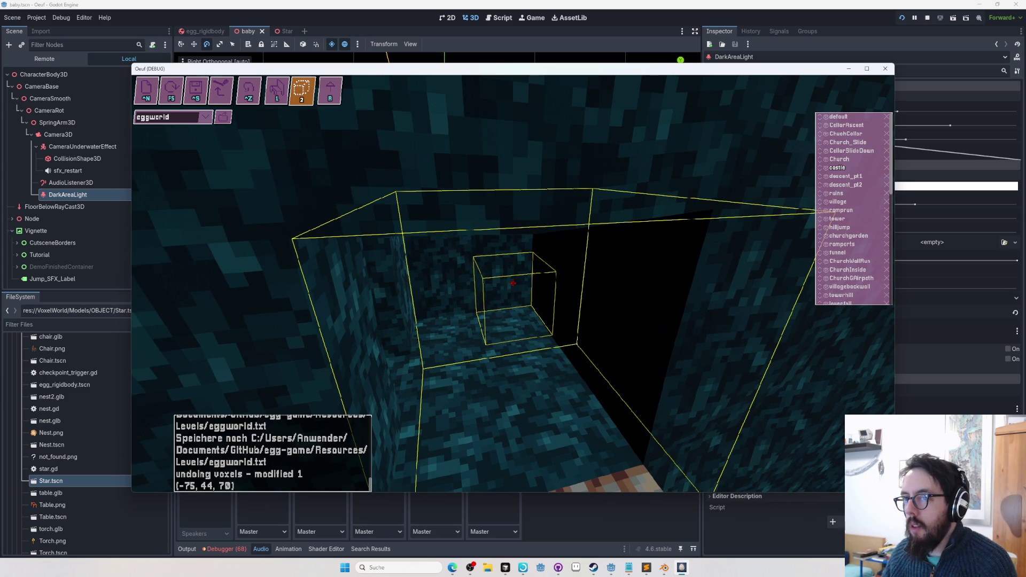
key(Tab)
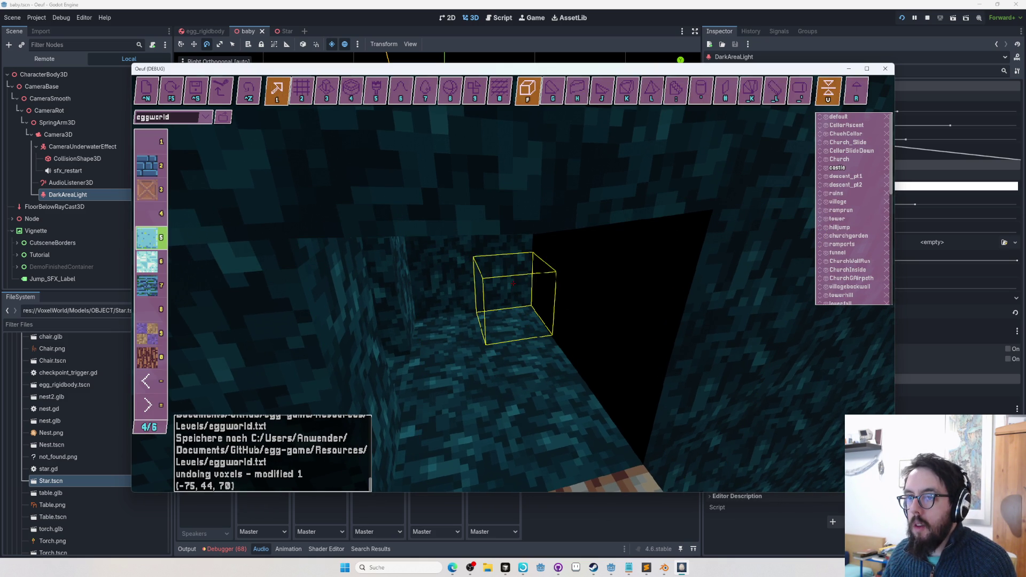
key(4)
key(5)
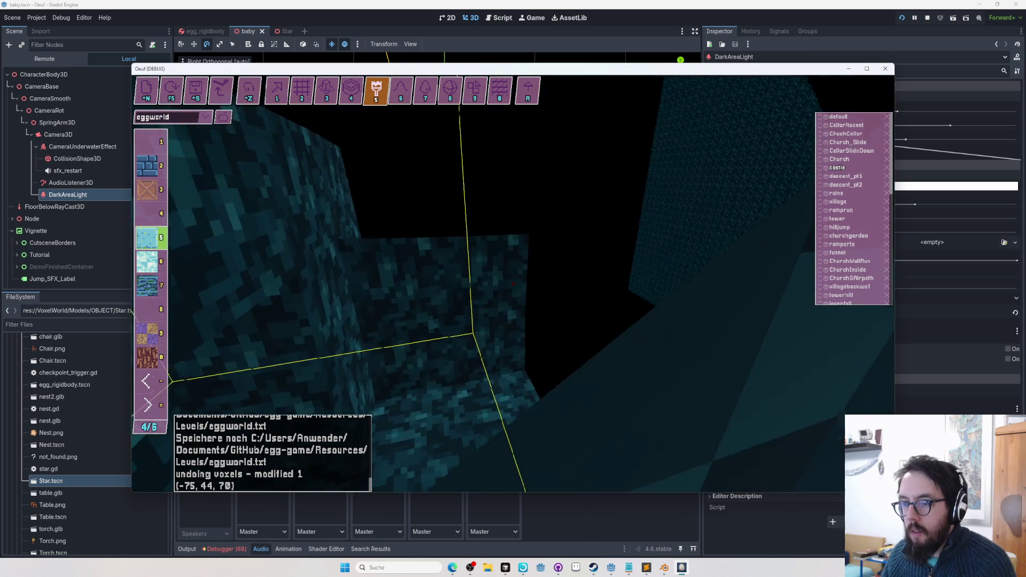
key(Tab)
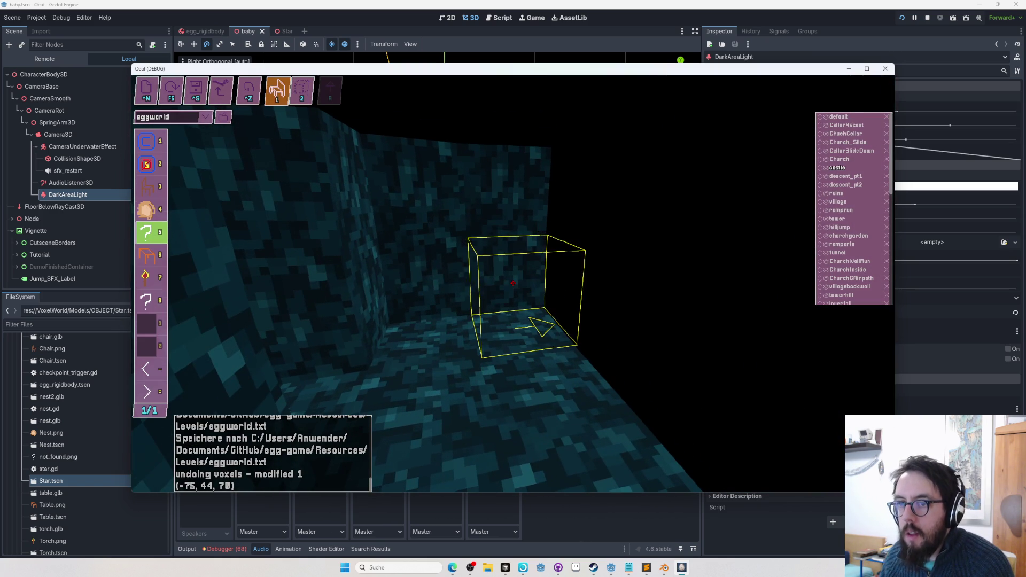
key(w)
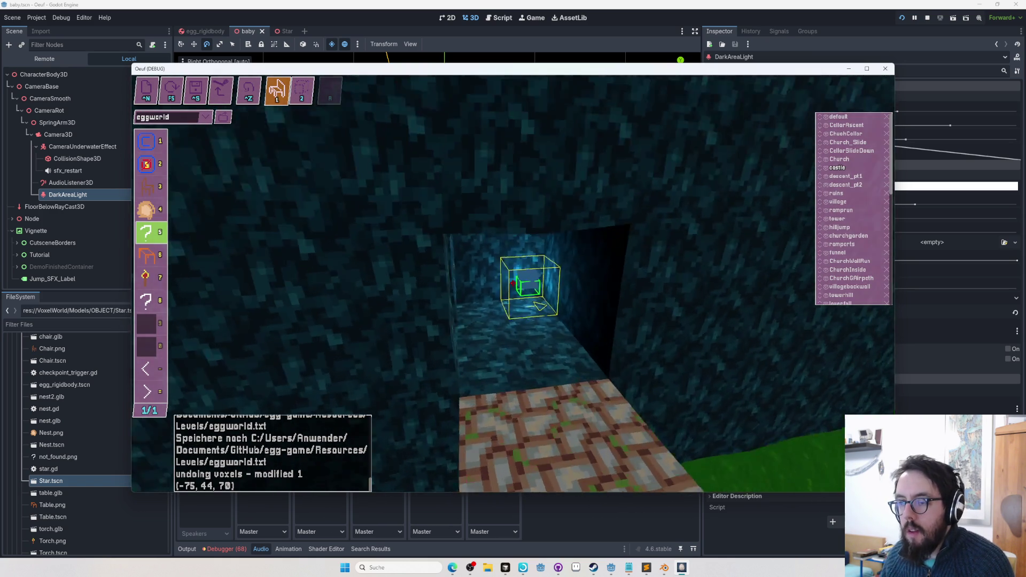
key(s)
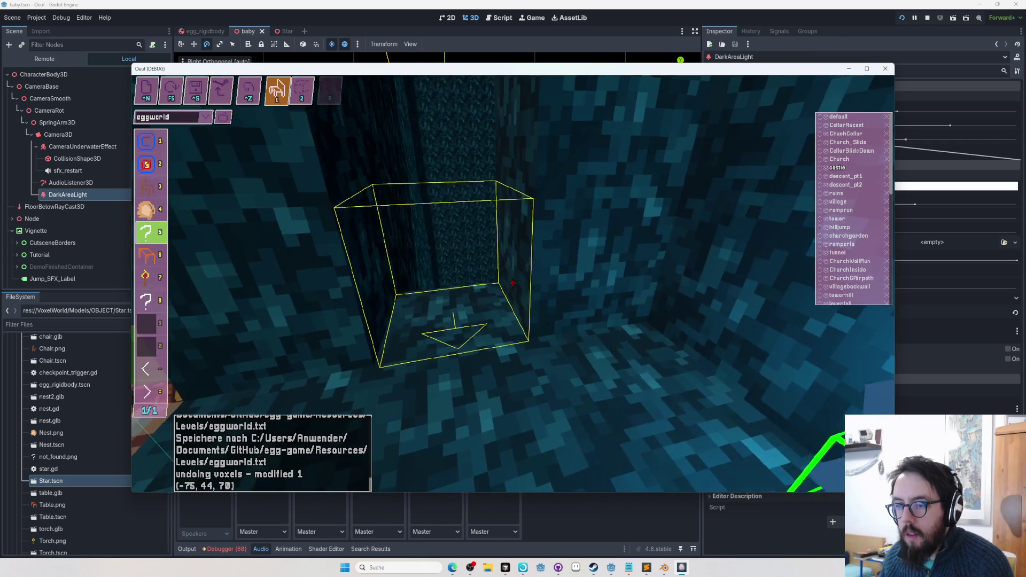
key(w)
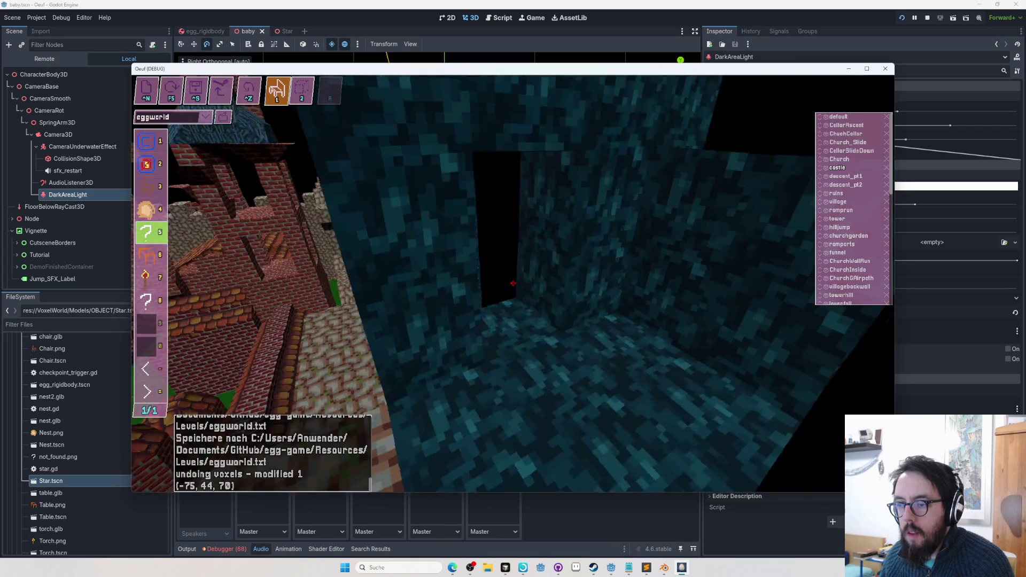
key(Tab)
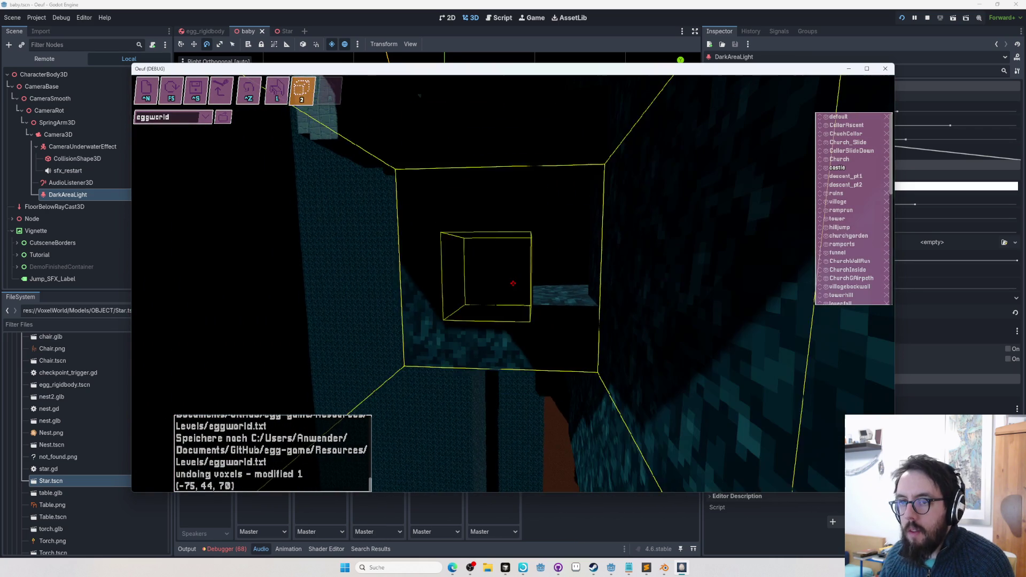
key(Tab)
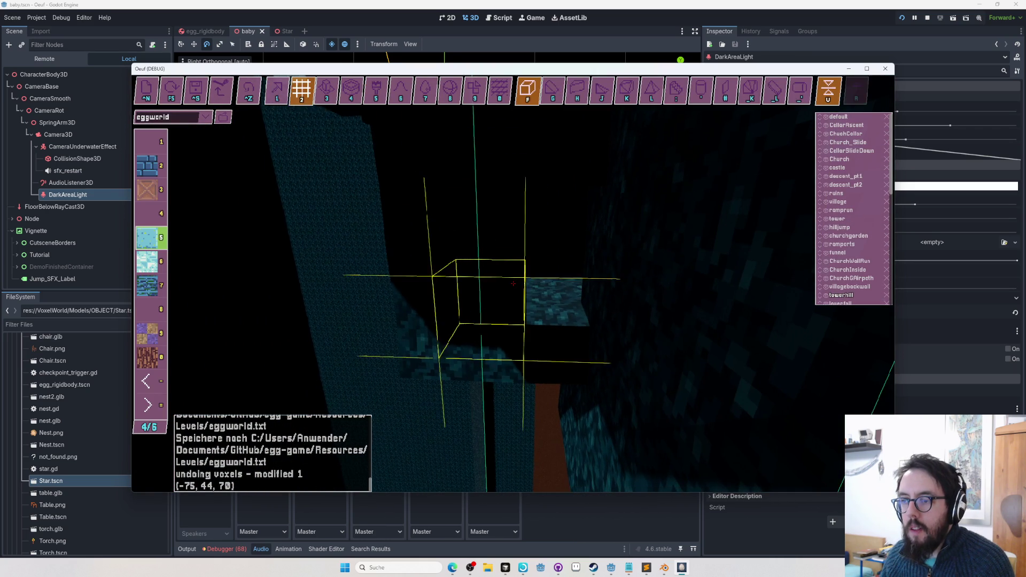
Try voxel modes 3, 1, 3 and 2 while moving the camera, then close the level editor
key(w)
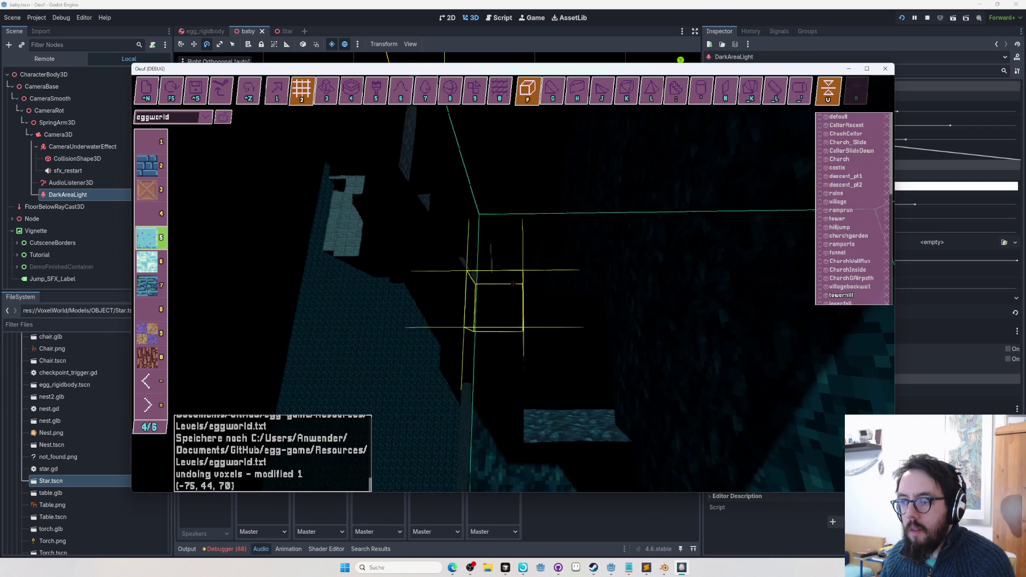
key(3)
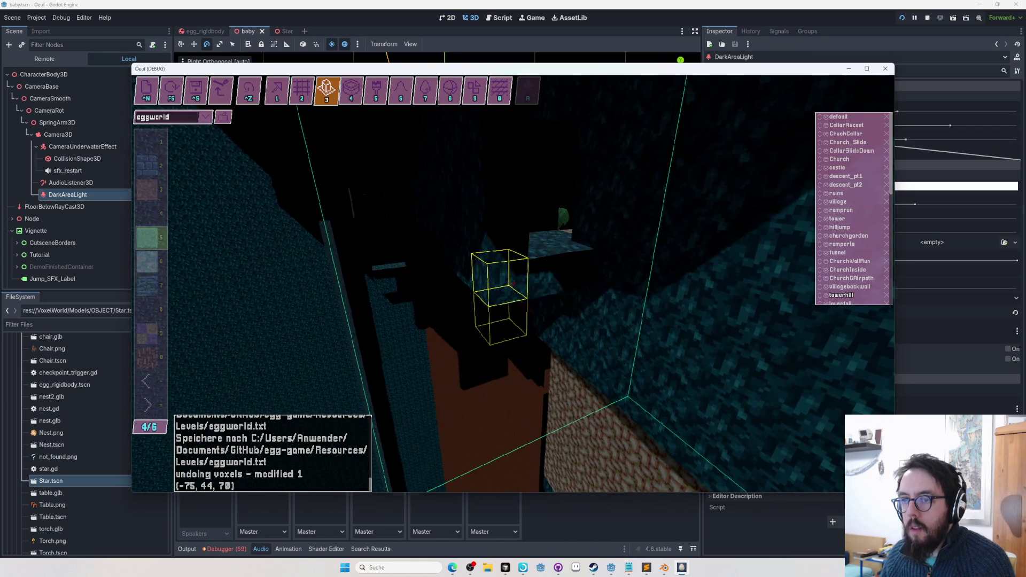
key(w)
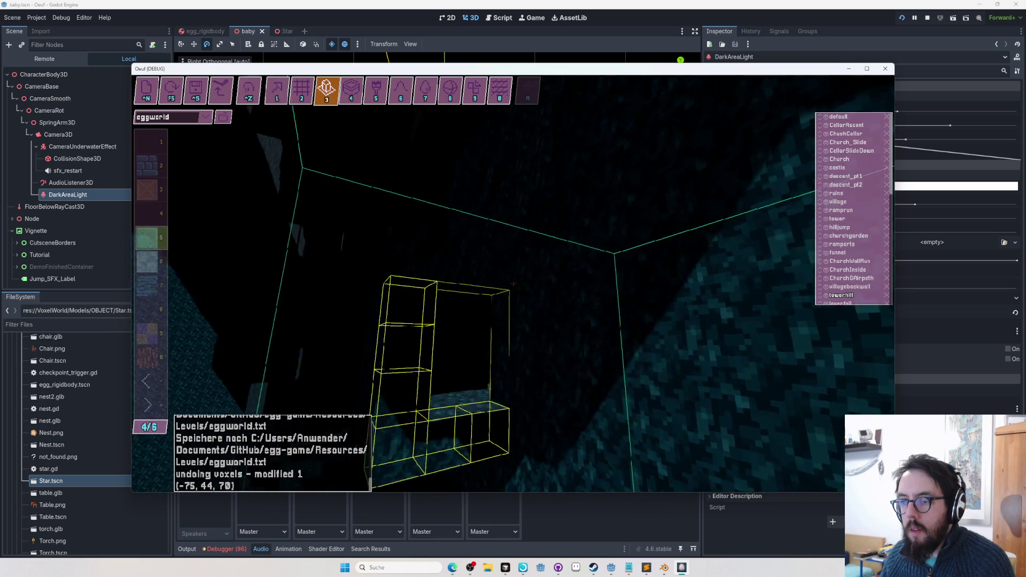
key(s)
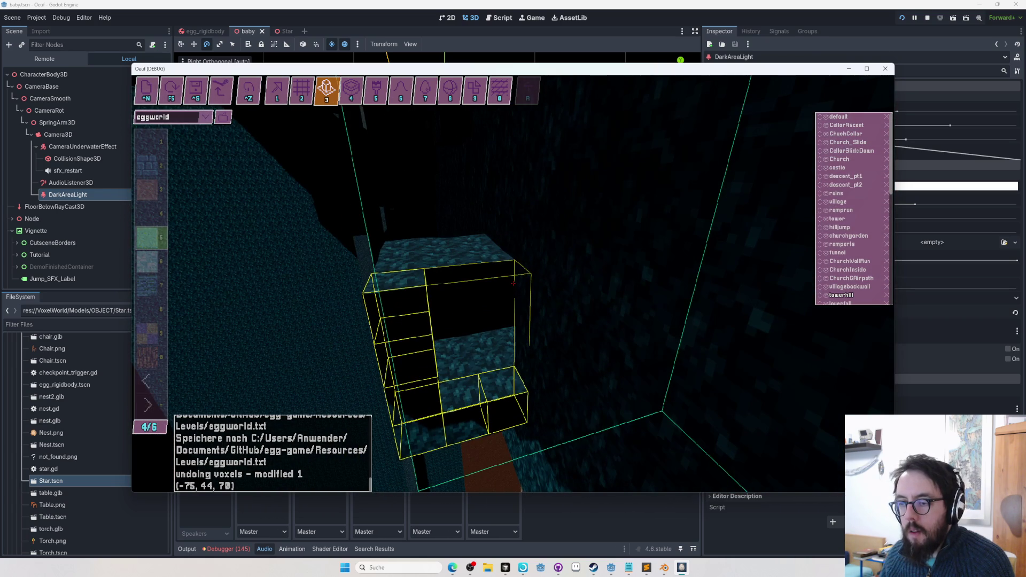
key(1)
key(3)
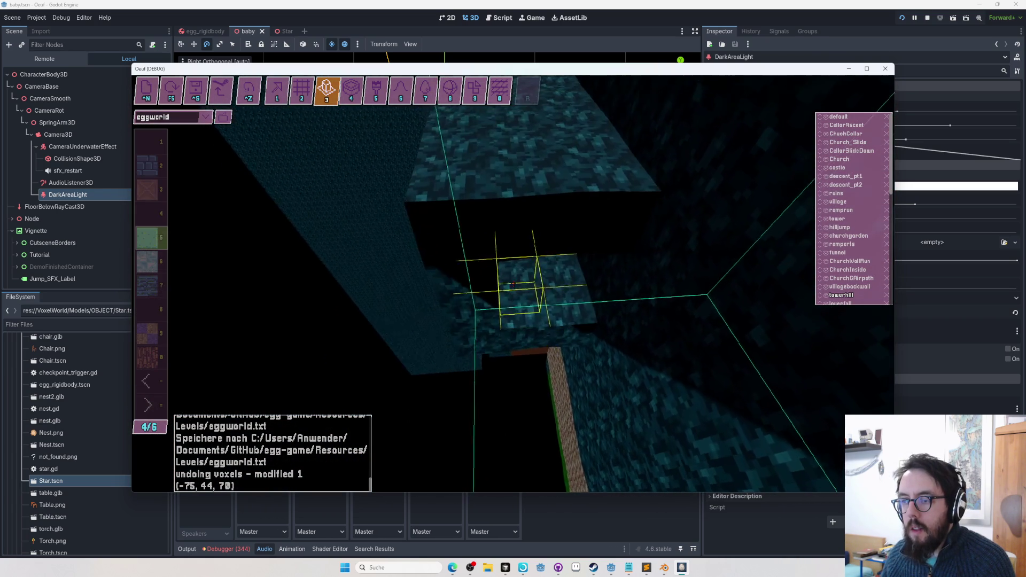
key(2)
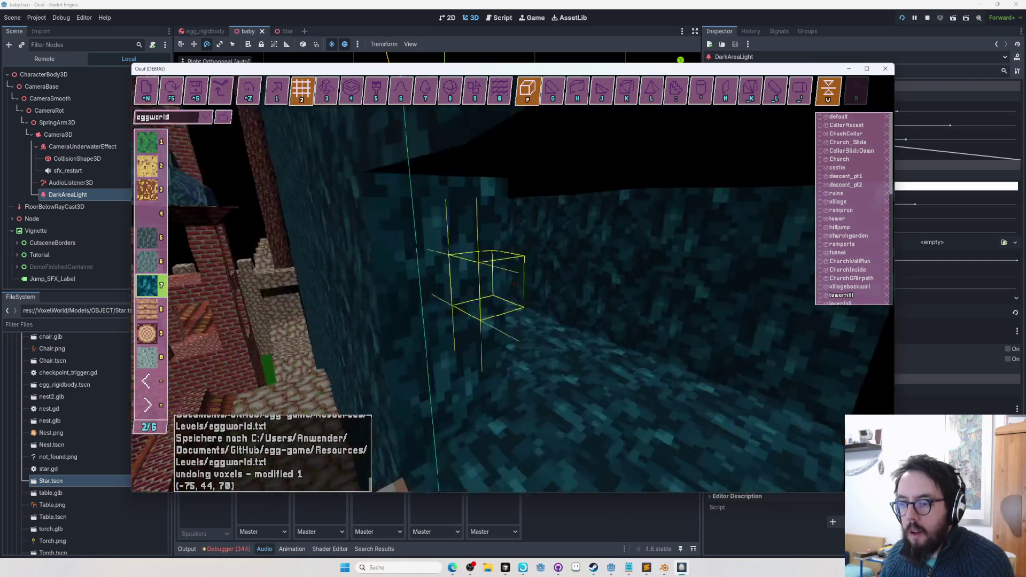
key(f)
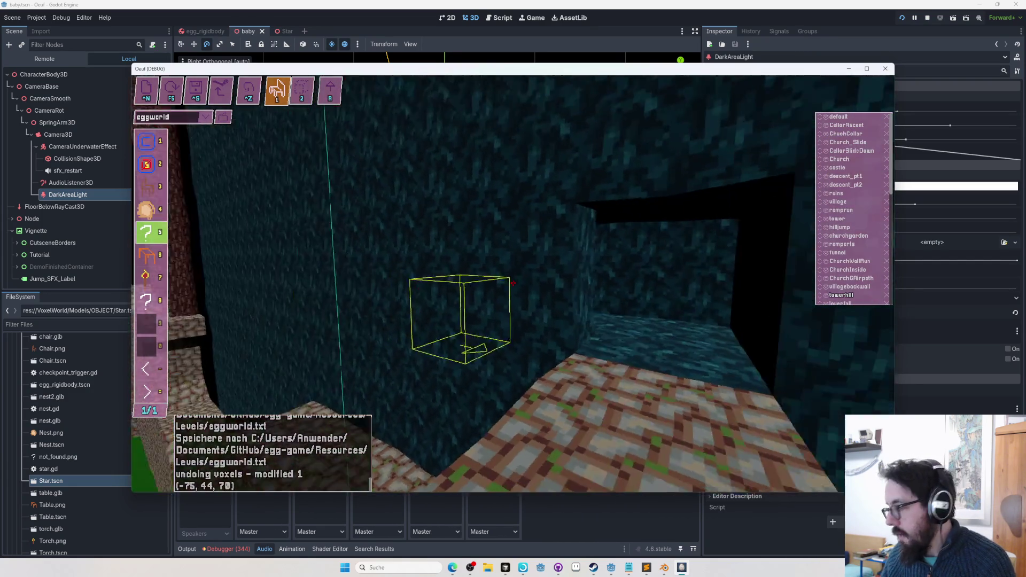
key(Tab)
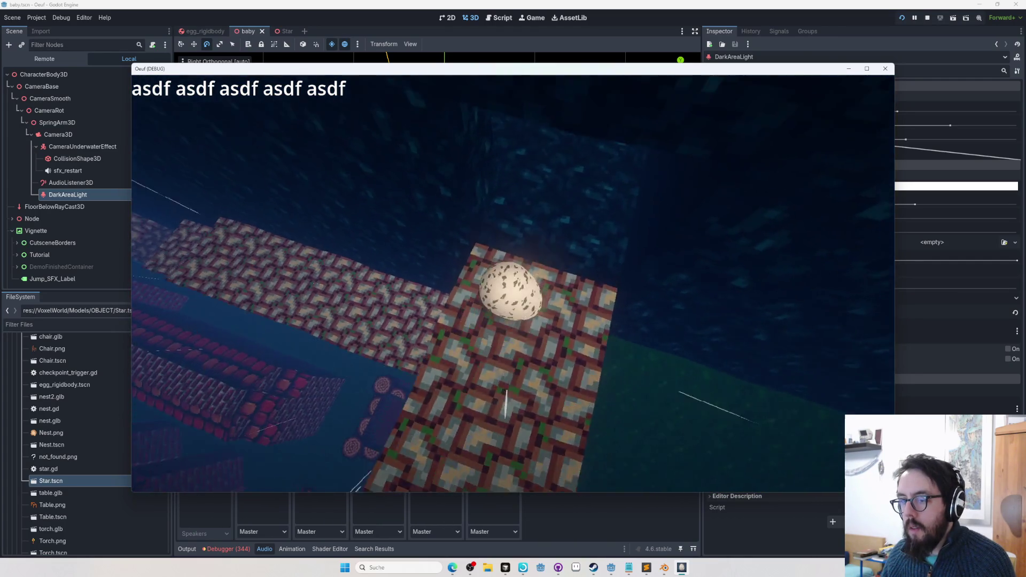
Toggle the level editor, play the forest level to a 2 / 18 Stars tally, then pause
key(Tab)
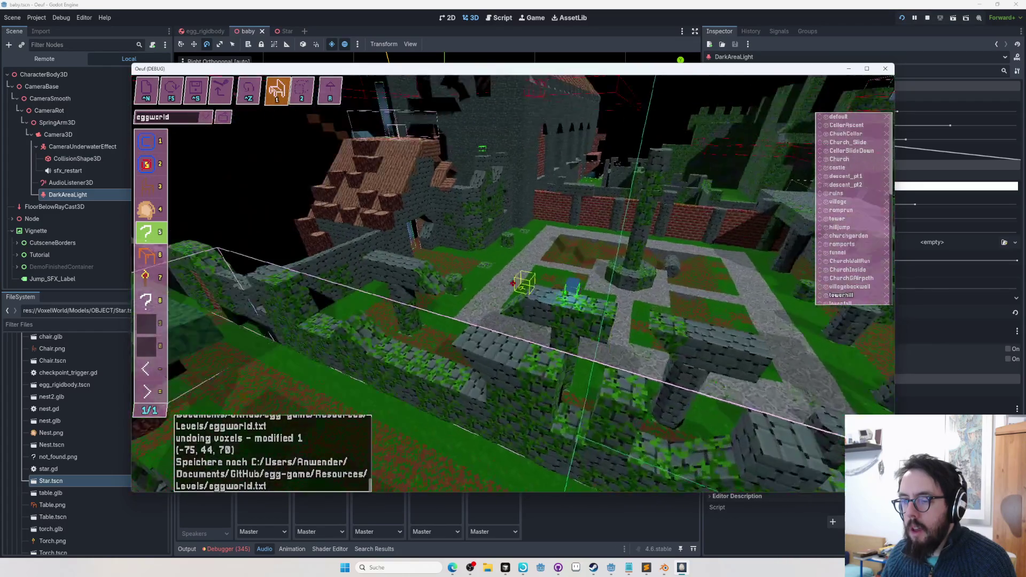
key(Tab)
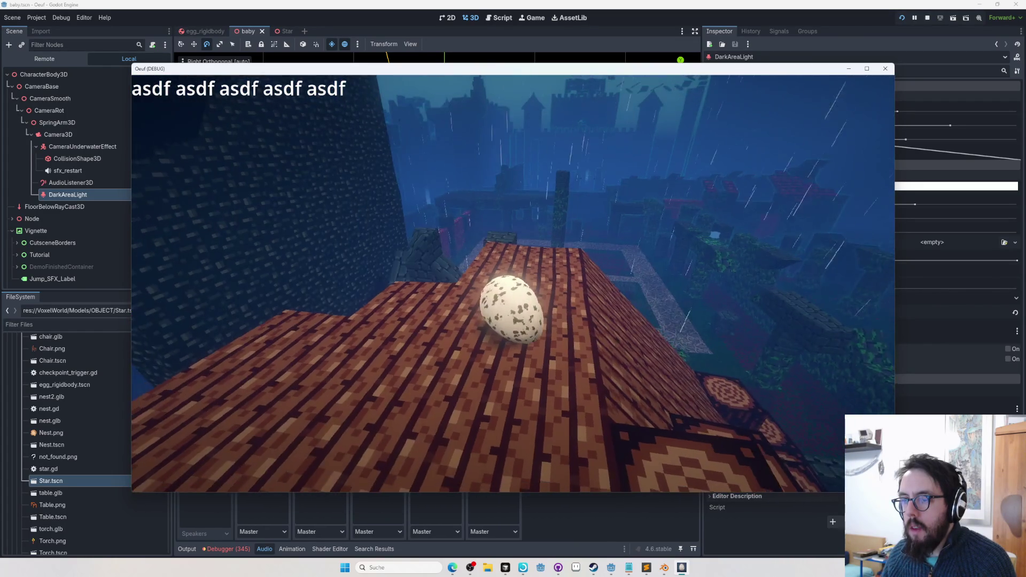
key(Tab)
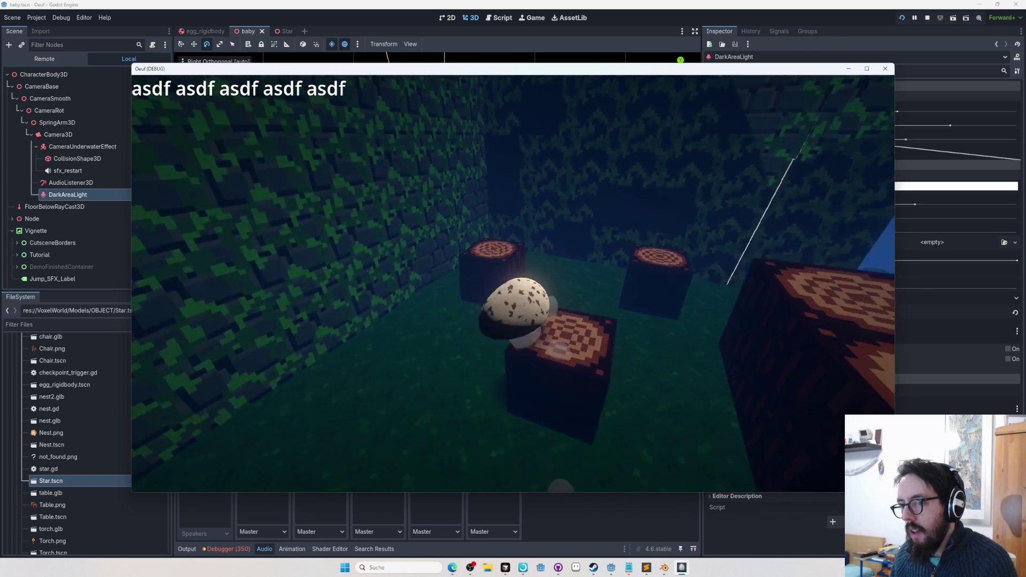
key(Escape)
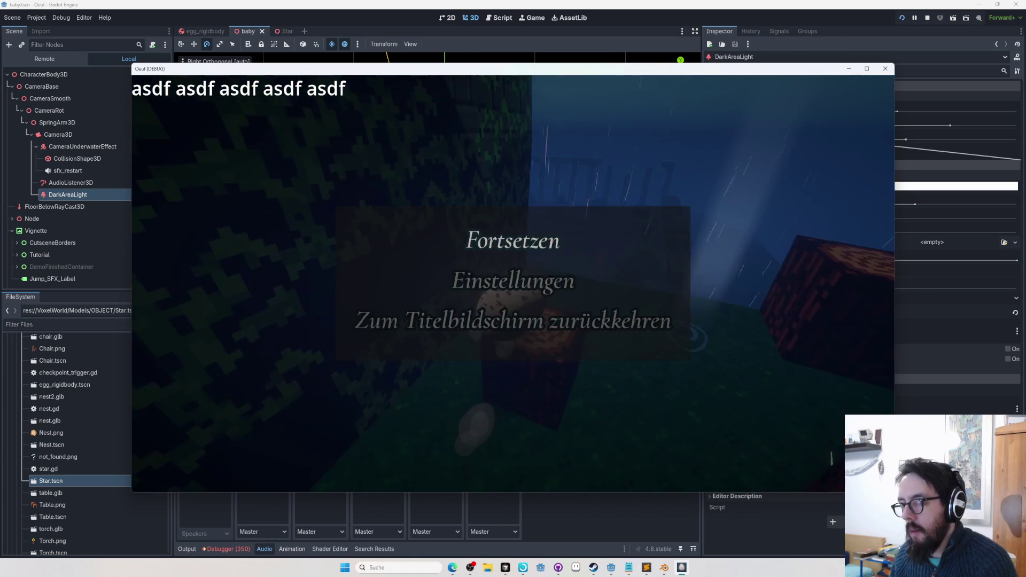
Return to the title screen and restart from the Die Gärtnerhütte checkpoint via Speicherpunkt-Auswahl
key(Return)
key(Return)
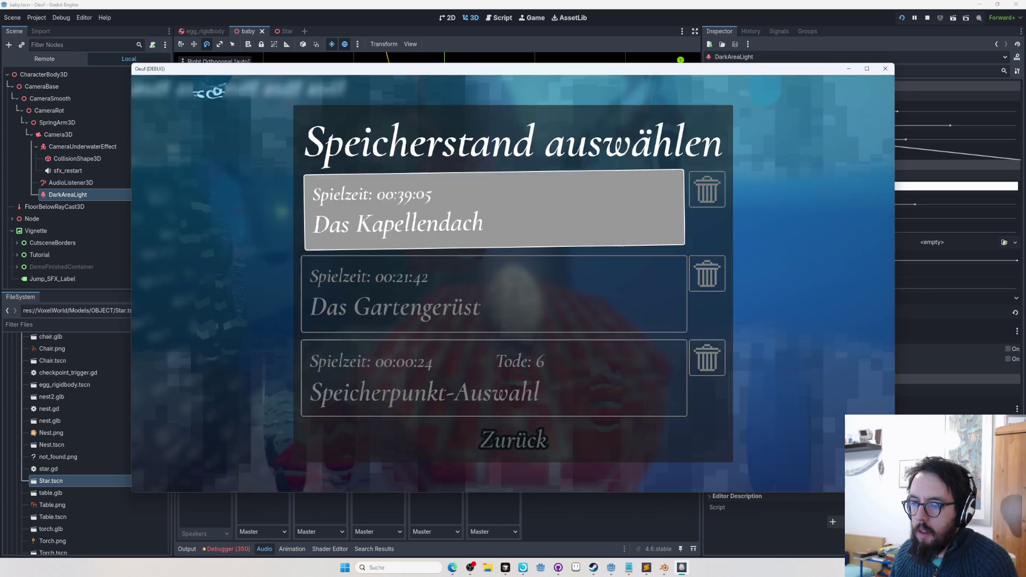
key(Down)
key(Down)
key(Up)
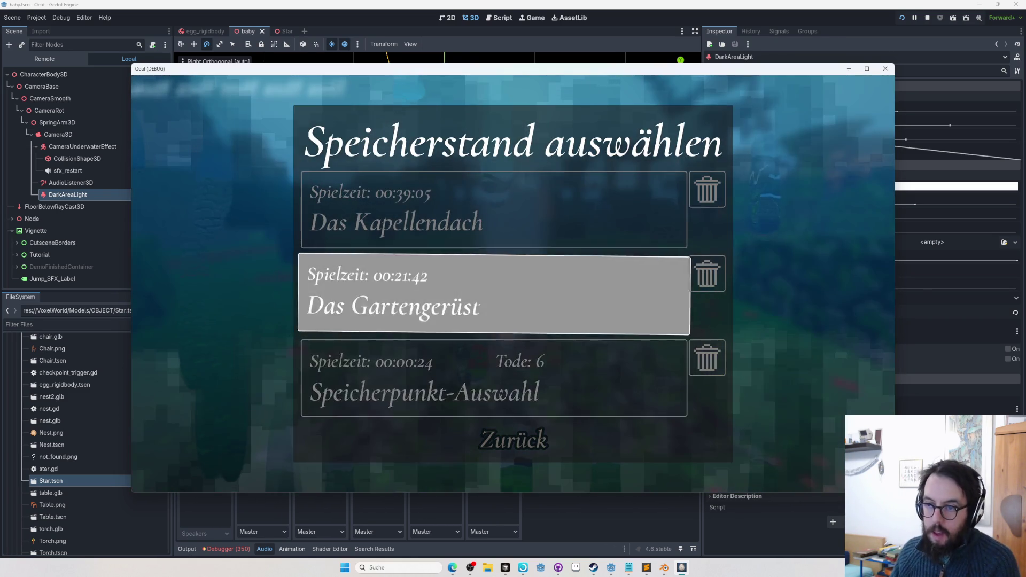
key(Down)
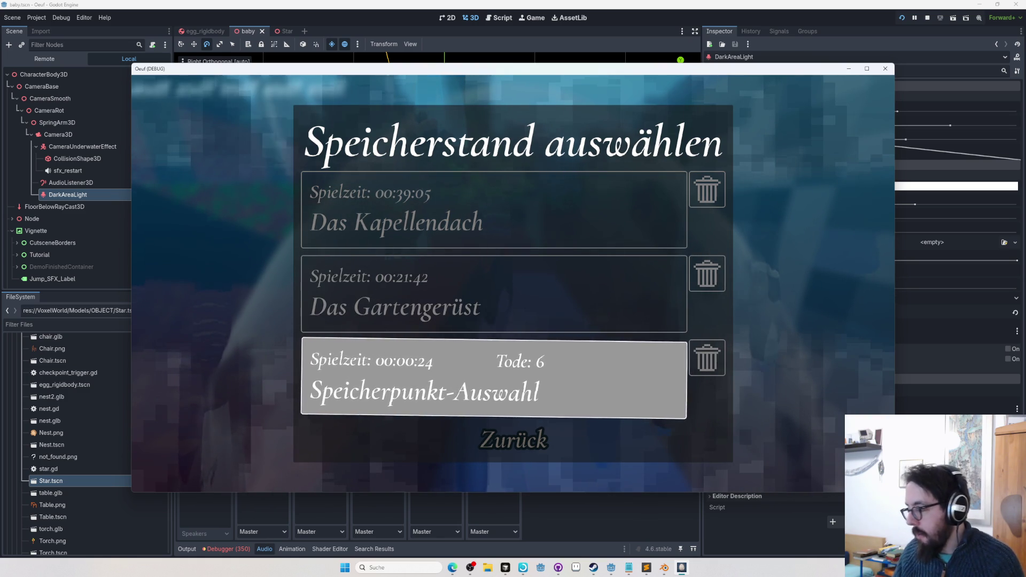
key(Escape)
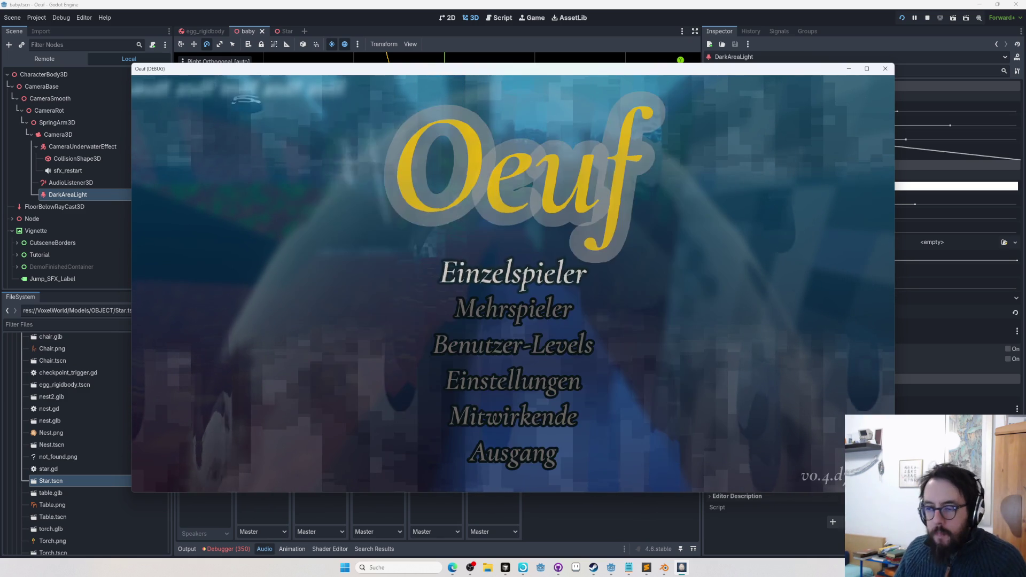
key(Return)
key(Escape)
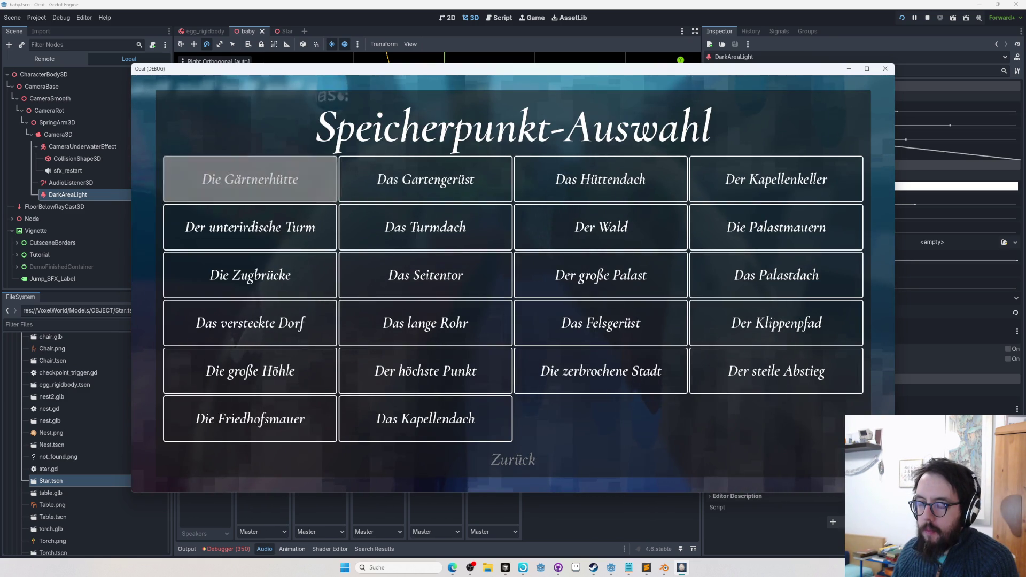
key(Return)
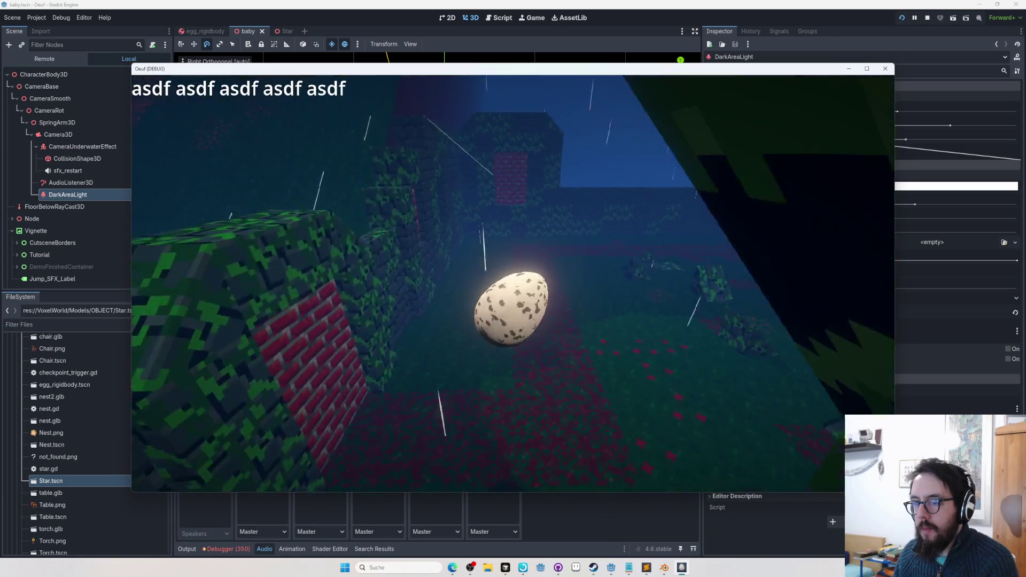
Set Sprung-Soundeffekt to DEEPDROP in Einstellungen > Audio and resume the game
key(Escape)
key(Return)
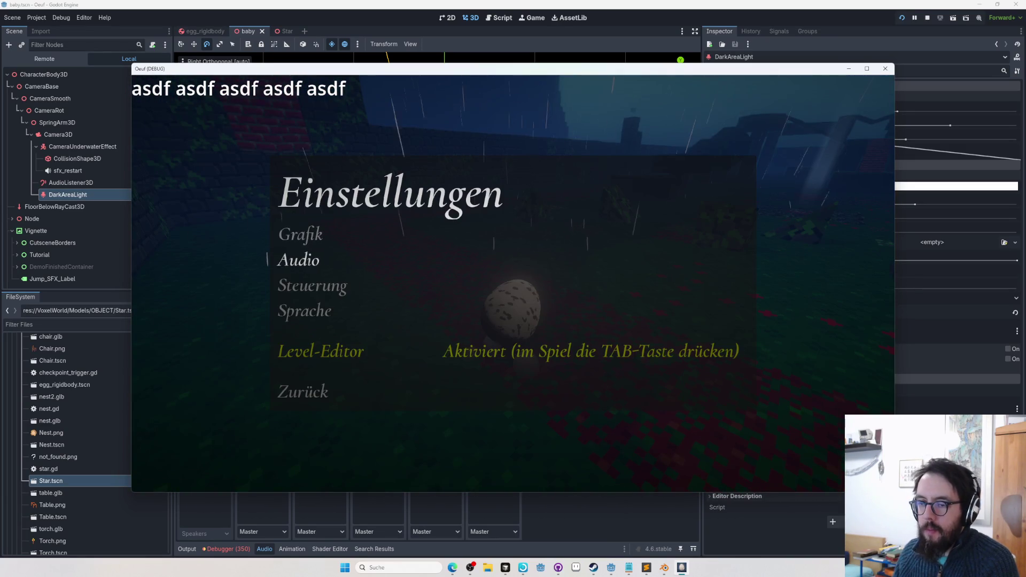
key(Return)
key(Right)
key(Right)
key(Right)
key(Escape)
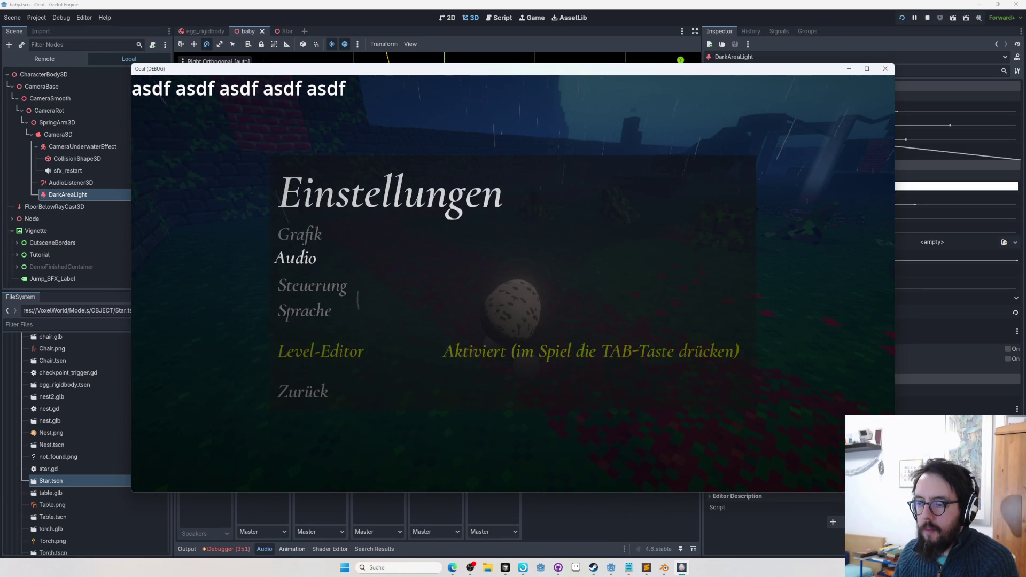
key(Down)
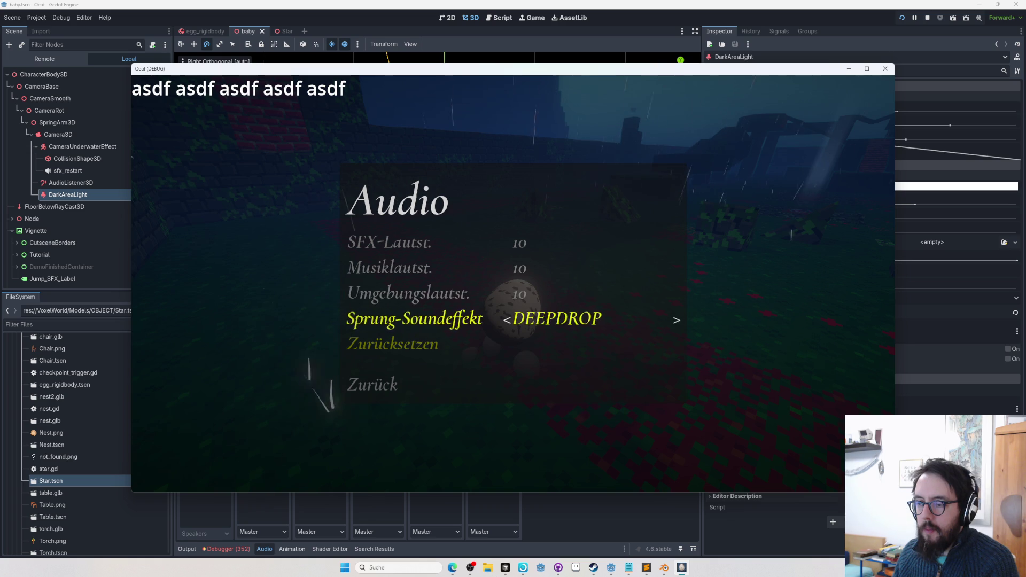
key(Down)
key(Escape)
key(Escape)
key(Up)
key(Return)
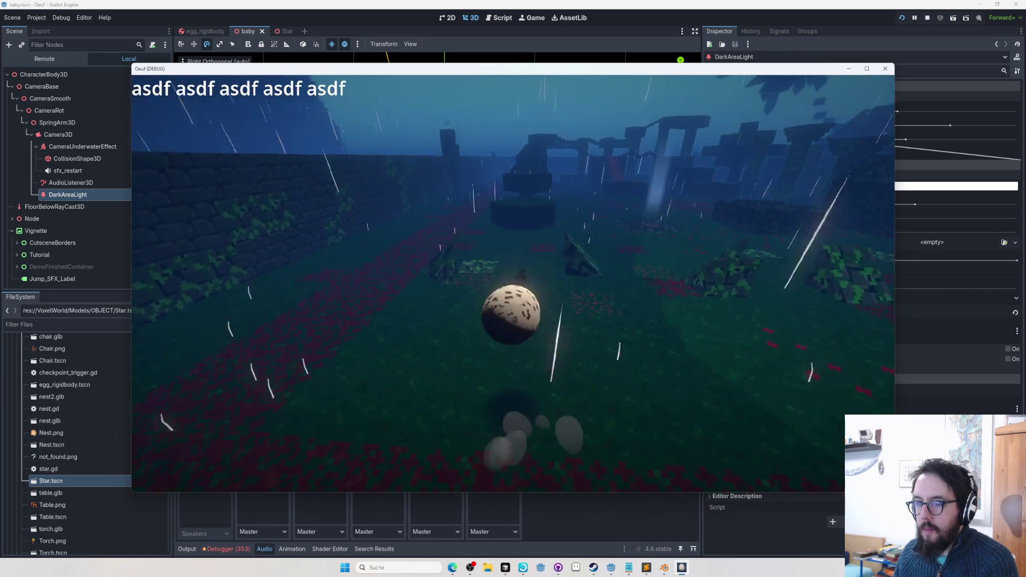
Roll the egg onto the bush platform, jump to hear DEEPDROP, then close the game
key(w)
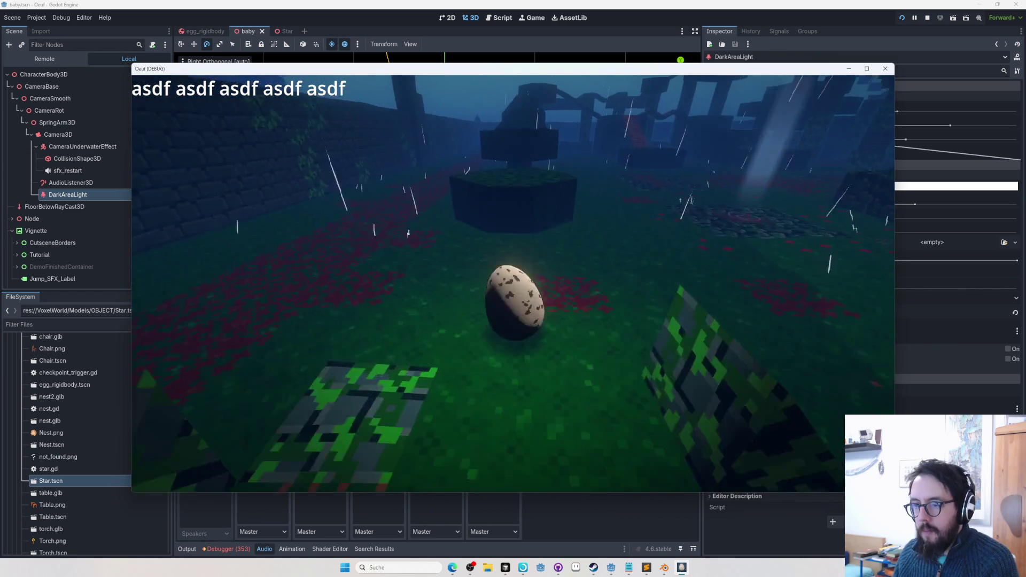
key(w)
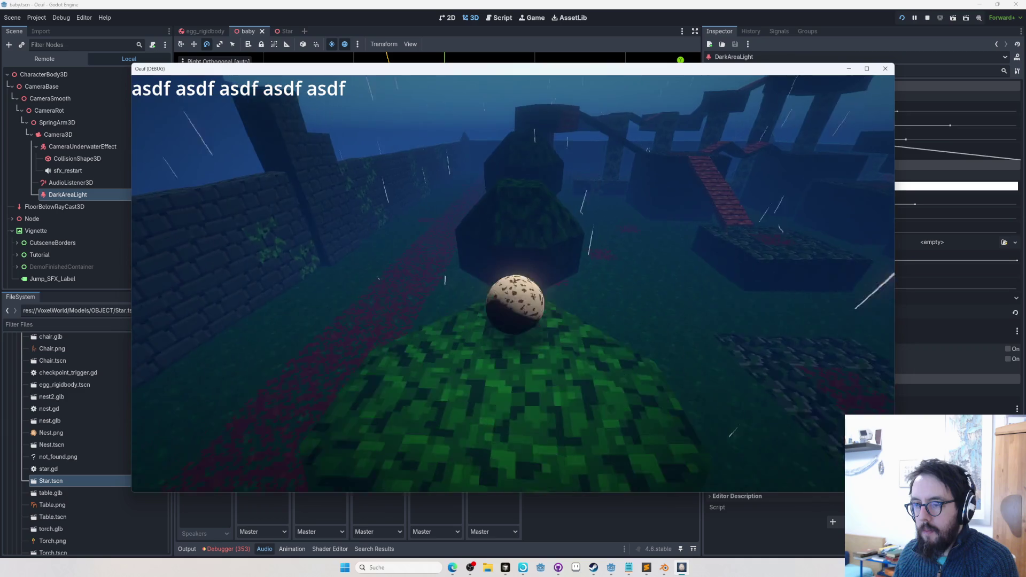
key(w)
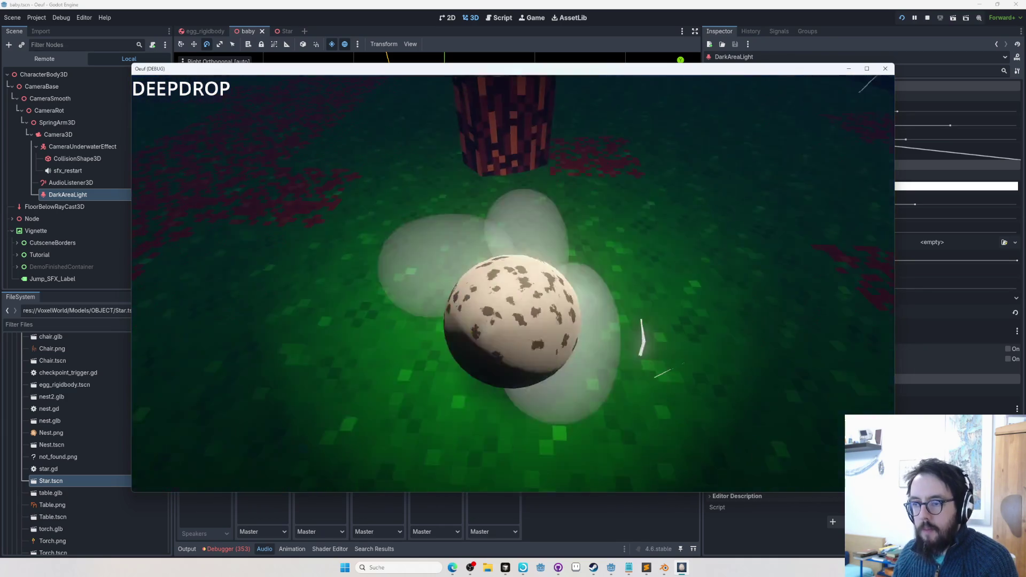
key(w)
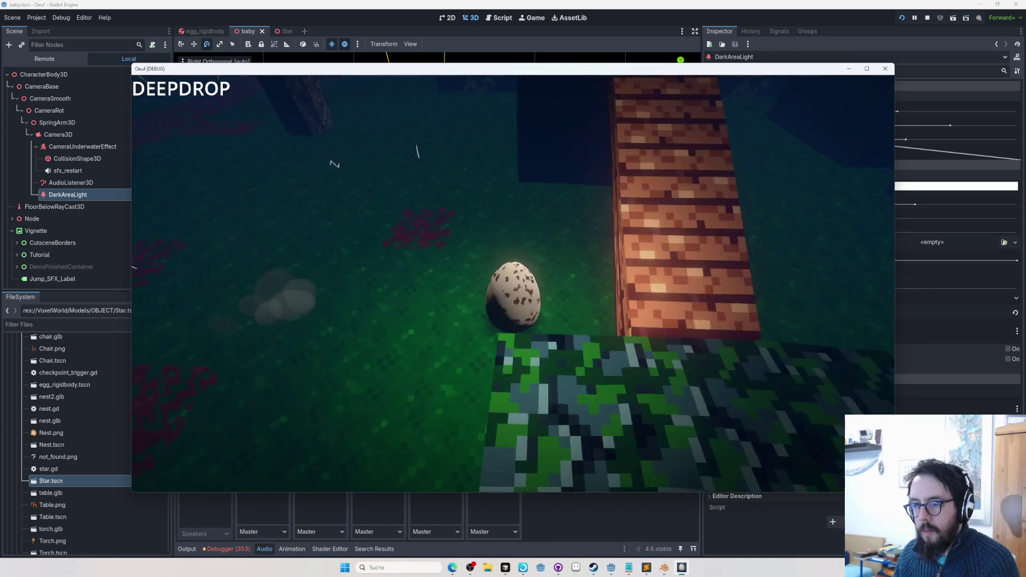
key(F8)
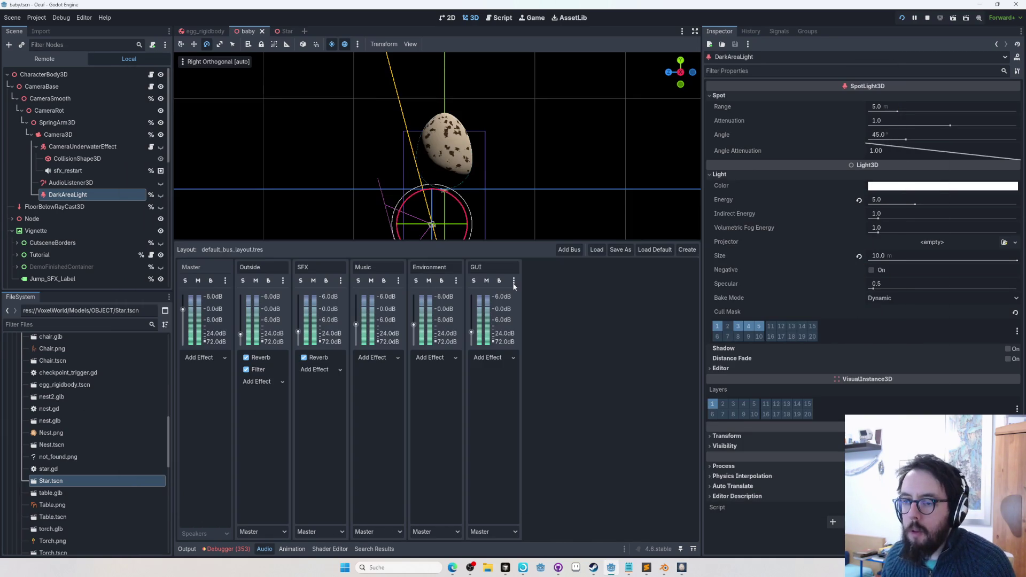
Show sound_container.gd in an enlarged script editor over the audio panel
click(498, 18)
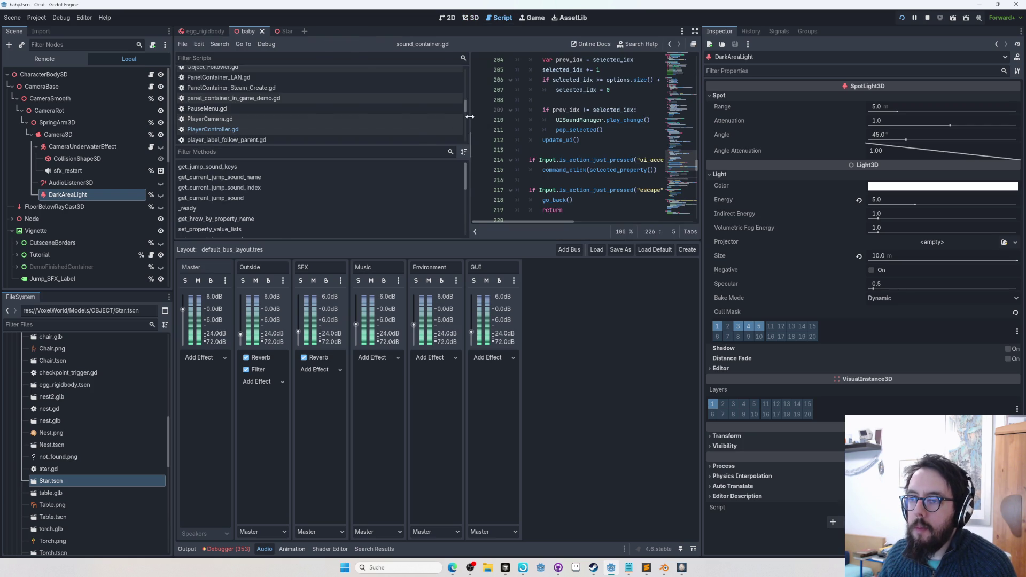
drag(469, 124, 290, 124)
drag(437, 240, 542, 540)
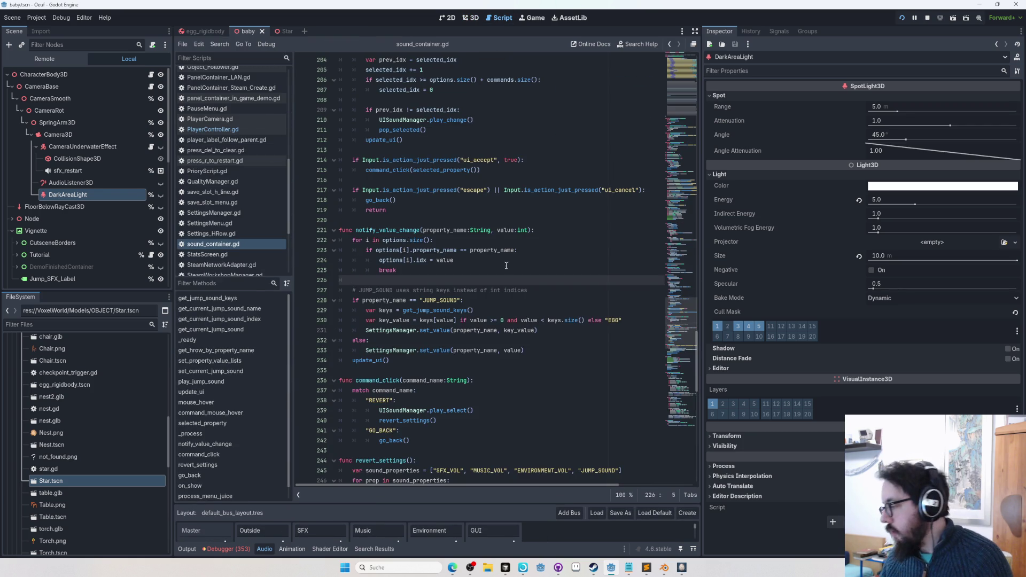
click(500, 250)
Search all files for 'deepdrop', go to the DEEPDROP entry on line 13, and run the project
key(ctrl+shift+f)
text(deepdrop)
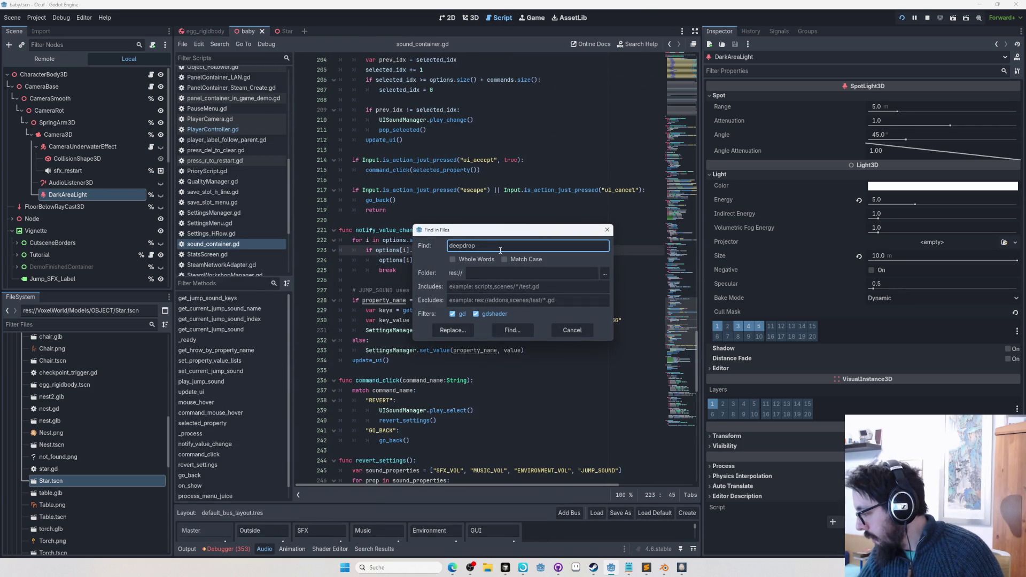
key(Return)
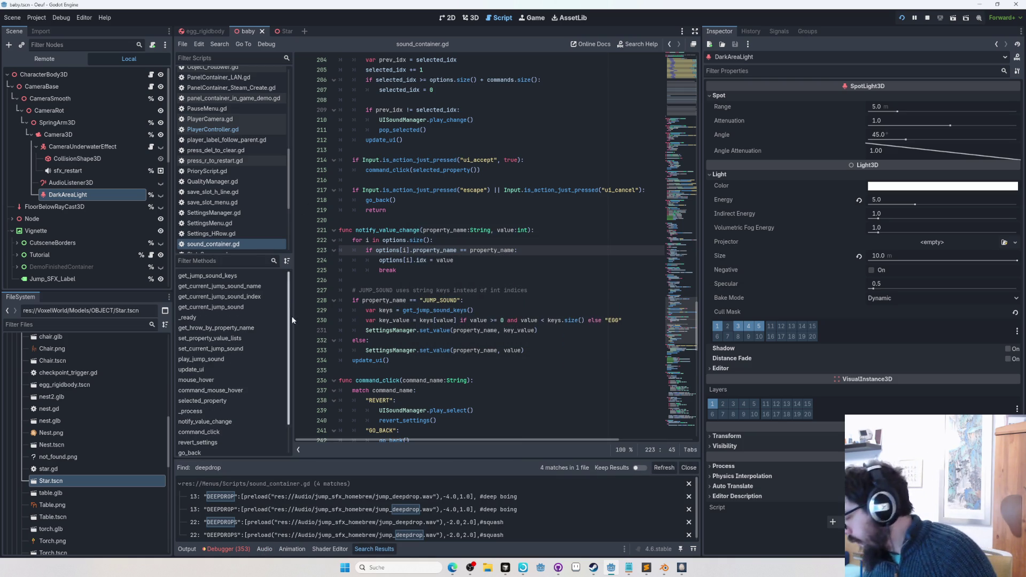
click(429, 501)
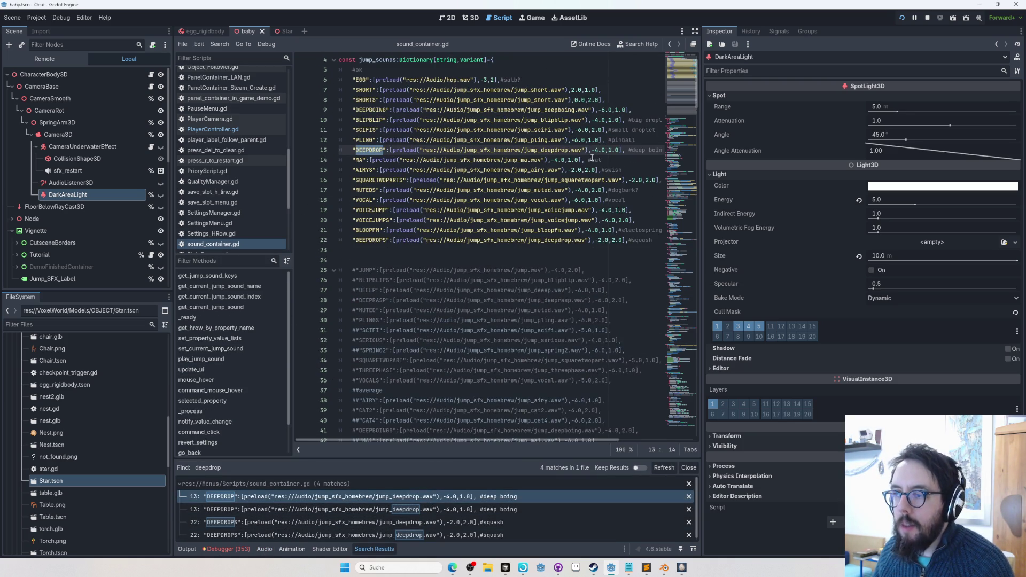
click(594, 151)
key(F5)
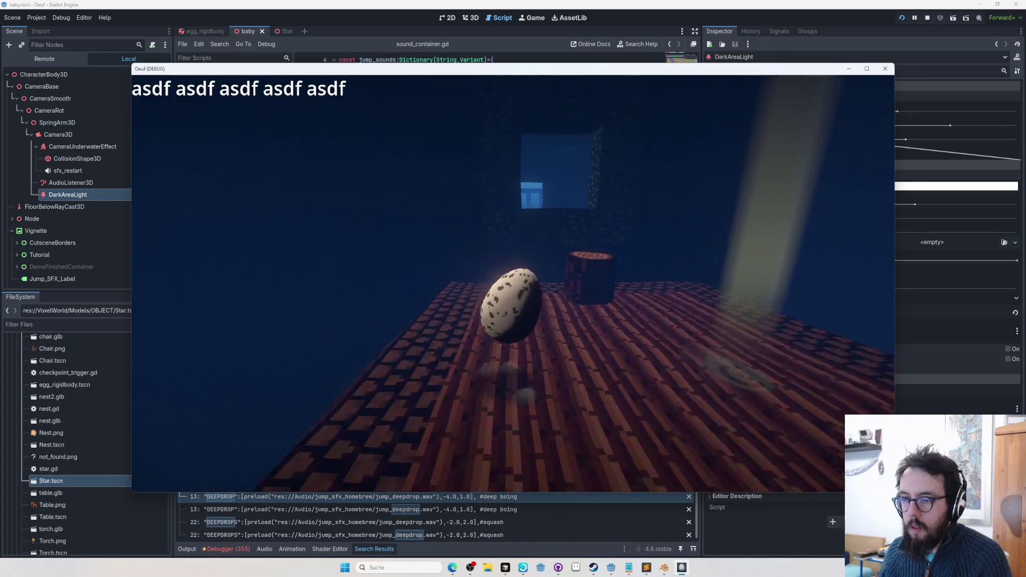
Relaunch the Oeuf game and briefly toggle its voxel editor before returning to gameplay
key(F8)
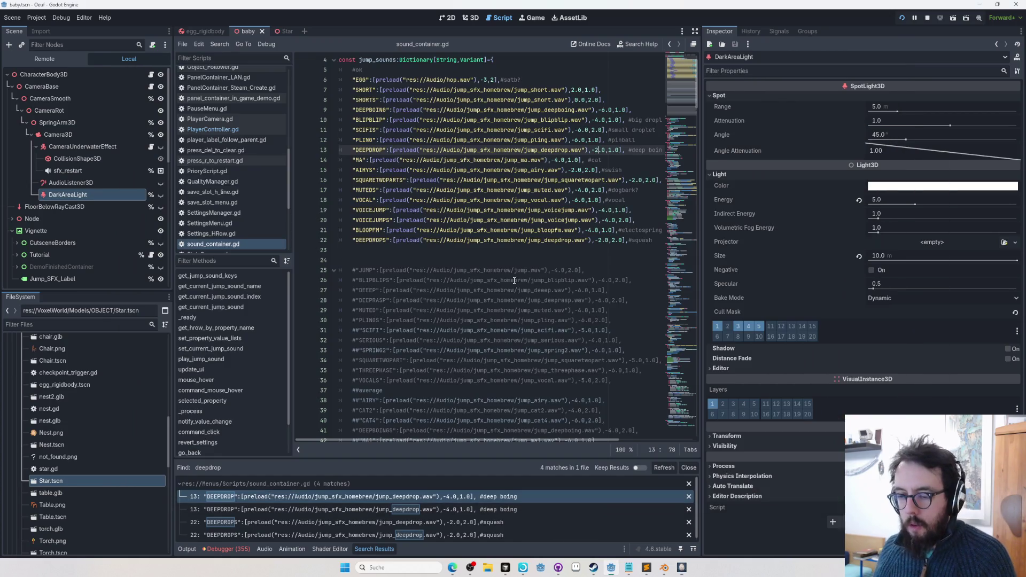
key(F5)
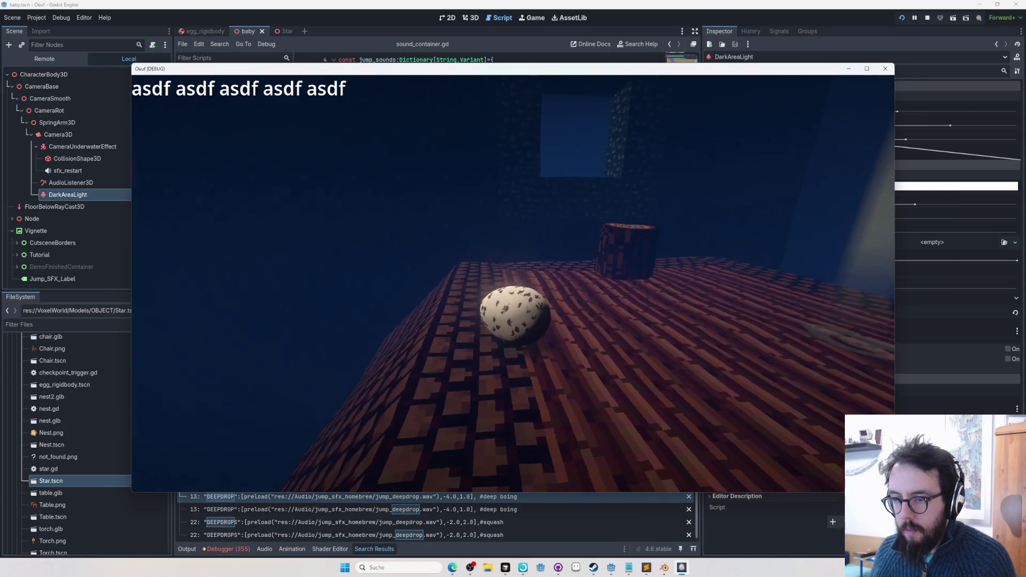
key(ctrl+z)
key(Tab)
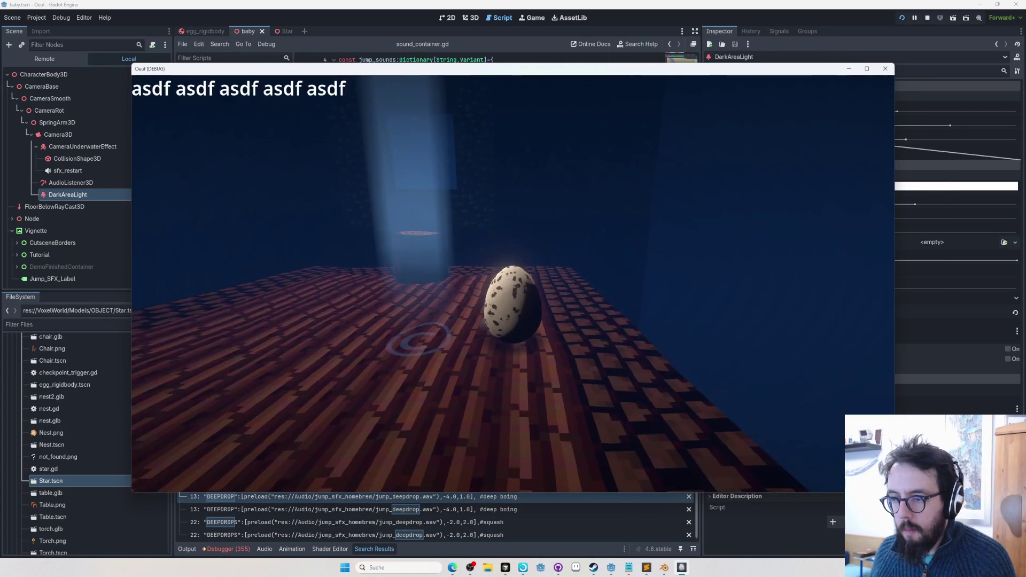
key(Tab)
key(w)
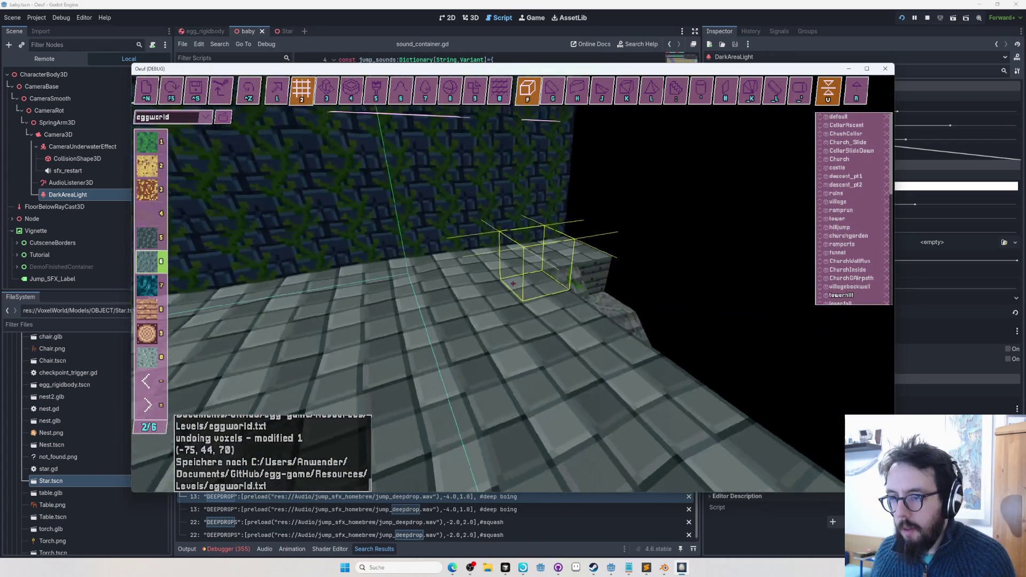
key(Tab)
Snap the game window to the left half and the Godot editor to the right half
key(alt+Tab)
key(alt+Tab)
key(super+Left)
click(754, 115)
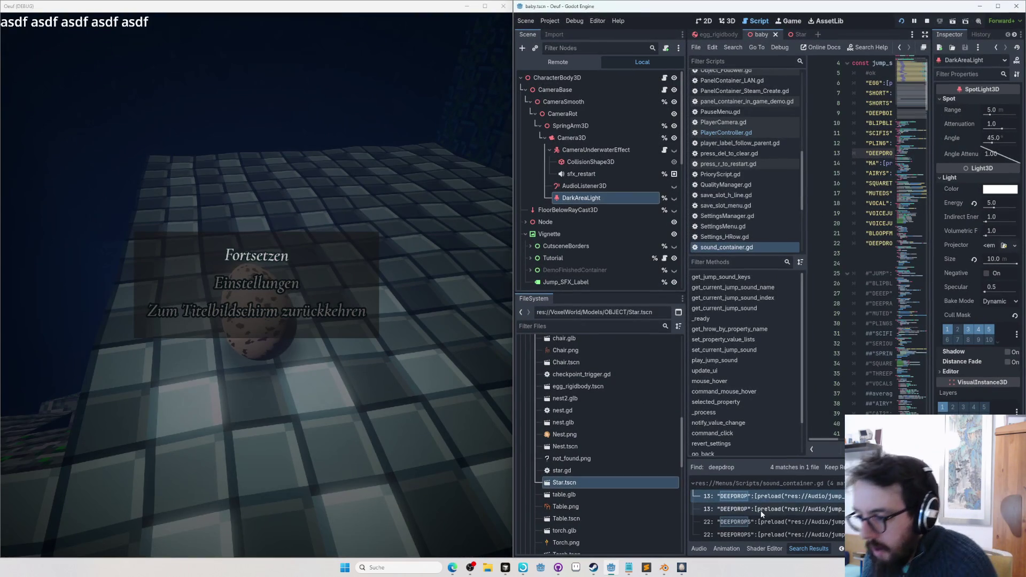
Show the SFX bus Reverb effect in an enlarged audio panel with a widened Inspector
click(700, 549)
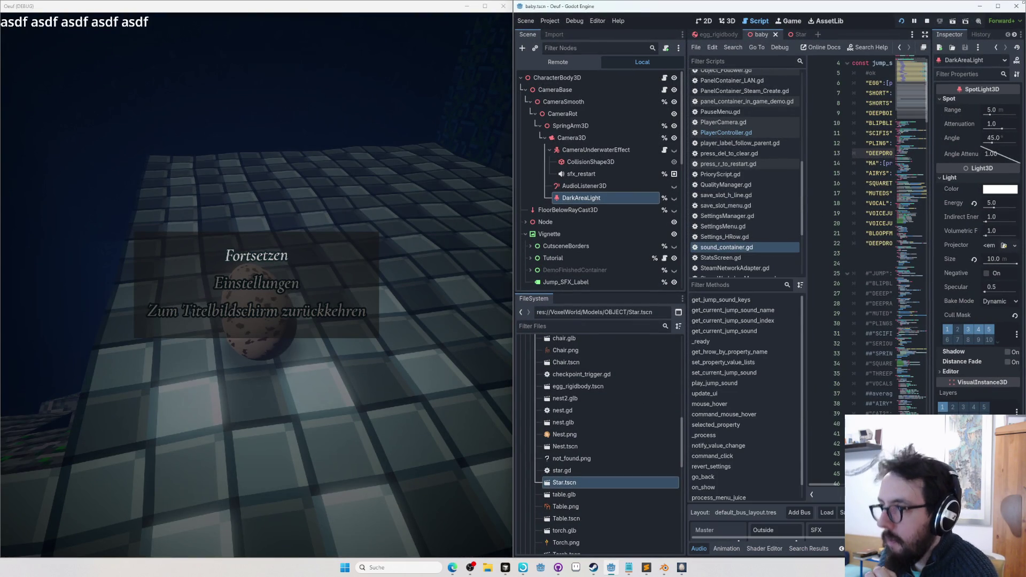
click(924, 35)
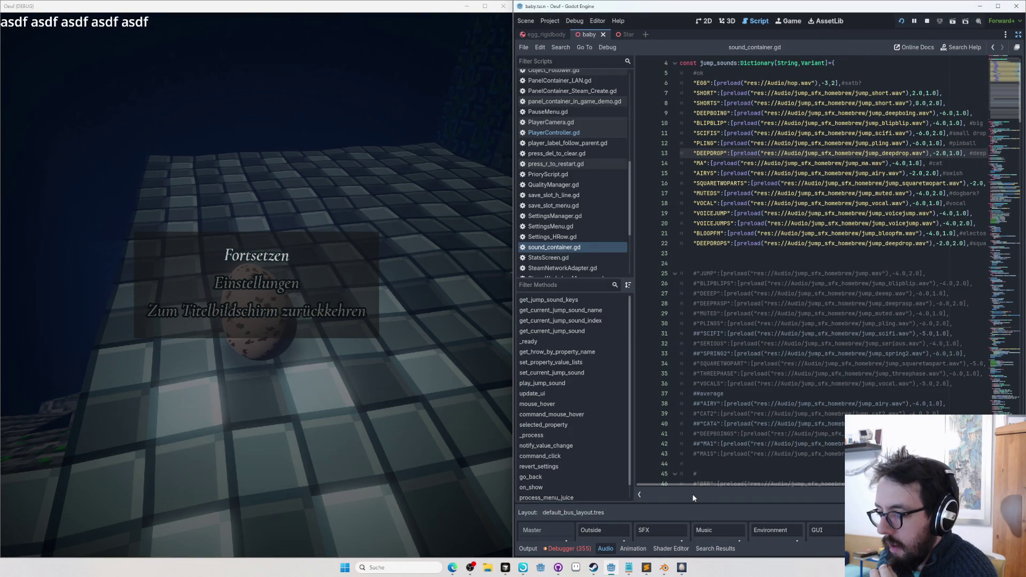
drag(693, 504, 695, 244)
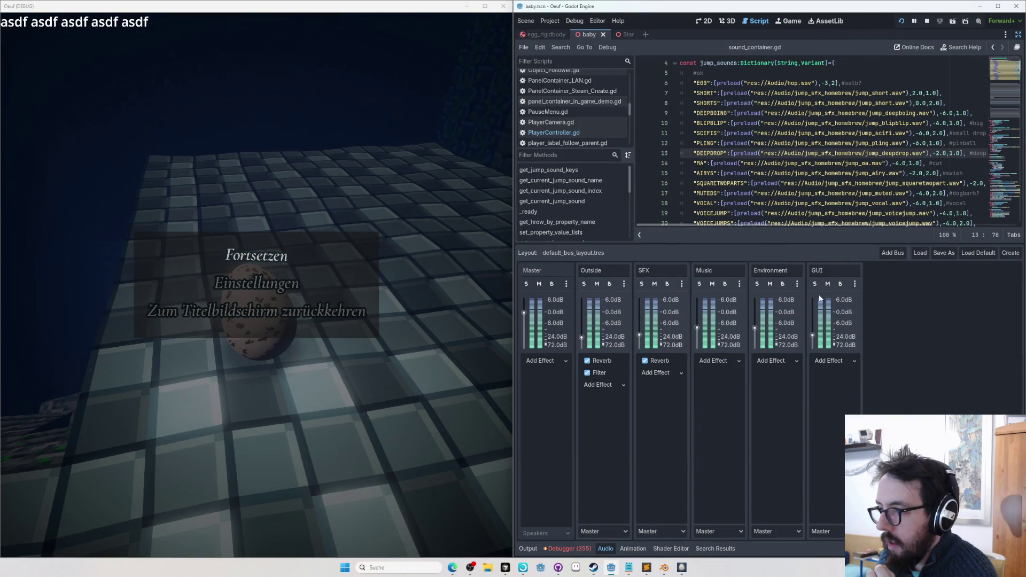
click(659, 363)
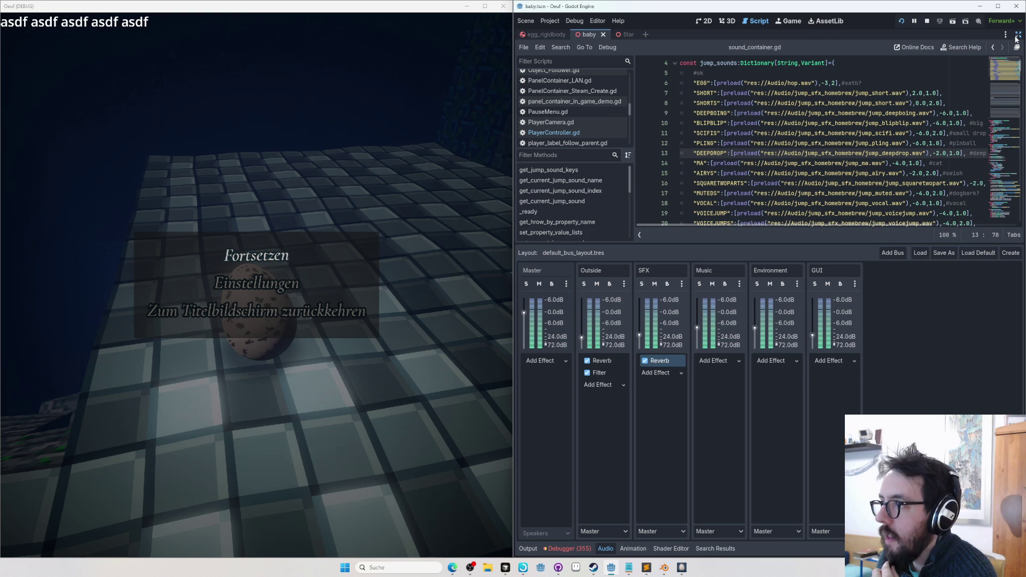
click(1018, 35)
drag(930, 143, 832, 155)
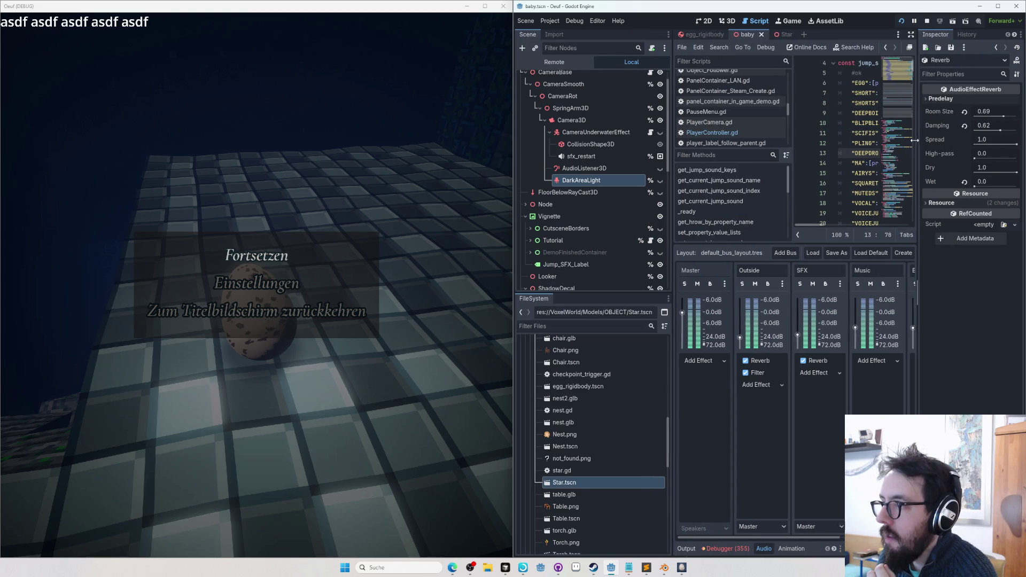
Reset reverb Room Size to 0.8 and Damping to 0.5, testing the jump in-game
key(Escape)
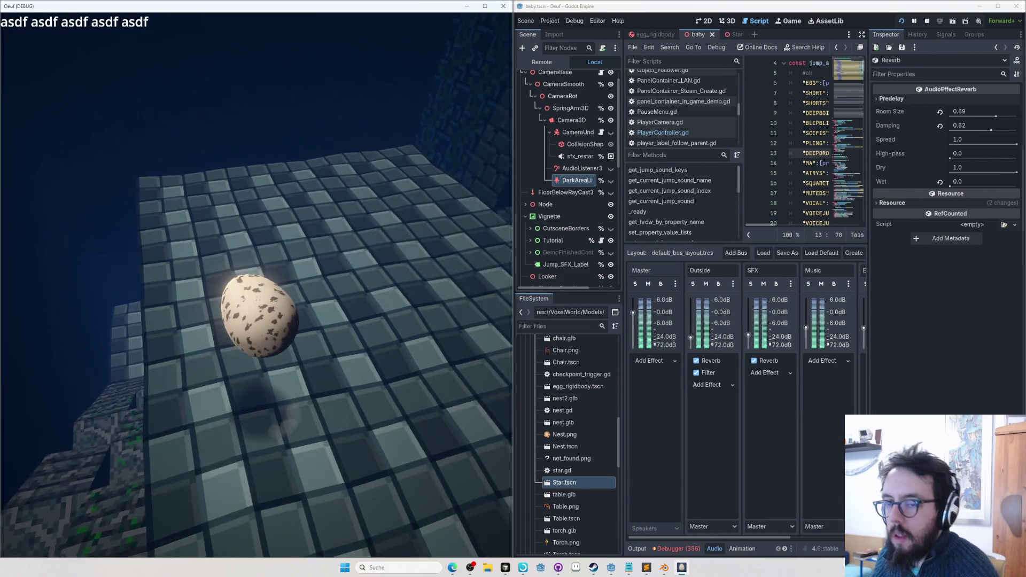
key(Escape)
click(940, 112)
click(241, 256)
key(Escape)
click(941, 126)
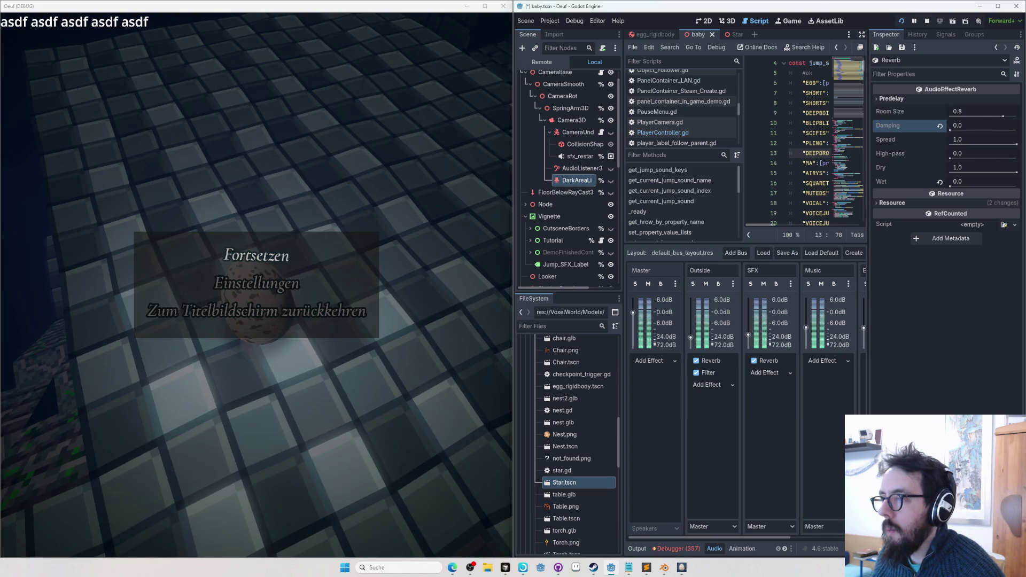
click(257, 255)
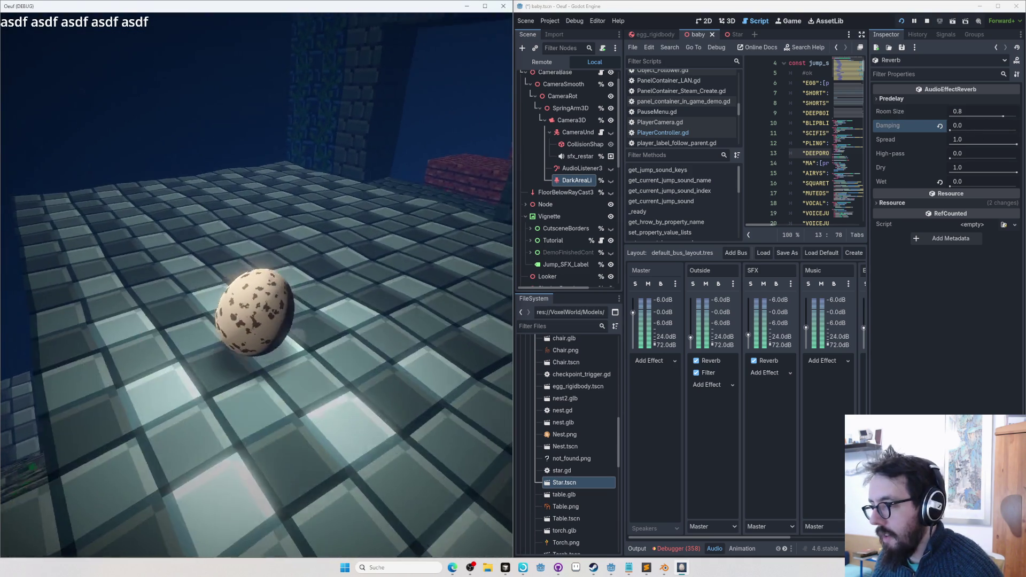
key(Escape)
Try Room Size and Spread at 0.0, then reset Spread, Damping and Room Size to defaults
click(783, 360)
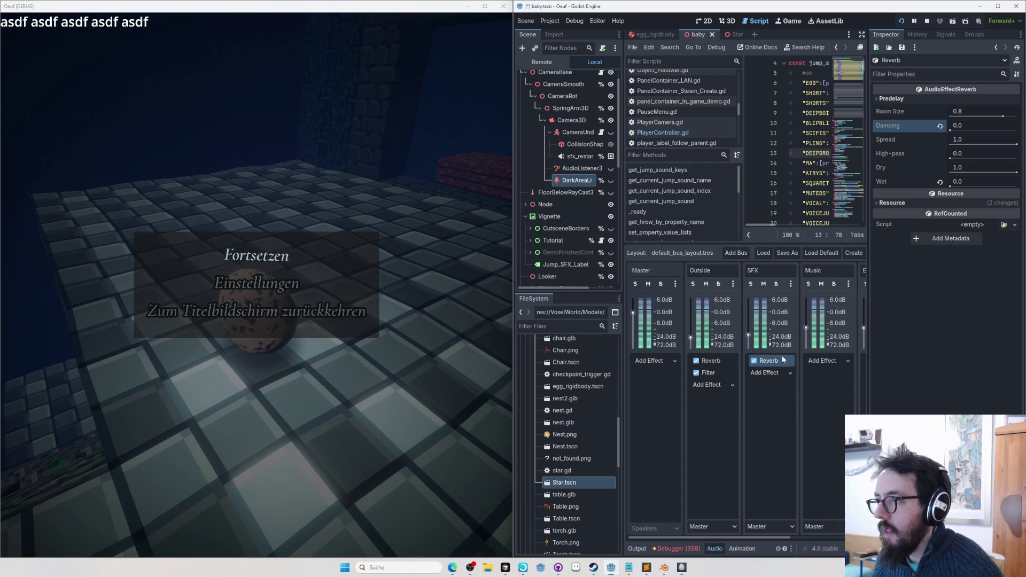
drag(1003, 115, 951, 116)
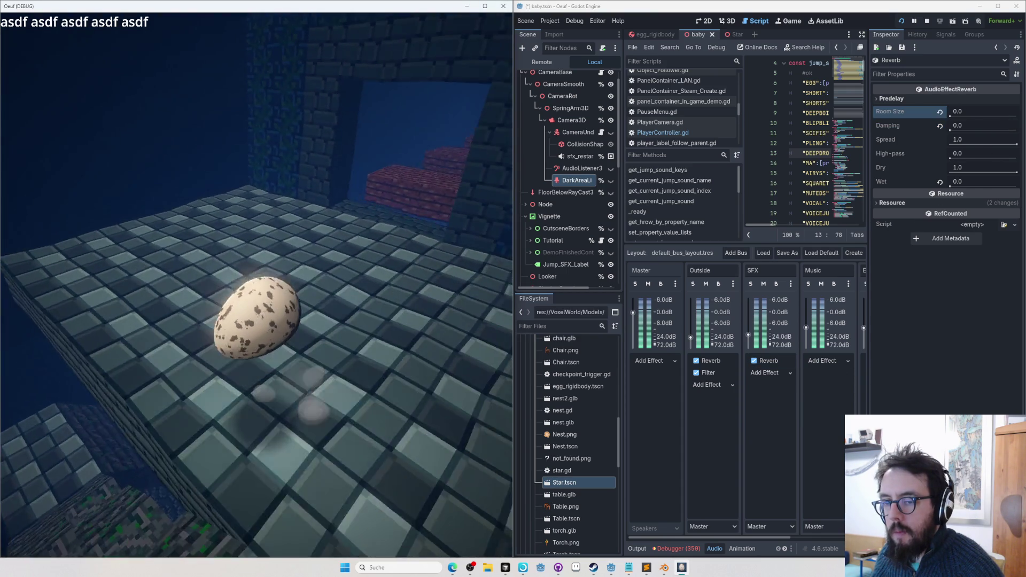
key(Escape)
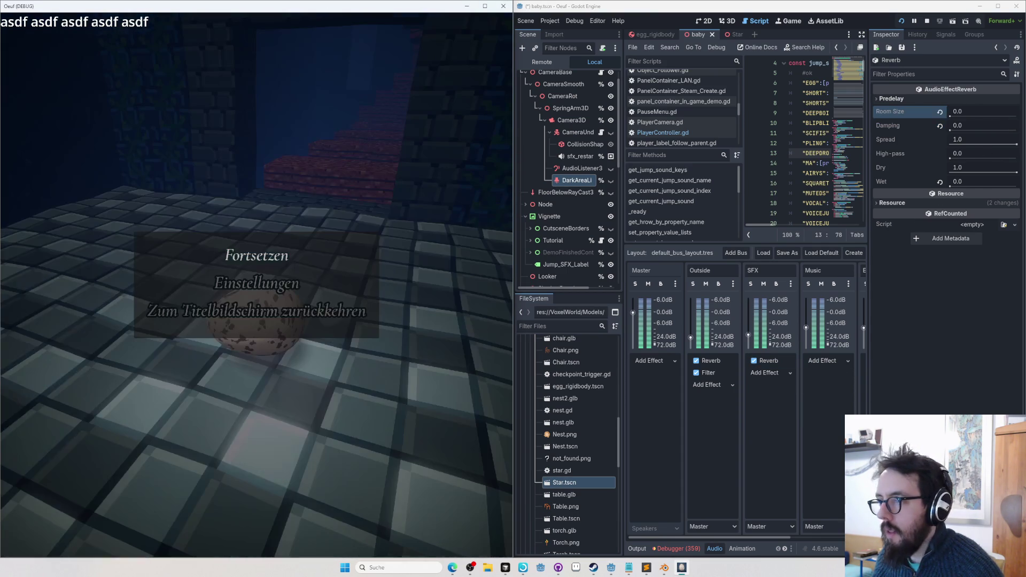
drag(1019, 141, 950, 141)
click(940, 139)
click(940, 125)
click(940, 111)
click(237, 260)
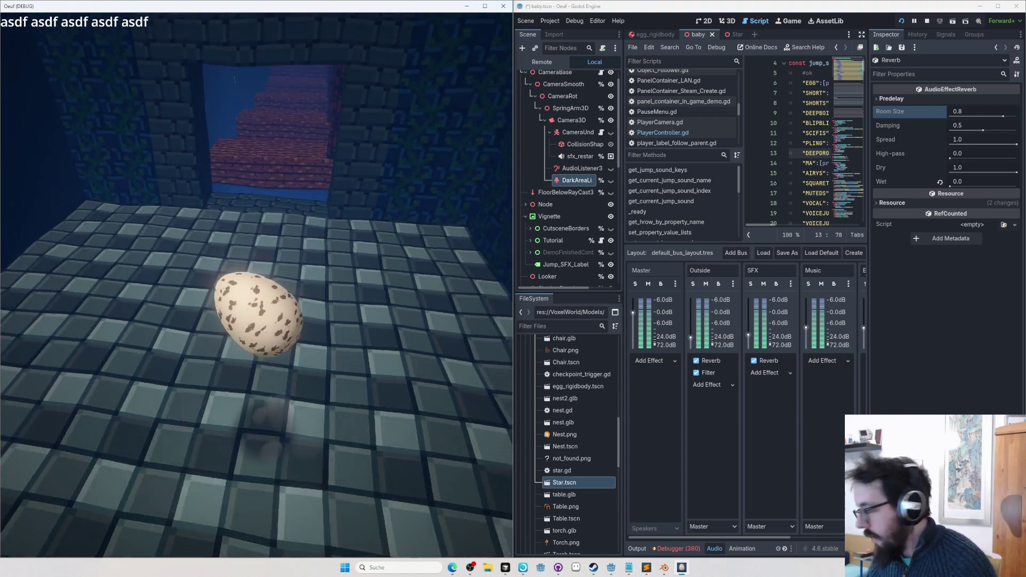
key(Escape)
Test reverb Room Size at 0.0 and 1.0, and Damping at 1.0 and 0.0
drag(1010, 114, 950, 116)
key(Escape)
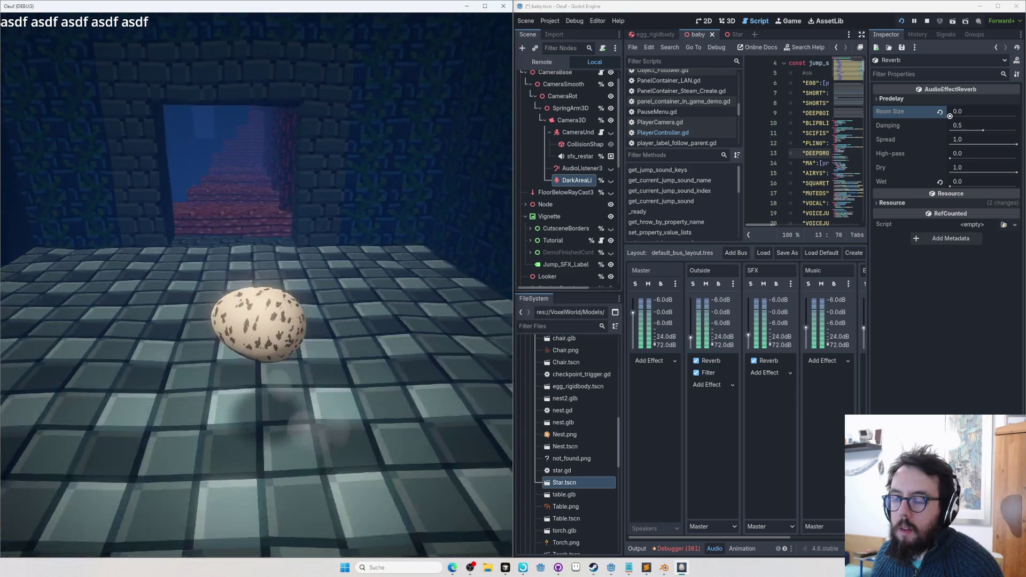
key(Escape)
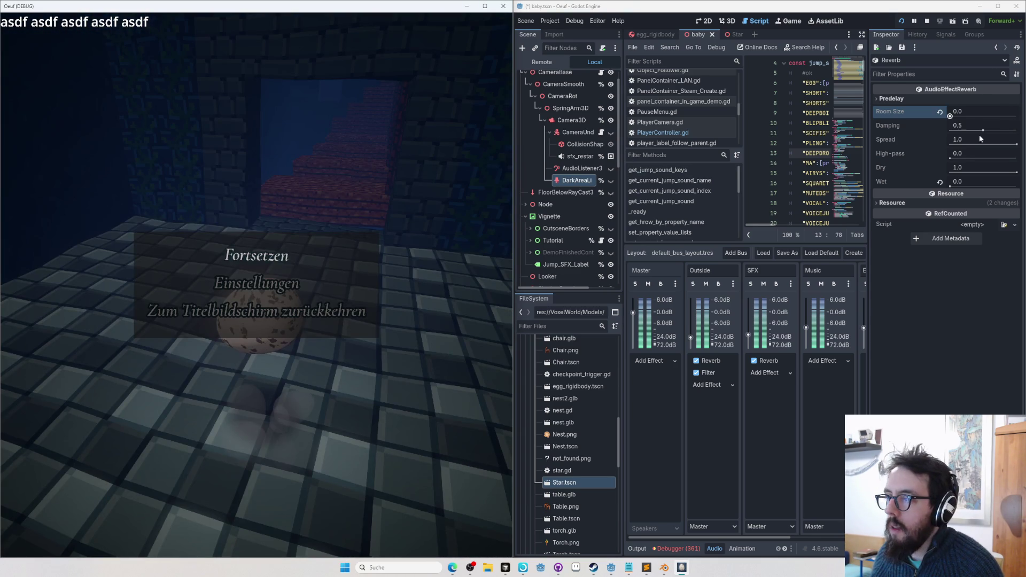
mouse_move(953, 115)
mouse_down()
mouse_move(1017, 115)
mouse_move(1017, 129)
mouse_up()
click(365, 208)
key(Escape)
key(Escape)
drag(1017, 130, 949, 129)
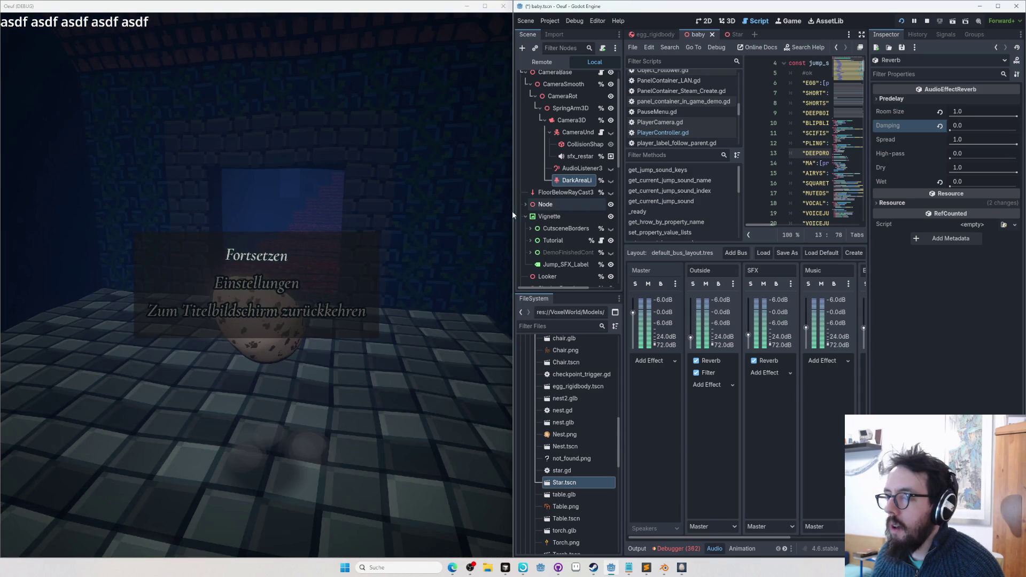
click(257, 255)
key(Escape)
Push reverb High-pass to 1.0, lower it to about 0.5, and set Damping to 0.22
drag(973, 156, 1017, 158)
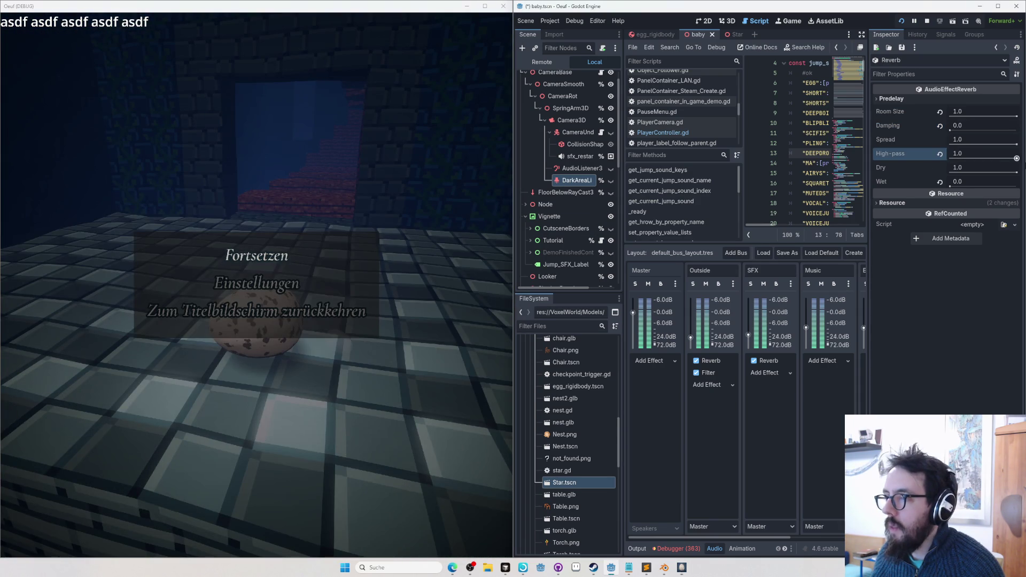
click(257, 257)
key(Escape)
drag(1017, 158, 985, 160)
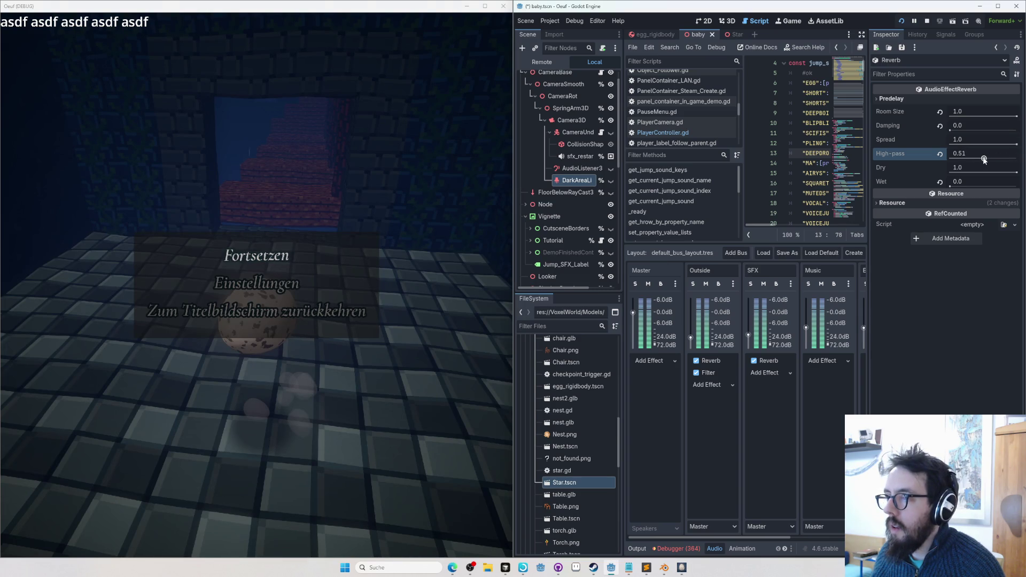
click(267, 255)
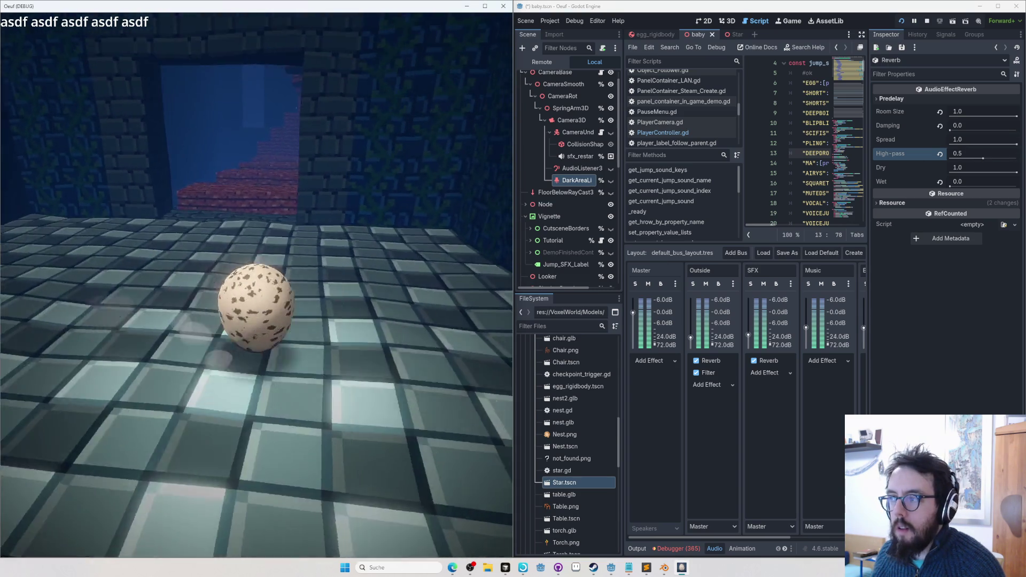
key(Escape)
drag(951, 130, 965, 129)
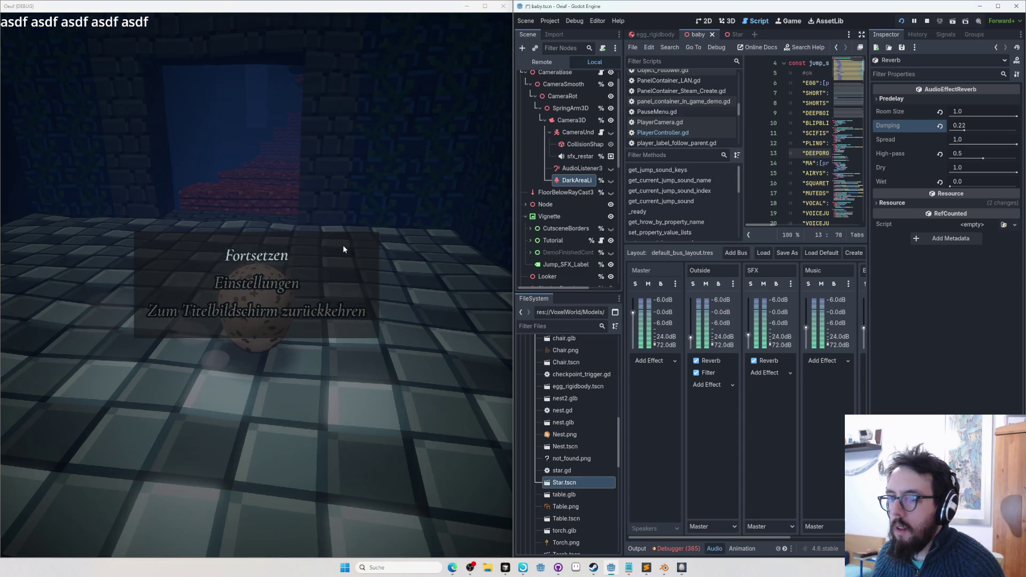
click(267, 256)
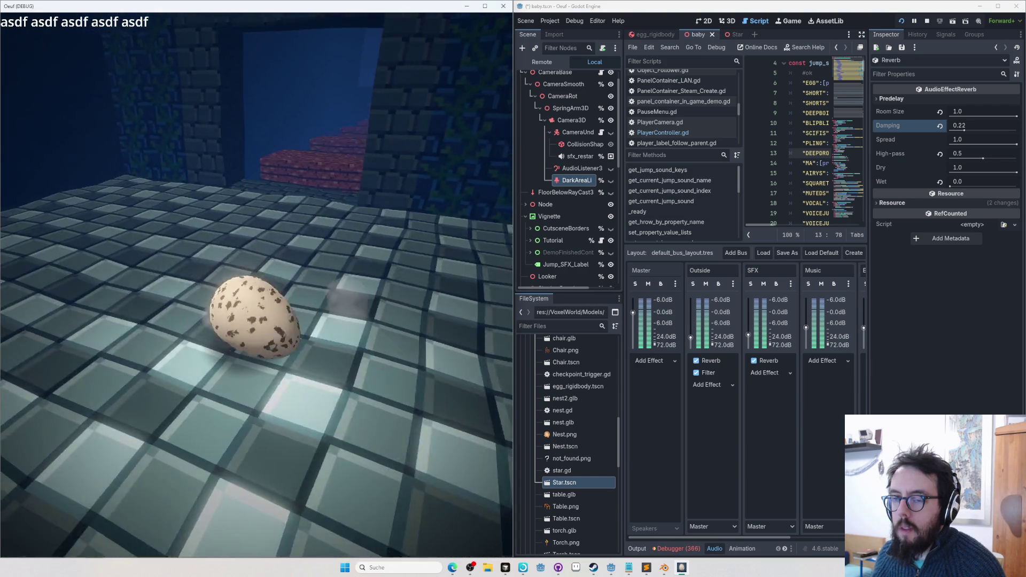
Toggle the voxel editor, then lower the reverb room size slightly and test it
key(Tab)
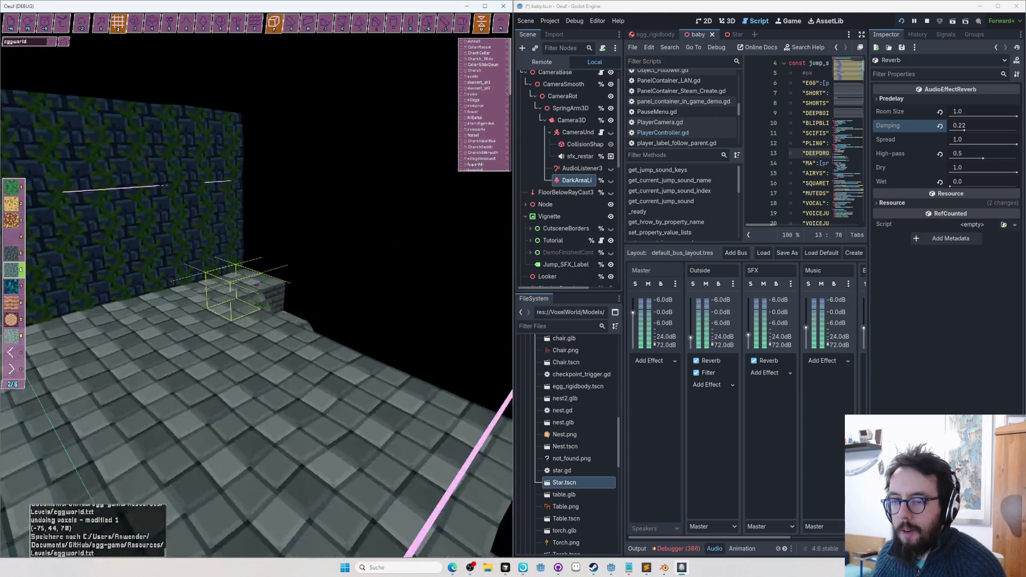
key(Tab)
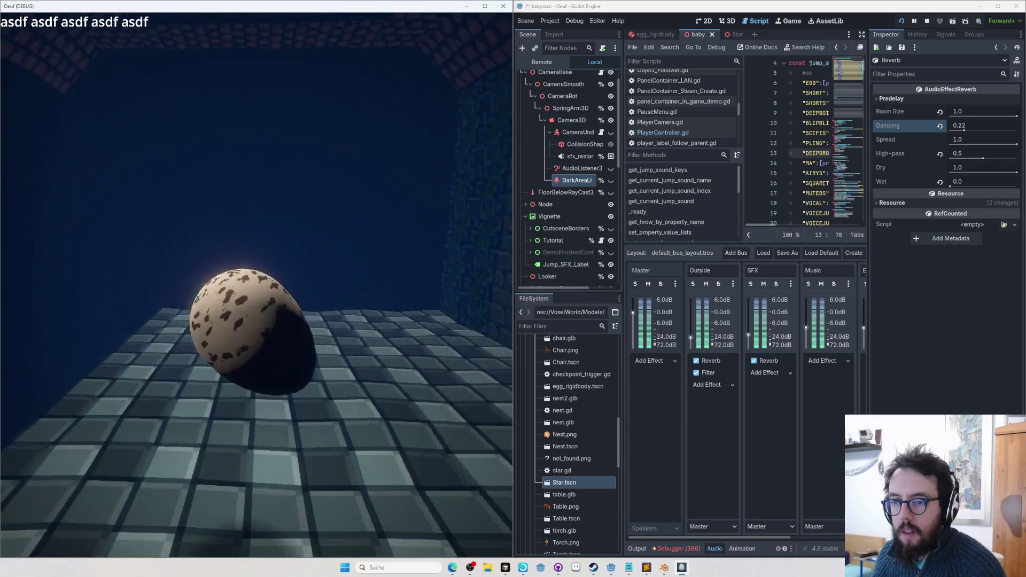
key(Escape)
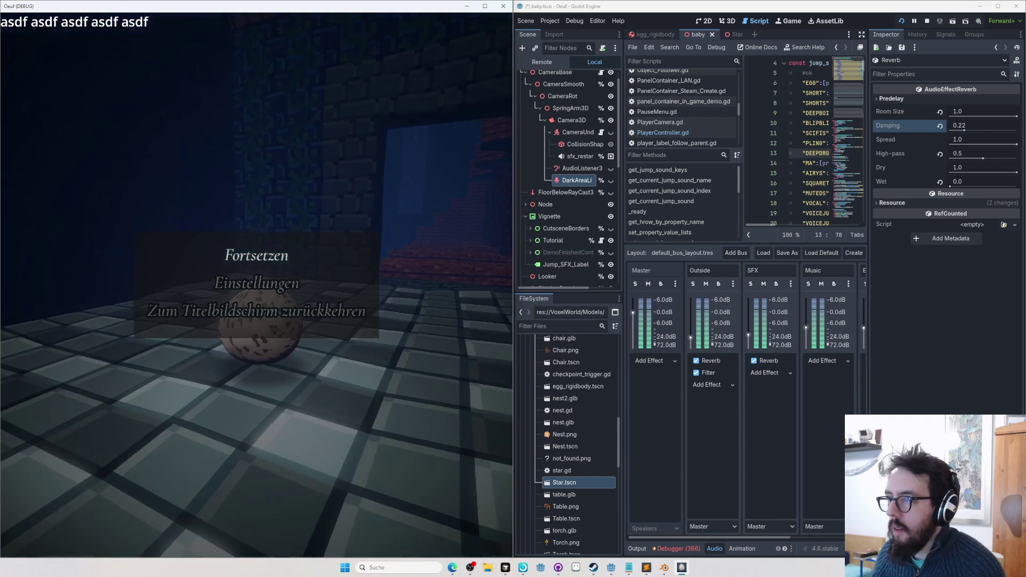
drag(1011, 120, 1008, 119)
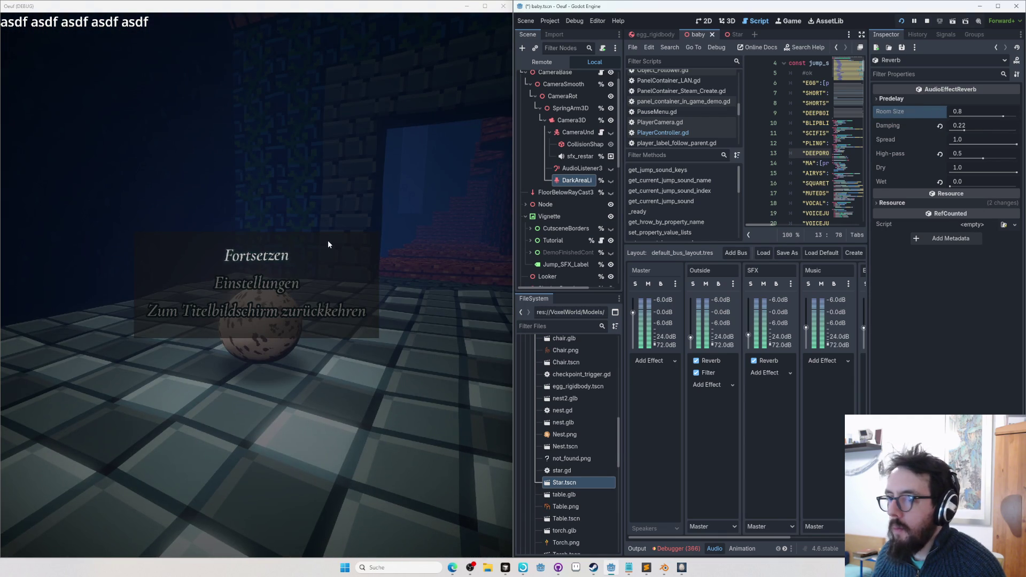
click(257, 256)
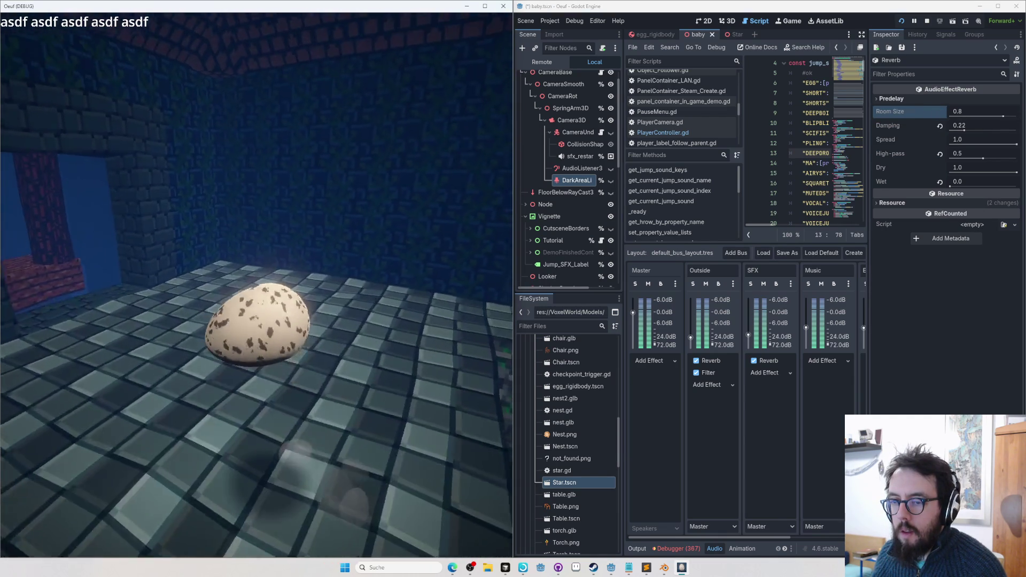
key(Escape)
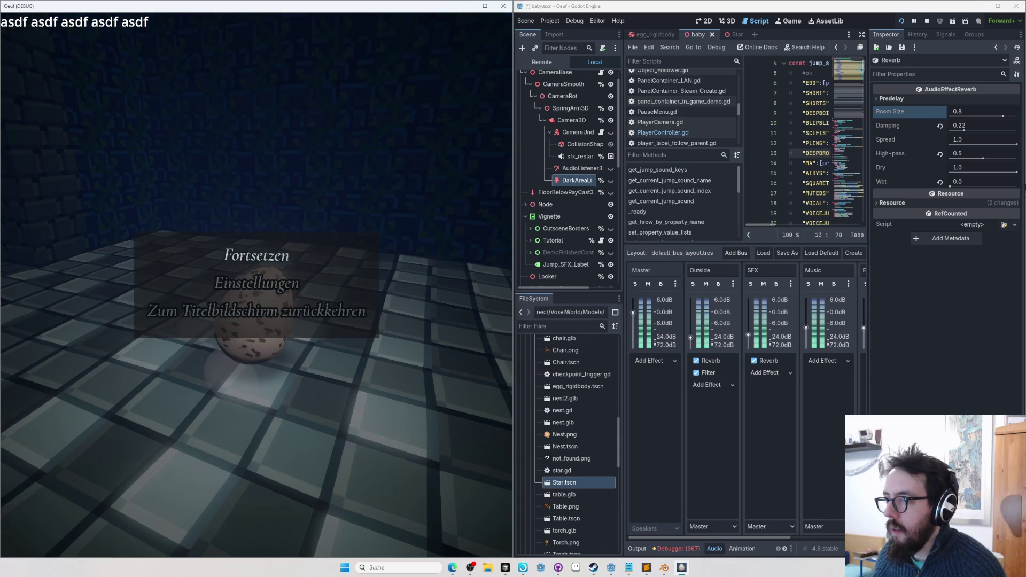
Try lower reverb Dry and Wet levels, then reset Dry to 1.0 and Wet to 0.5
drag(1017, 172, 980, 173)
click(486, 201)
key(Escape)
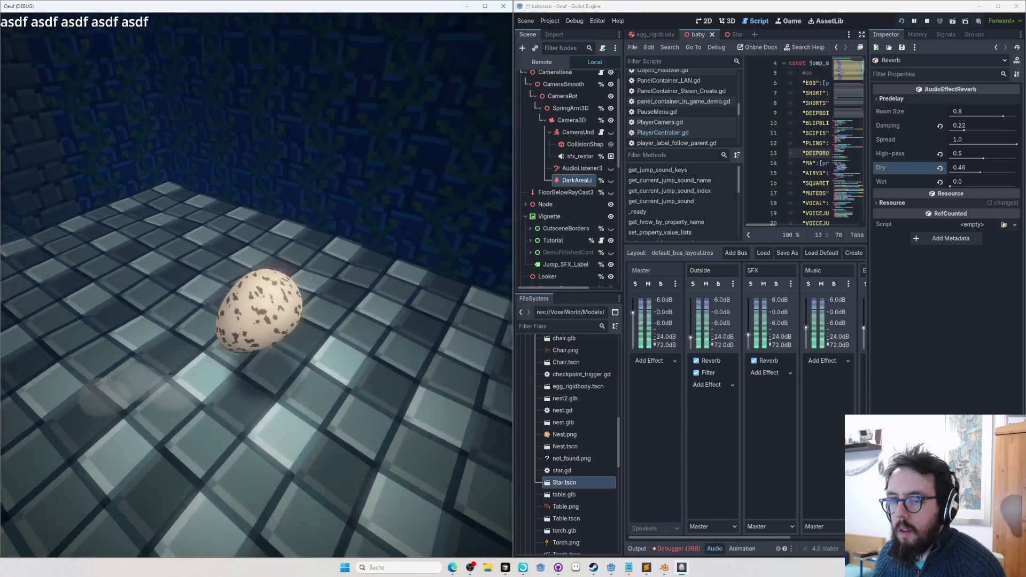
key(Escape)
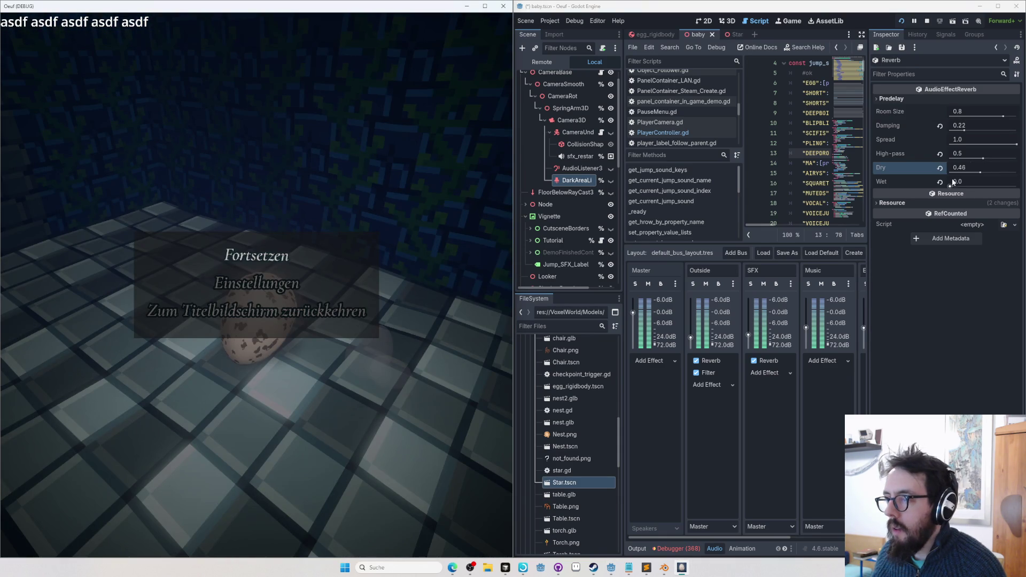
drag(955, 182, 936, 182)
click(226, 256)
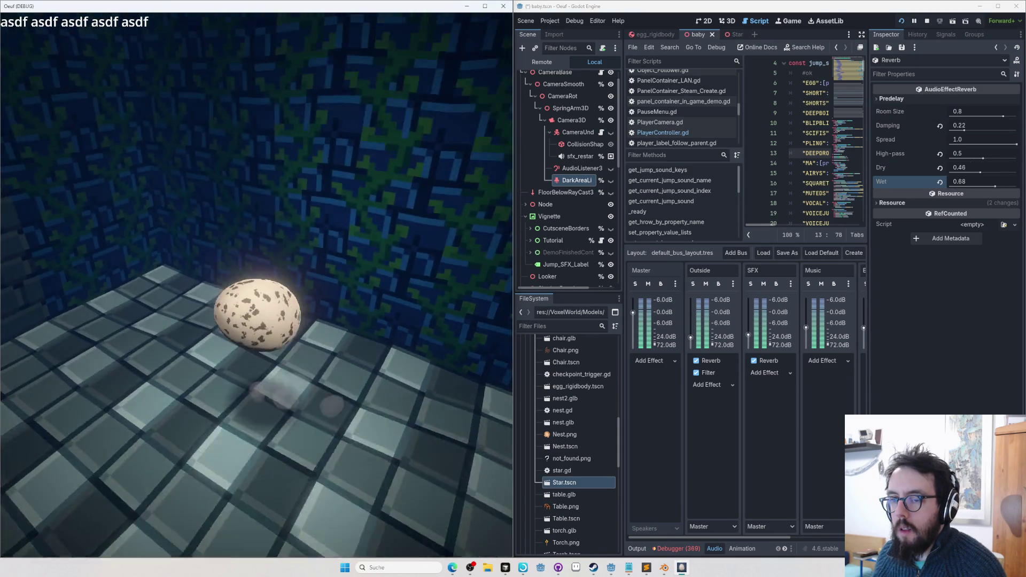
key(Escape)
click(940, 167)
click(939, 182)
click(226, 256)
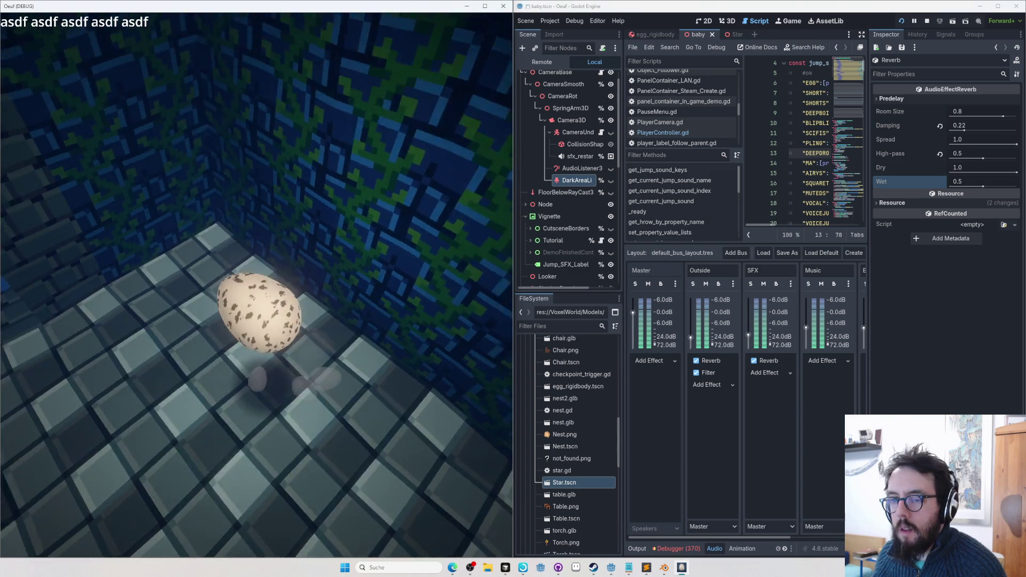
key(F1)
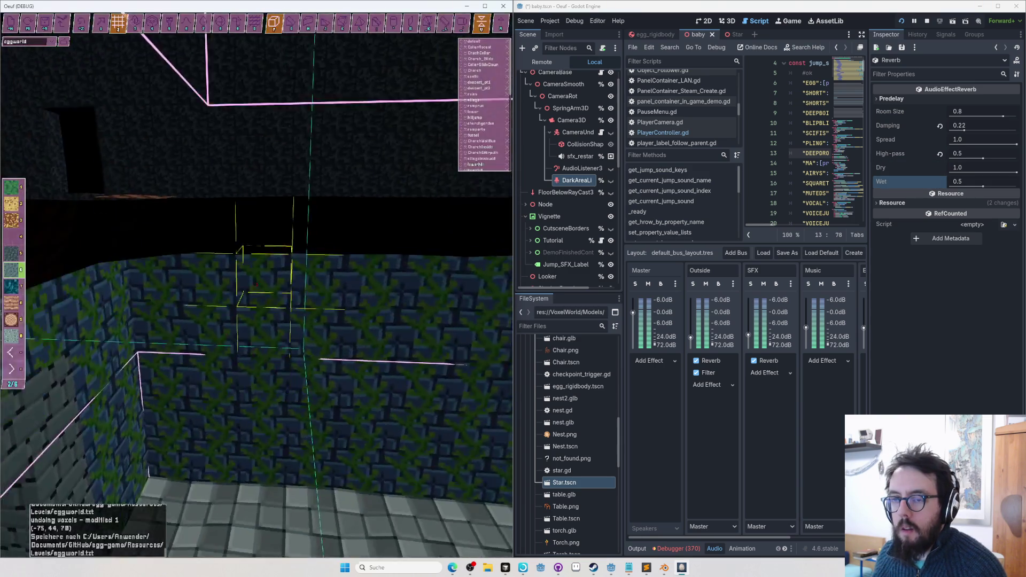
Fly the editor camera along the wooden staircase and resume play with the egg there
key(s)
key(w)
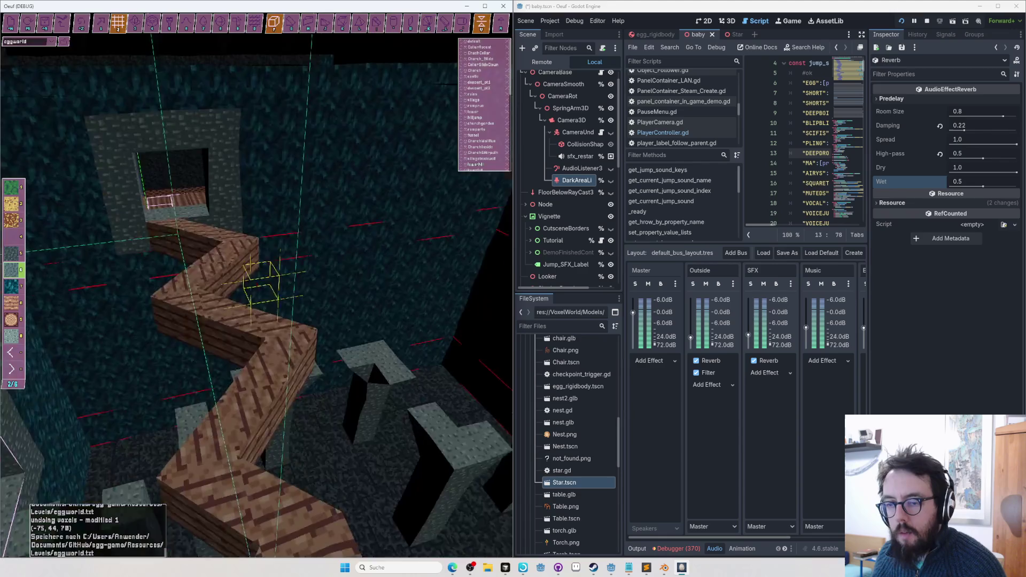
key(w)
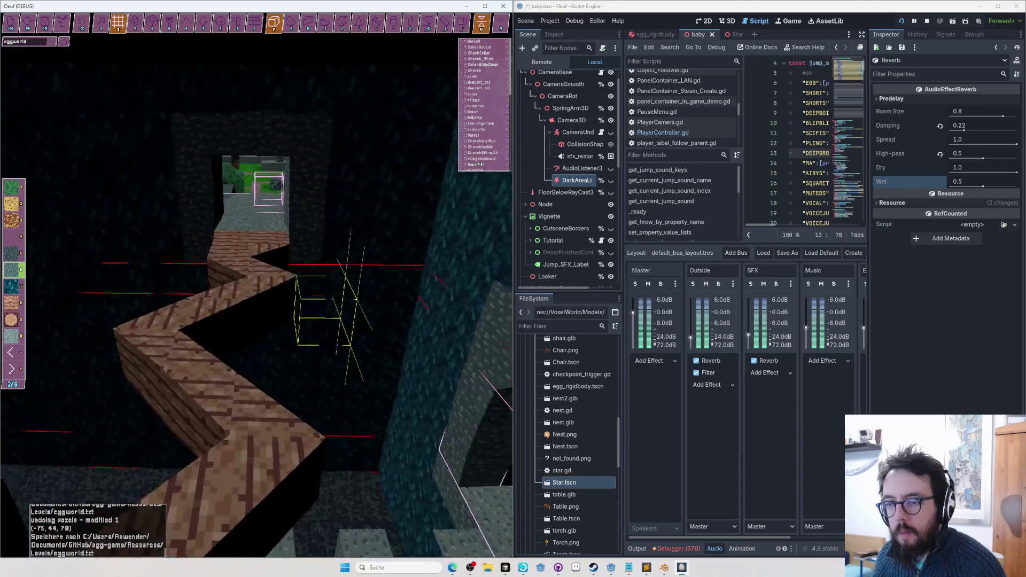
key(Tab)
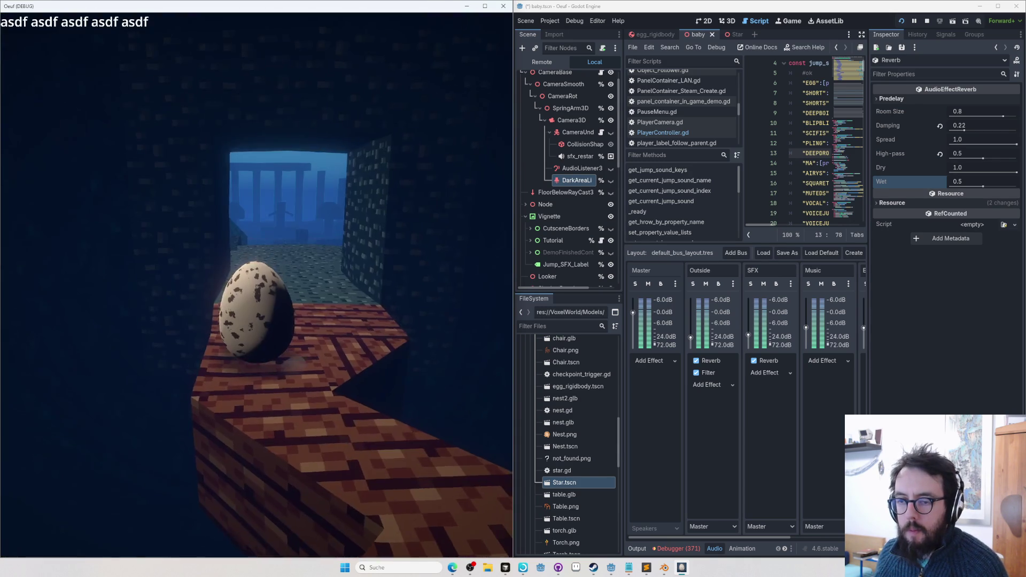
click(1023, 244)
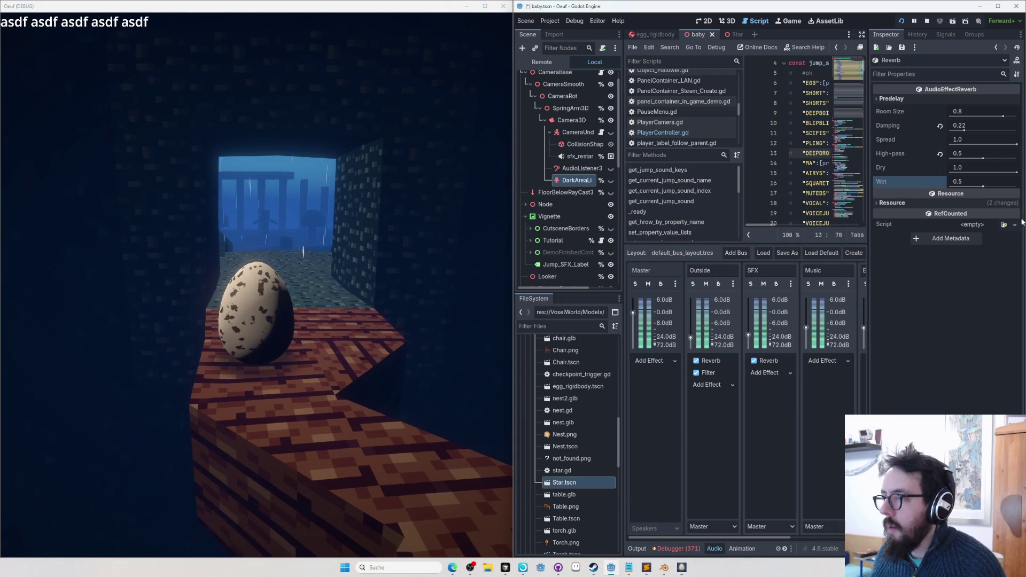
Set reverb High-pass to 0.29 and jump with the next two jump sounds
drag(982, 159, 969, 158)
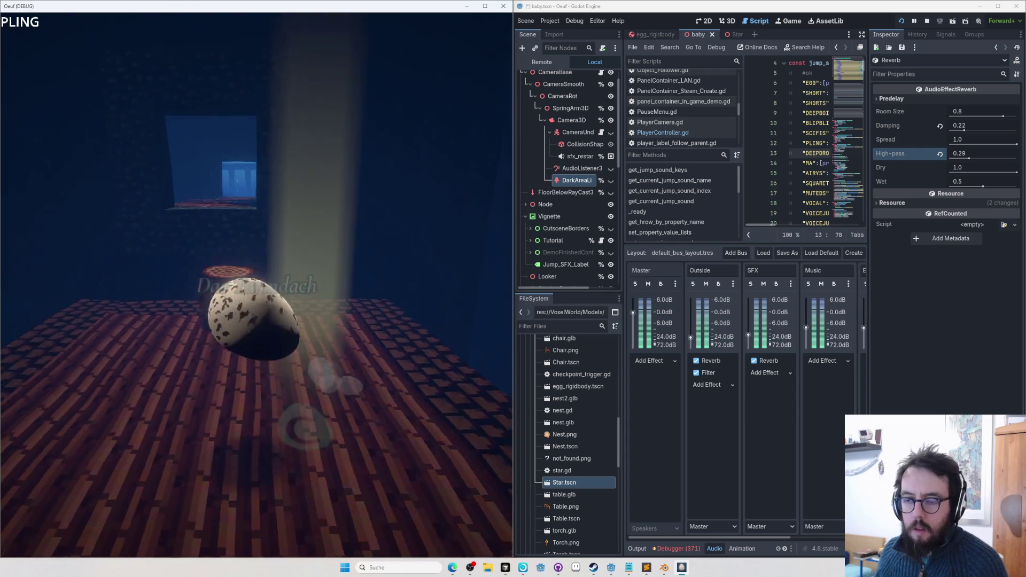
key(space)
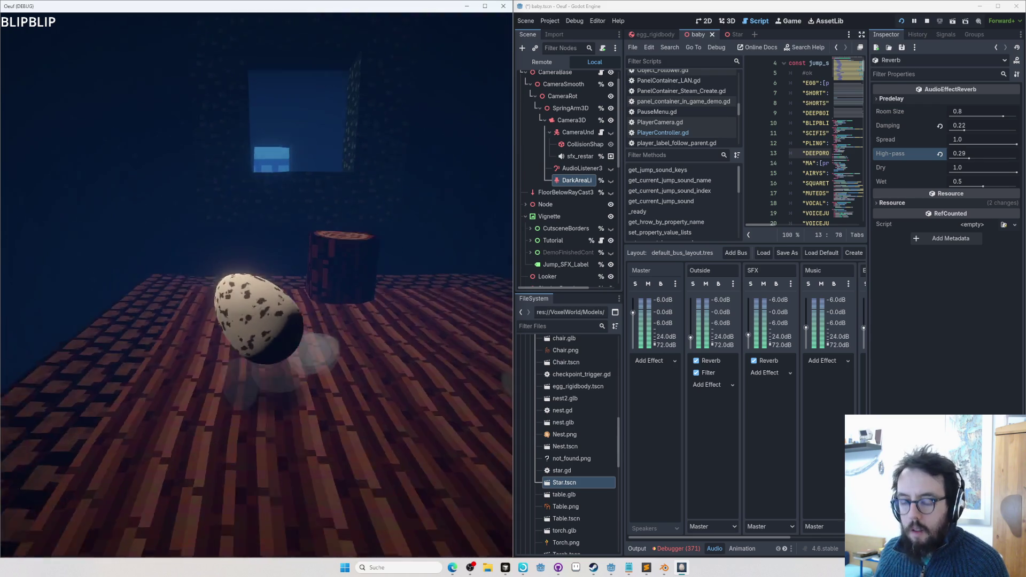
key(space)
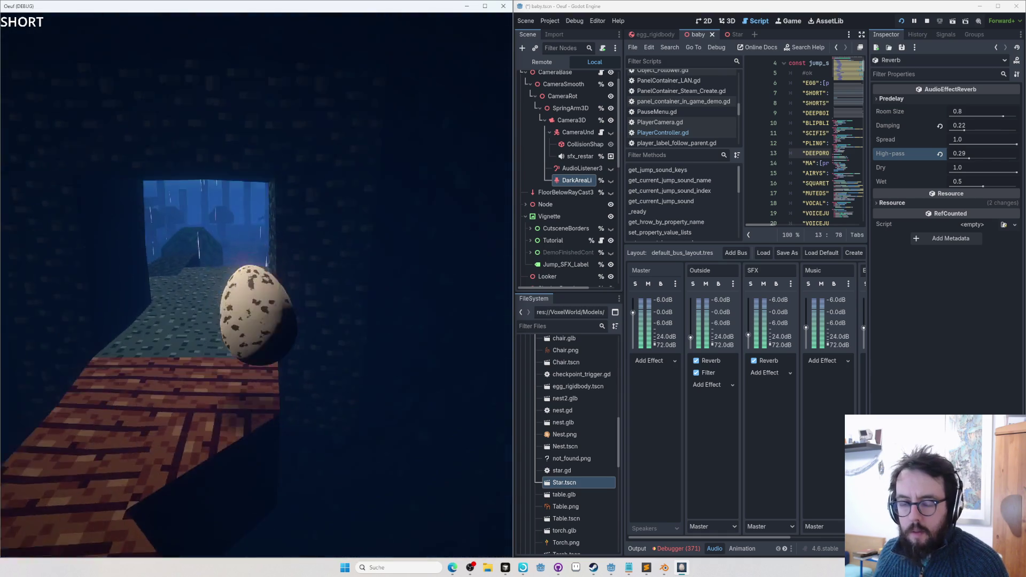
key(F1)
Fly the editor camera through the brick building to its stone floor and resume play
key(w)
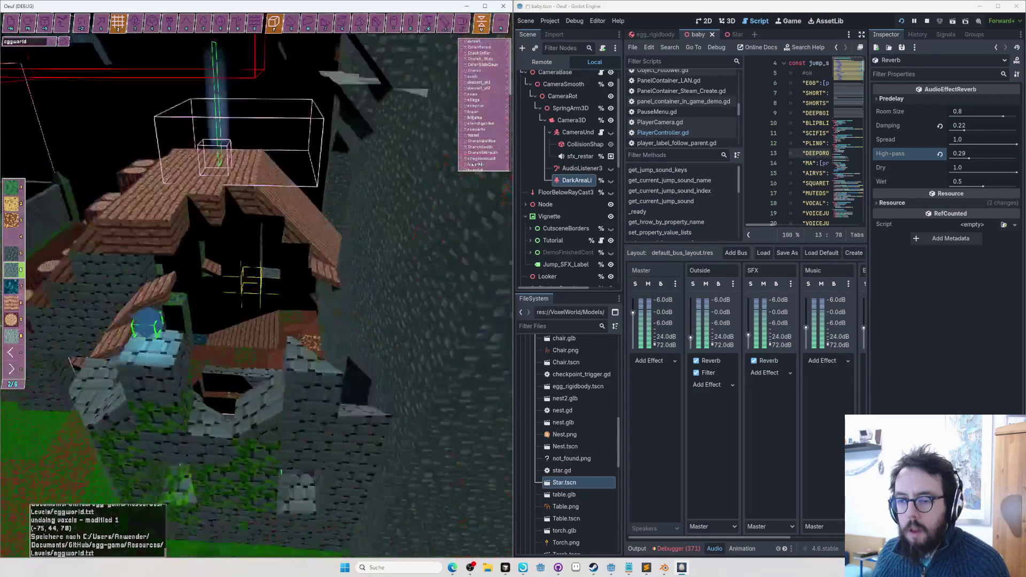
key(w)
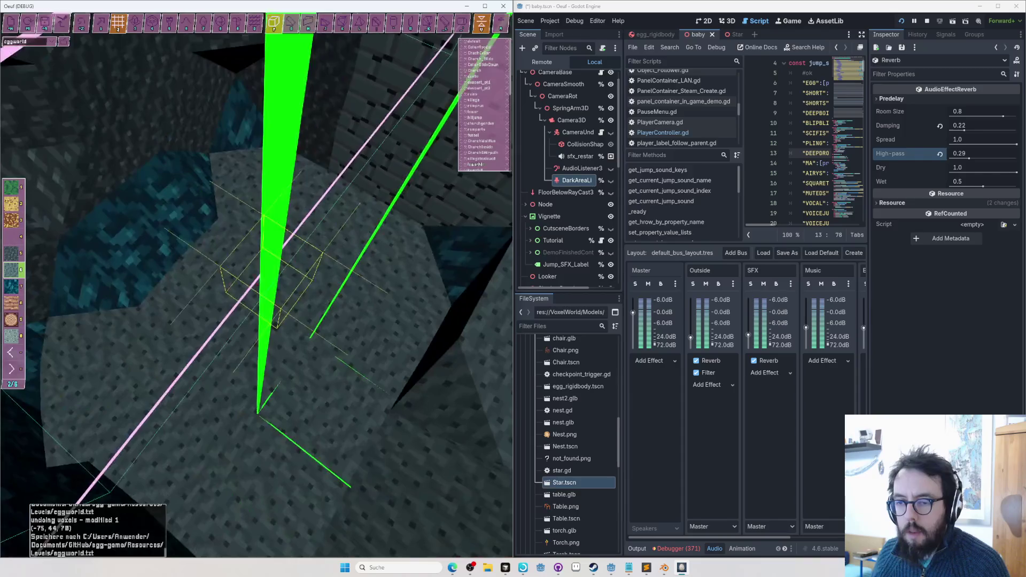
key(F1)
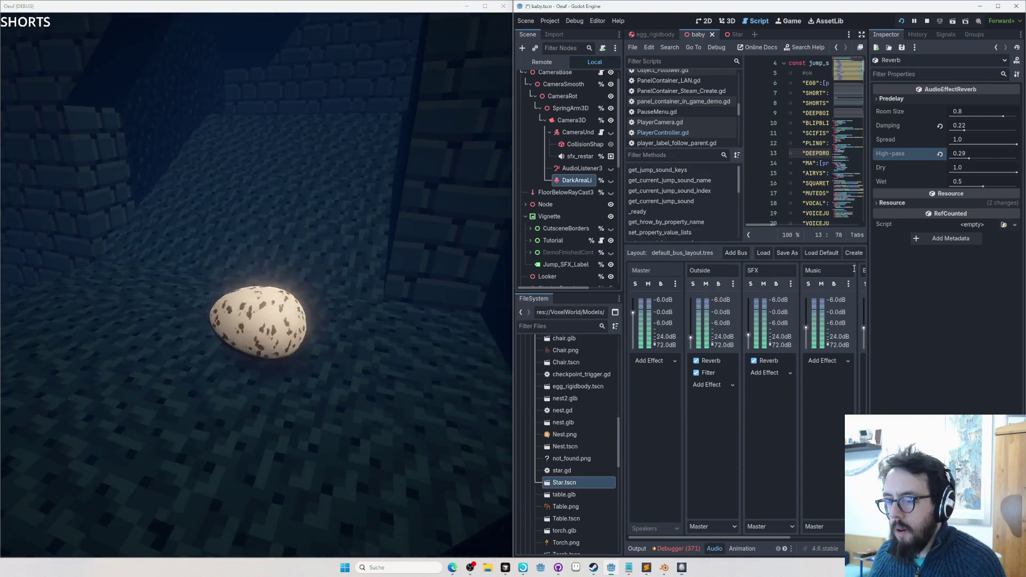
click(713, 363)
Check the SFX reverb, stop the game, save the baby scene, and maximize the editor
click(772, 360)
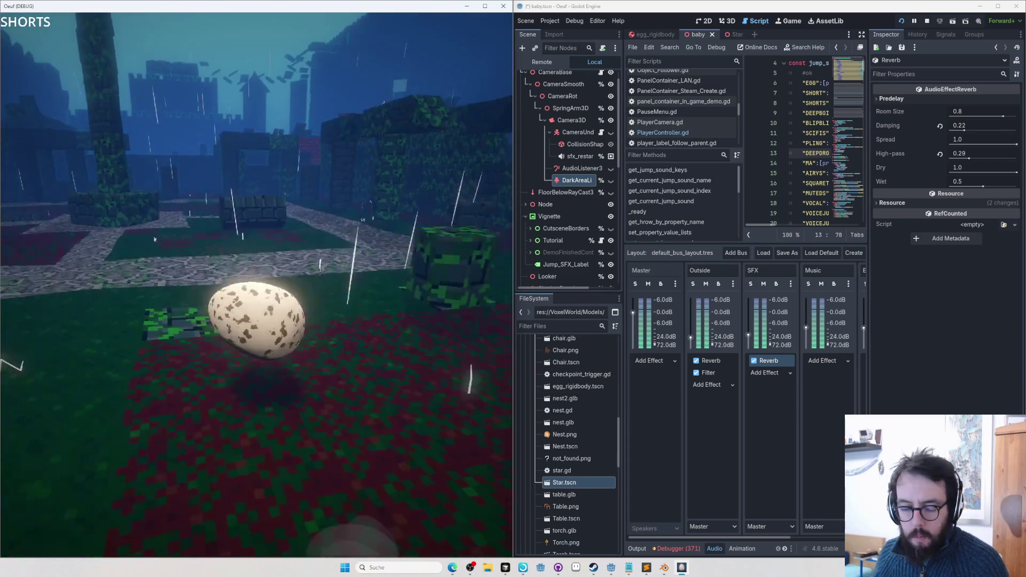
key(F8)
key(ctrl+s)
click(998, 6)
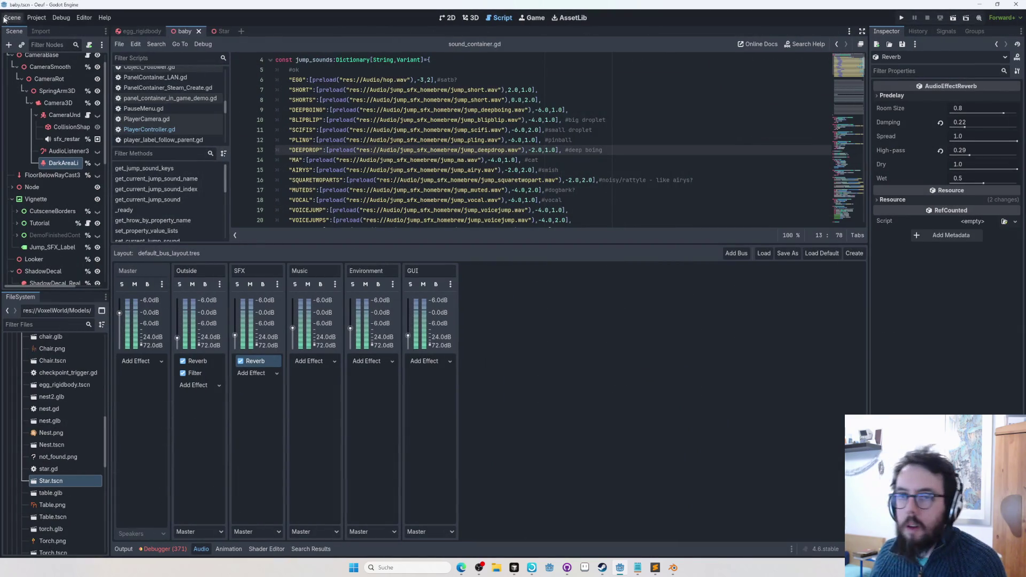
Switch to the 3D view of the egg scene and zoom in
click(447, 17)
click(467, 19)
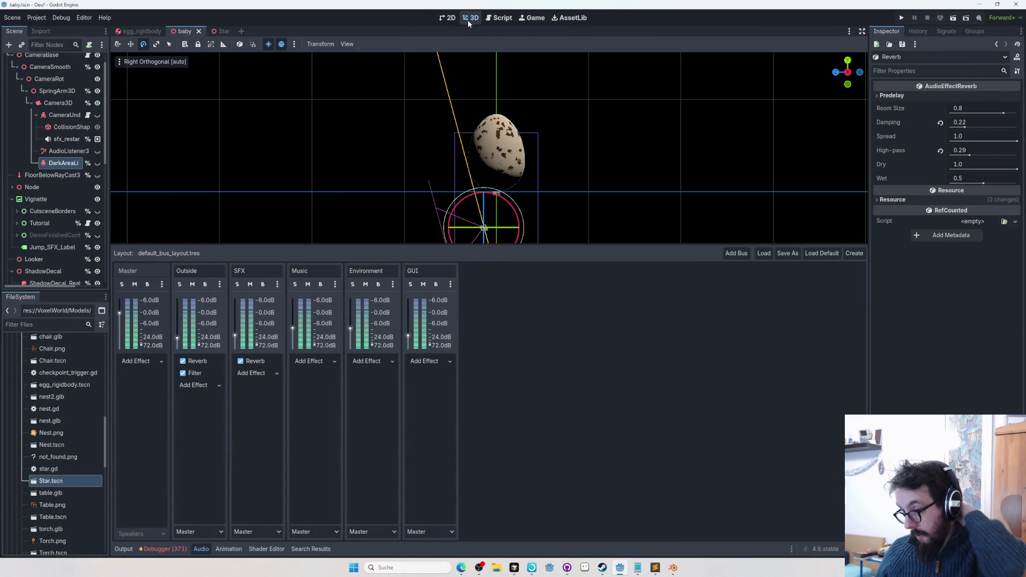
scroll(446, 192, up, 5)
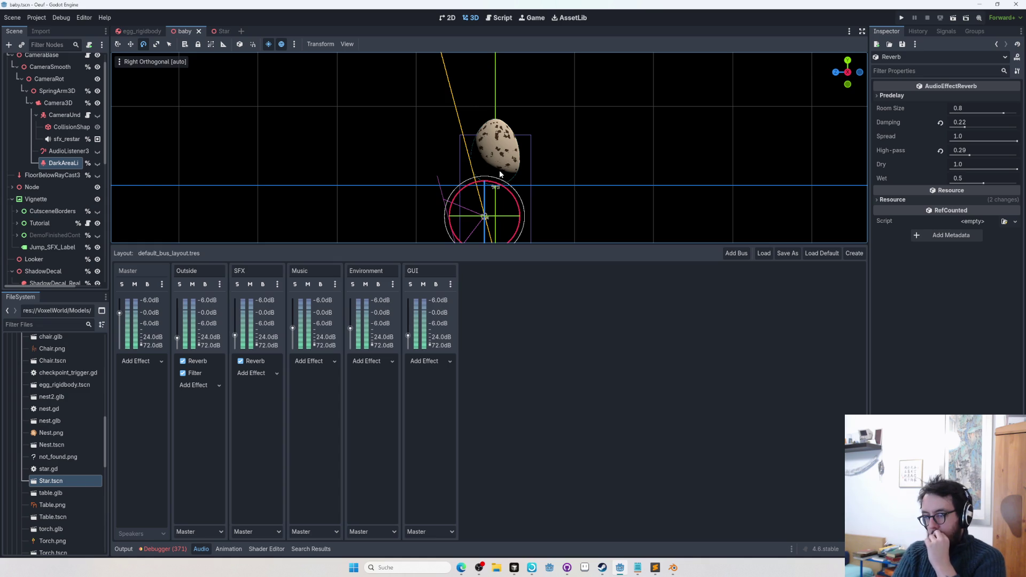
Bring up the OEUF TRANSLATIONS spreadsheet in the browser
key(alt+Tab)
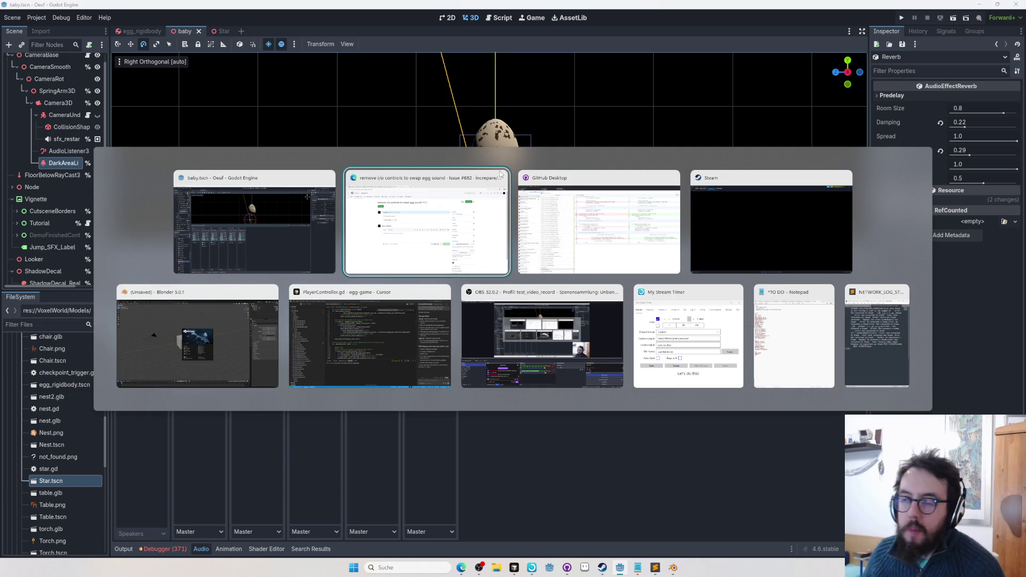
key(alt+Tab)
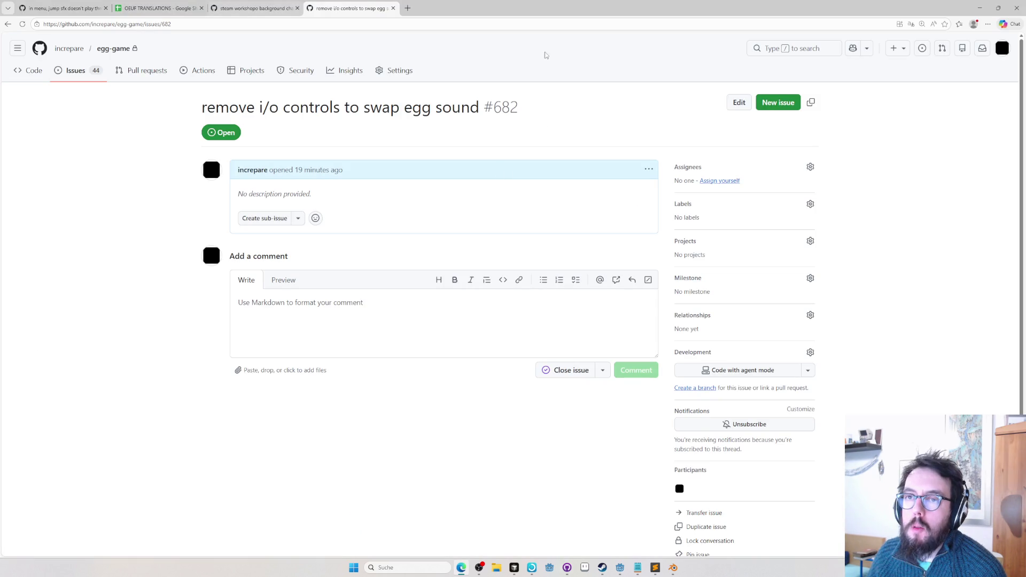
click(164, 9)
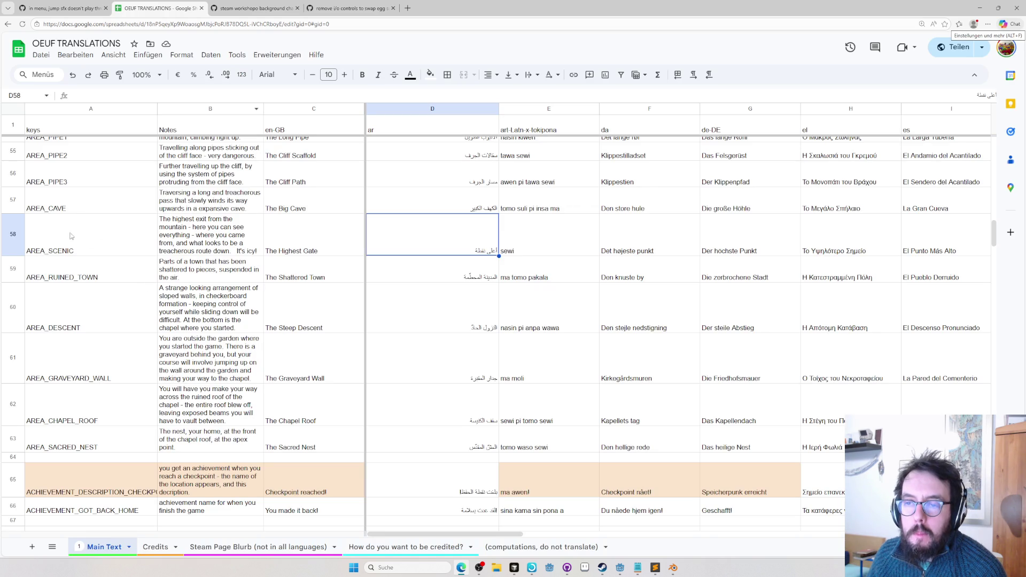
Fill row 58 light orange
click(9, 234)
click(430, 74)
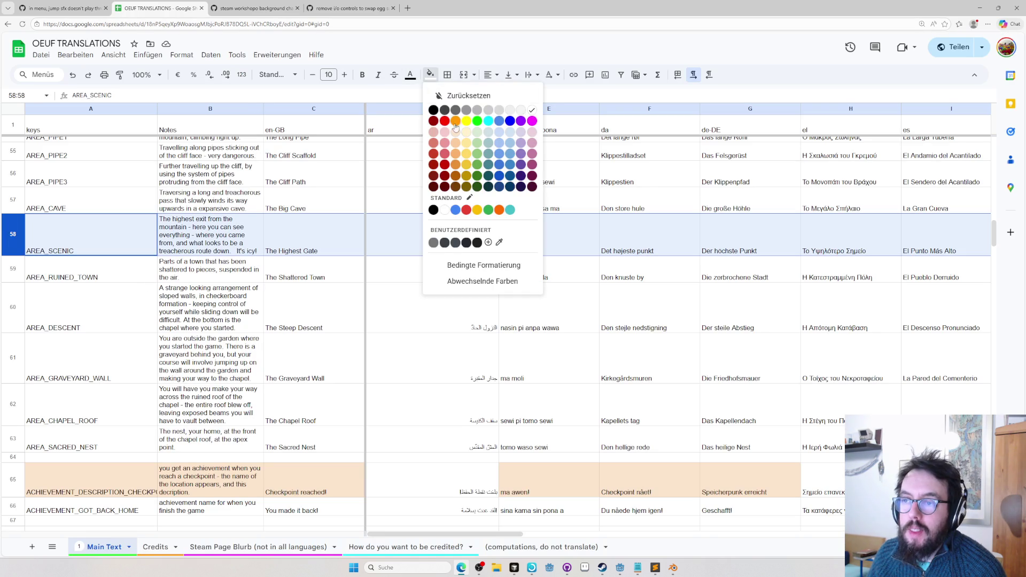
click(457, 134)
click(455, 294)
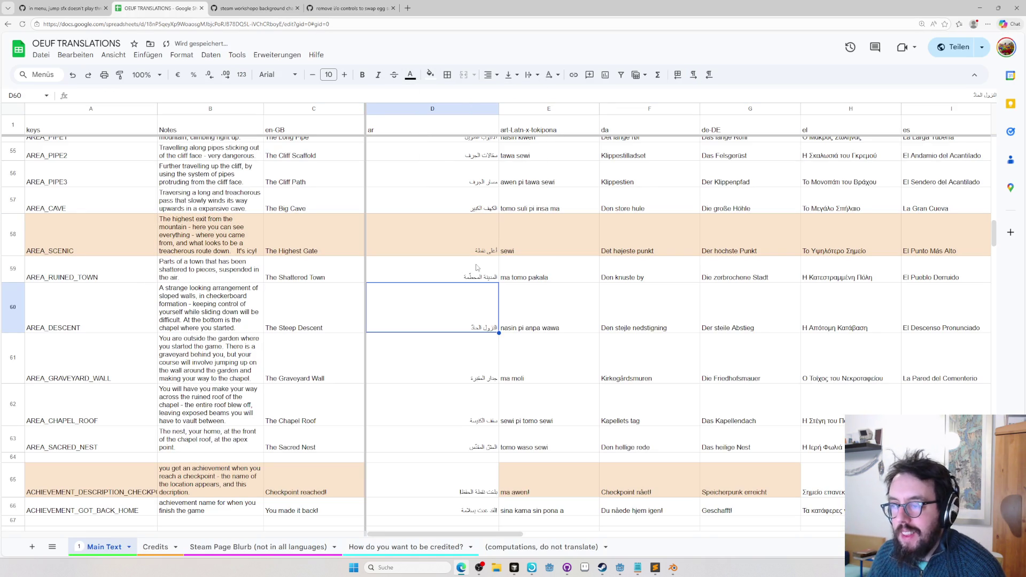
click(650, 247)
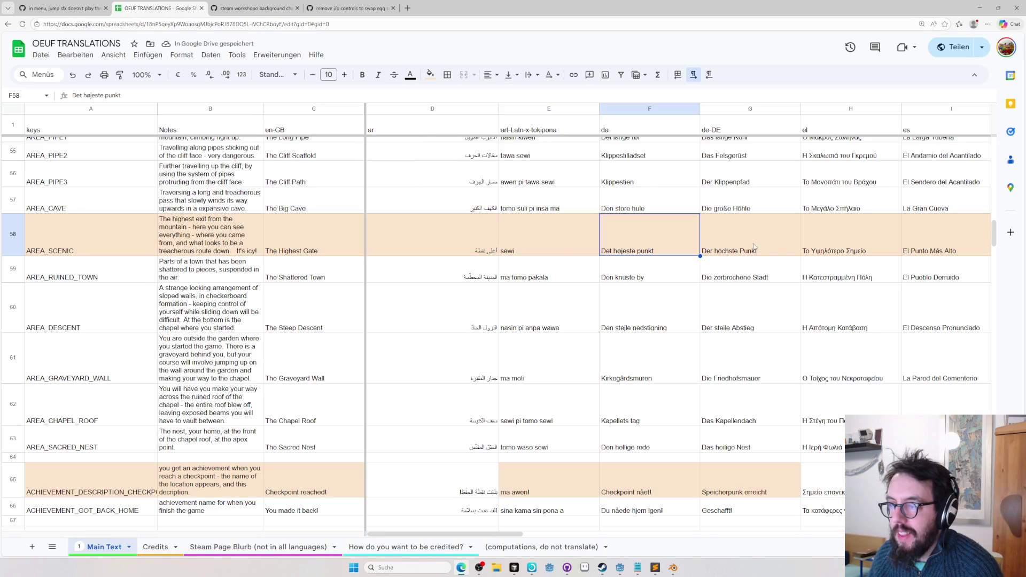
Edit the German text in G58, adding 'o'
double_click(734, 251)
text(or)
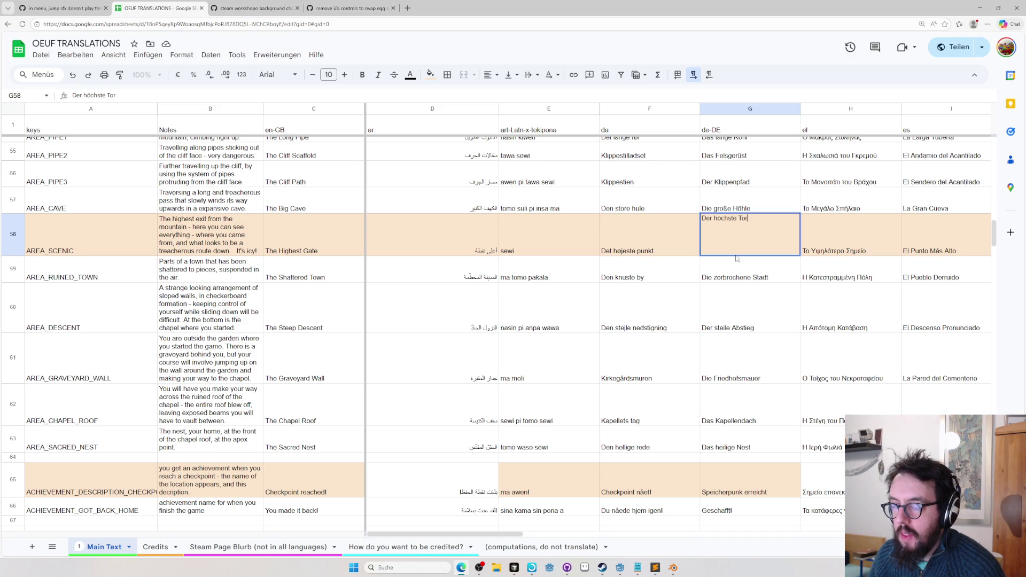
key(Return)
key(Up)
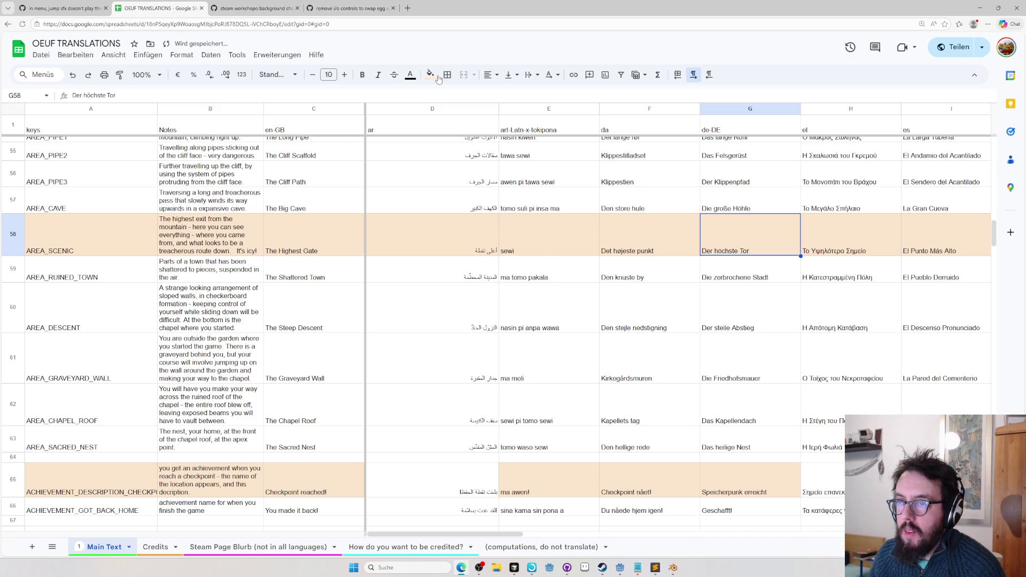
Reset the fill colour of G58 and E58 to none
click(431, 75)
click(494, 107)
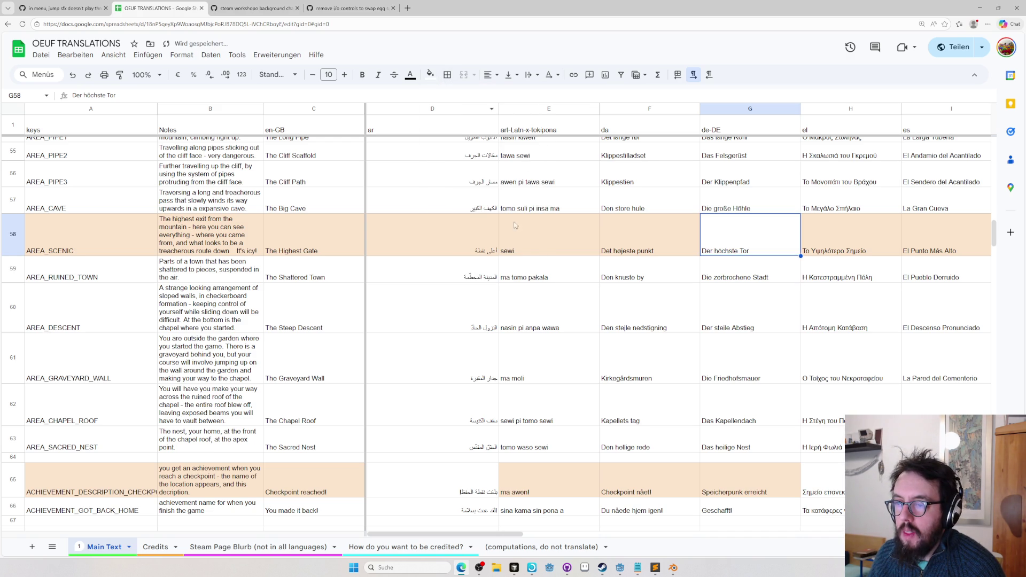
click(528, 238)
click(431, 75)
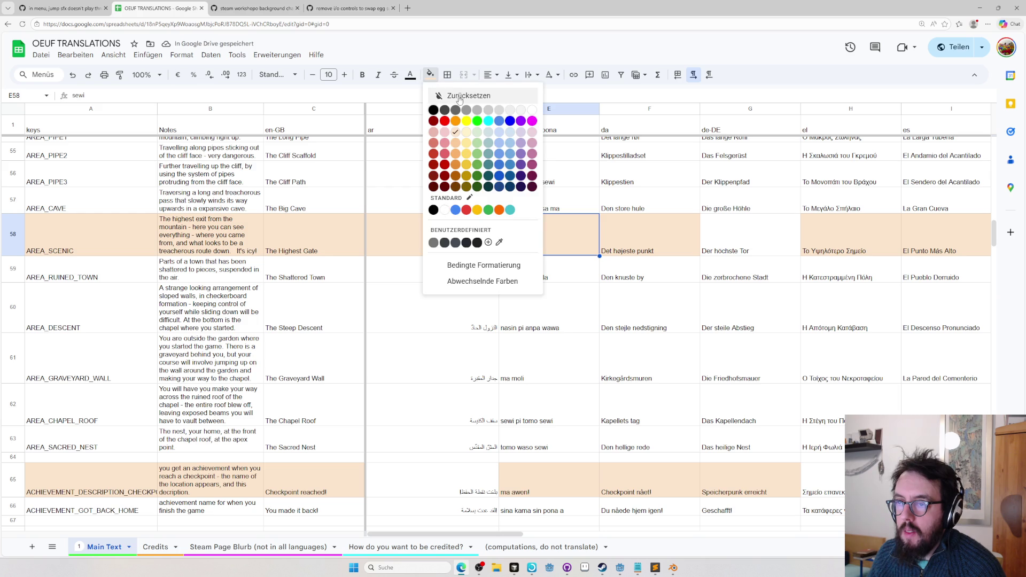
click(462, 98)
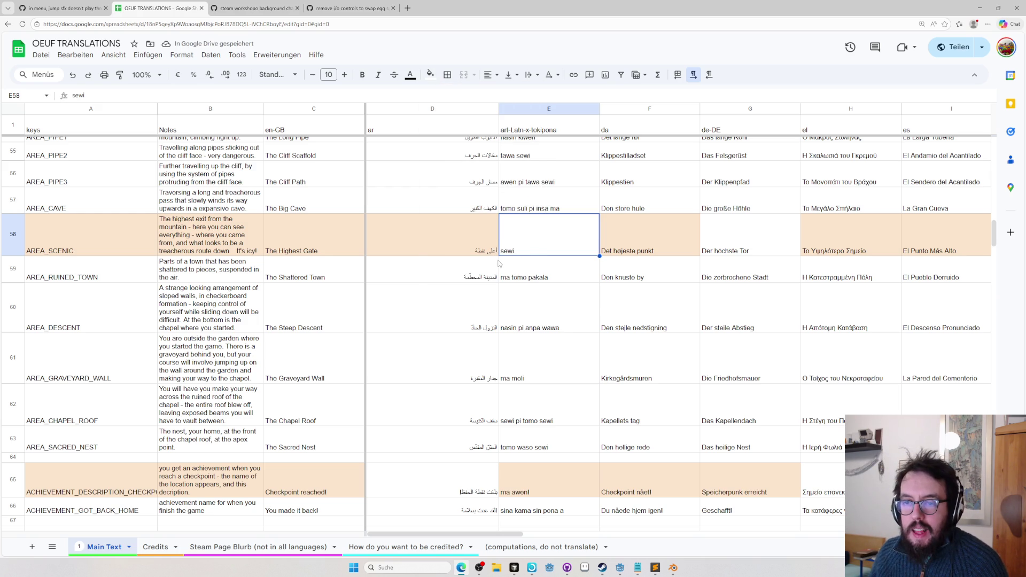
Review row 58's AREA_SCENIC note and translations out to Z58, then return to Godot
double_click(196, 245)
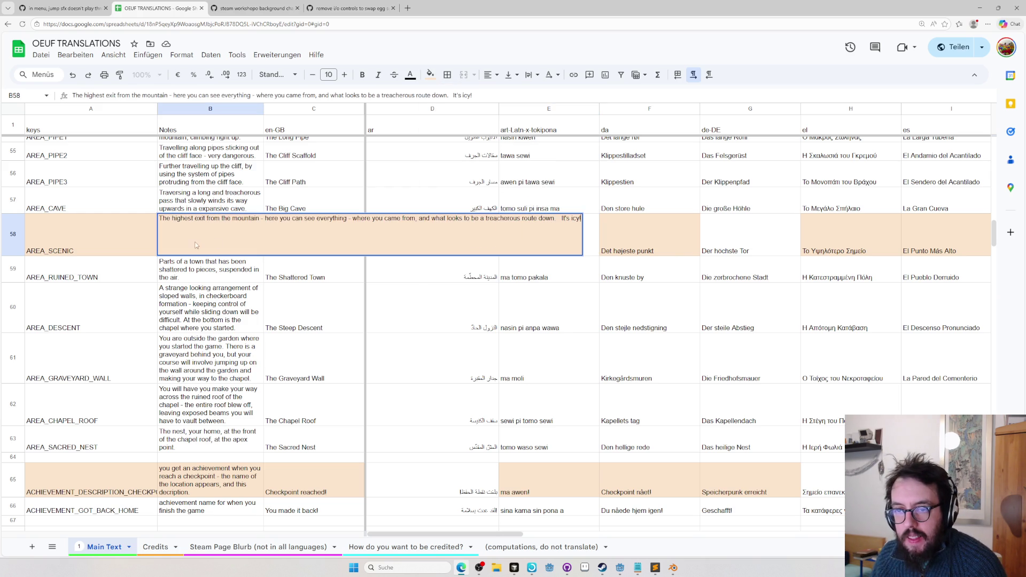
key(Tab)
key(Tab)
key(Tab)
key(Right)
key(Right)
key(Right)
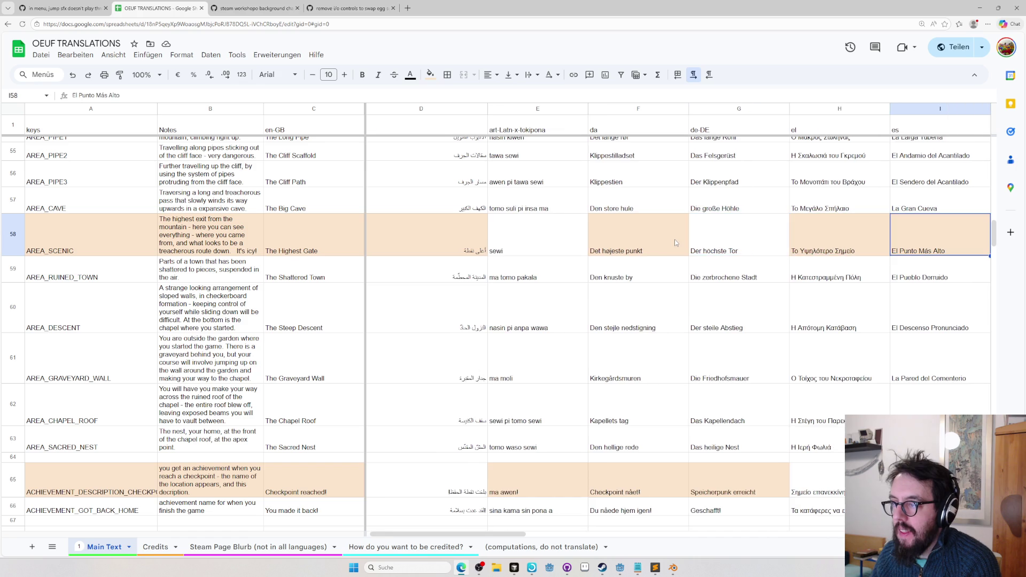
key(Right)
key(Right)
key(Right)
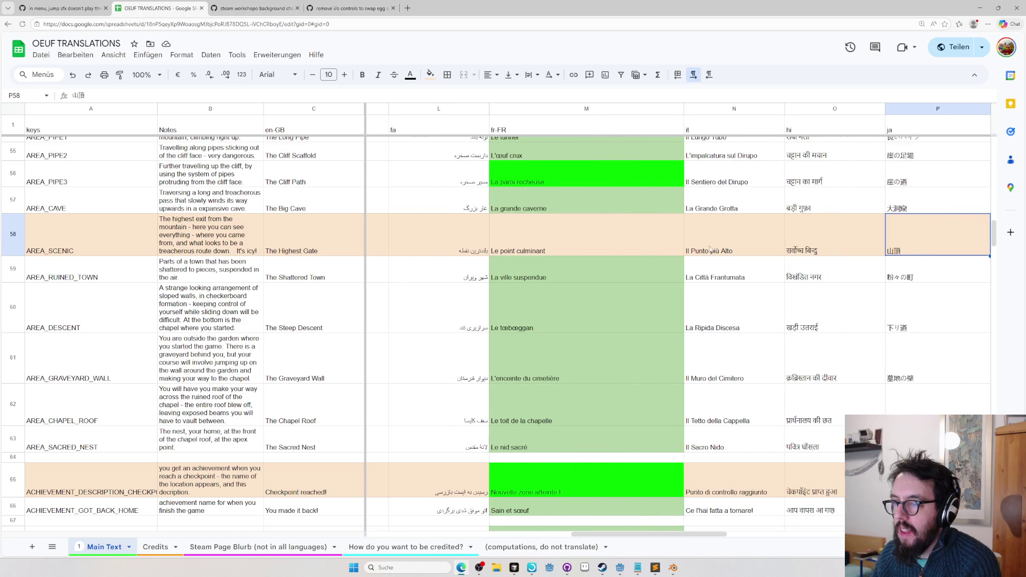
key(Right)
key(Right)
key(Right)
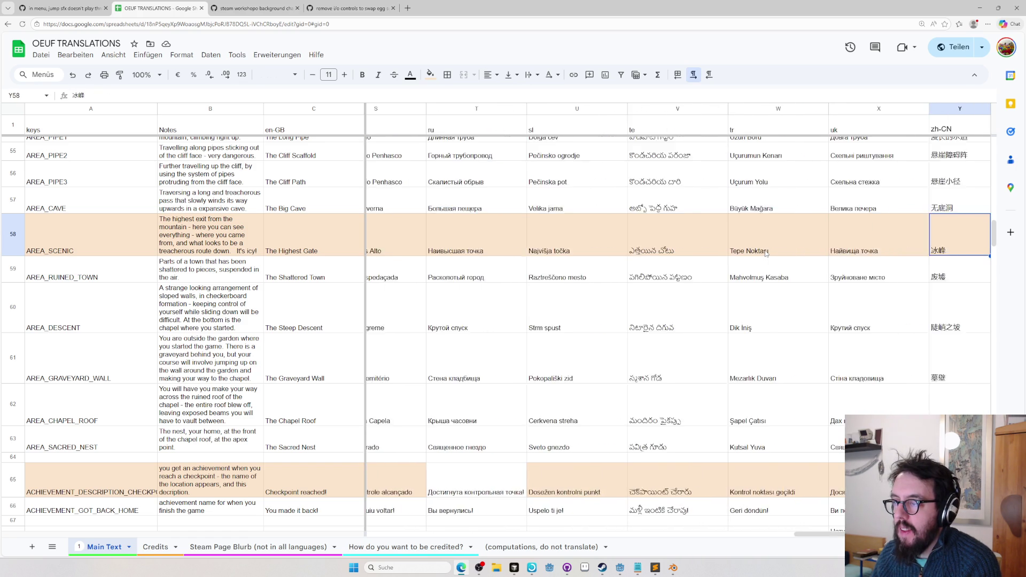
key(Left)
key(Left)
key(Left)
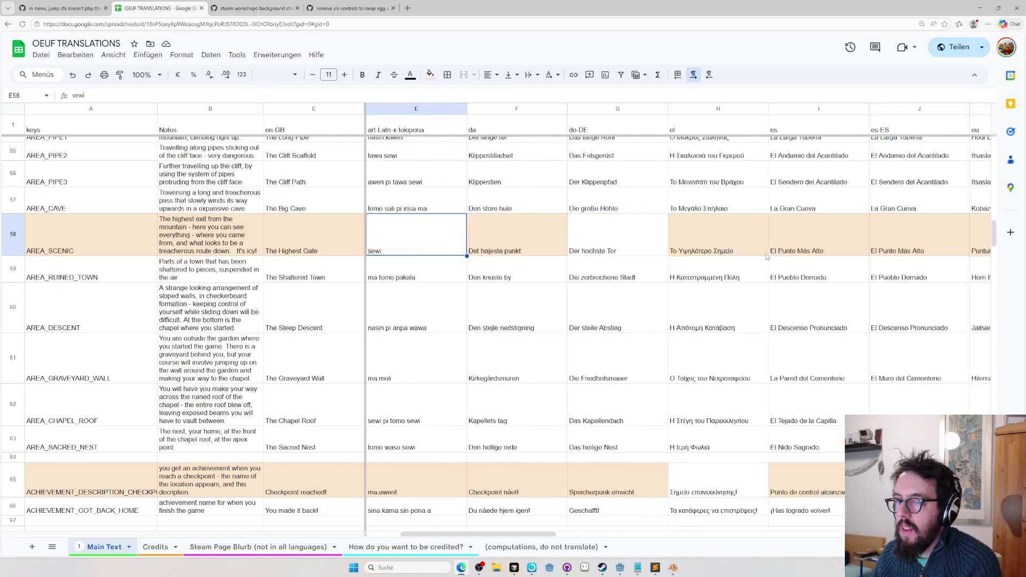
key(Right)
key(Right)
key(Right)
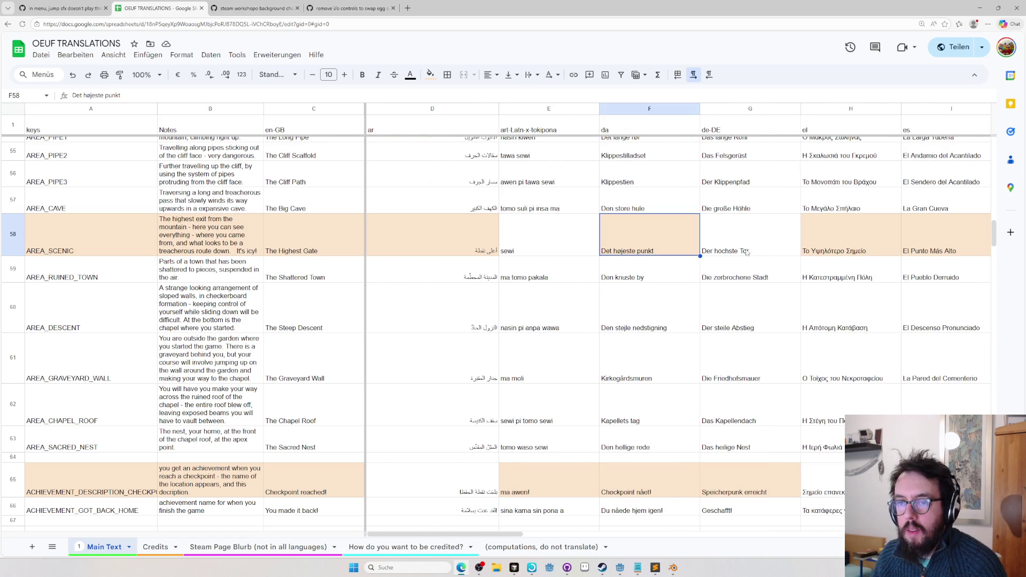
key(alt+Tab)
key(alt+Tab)
key(Tab)
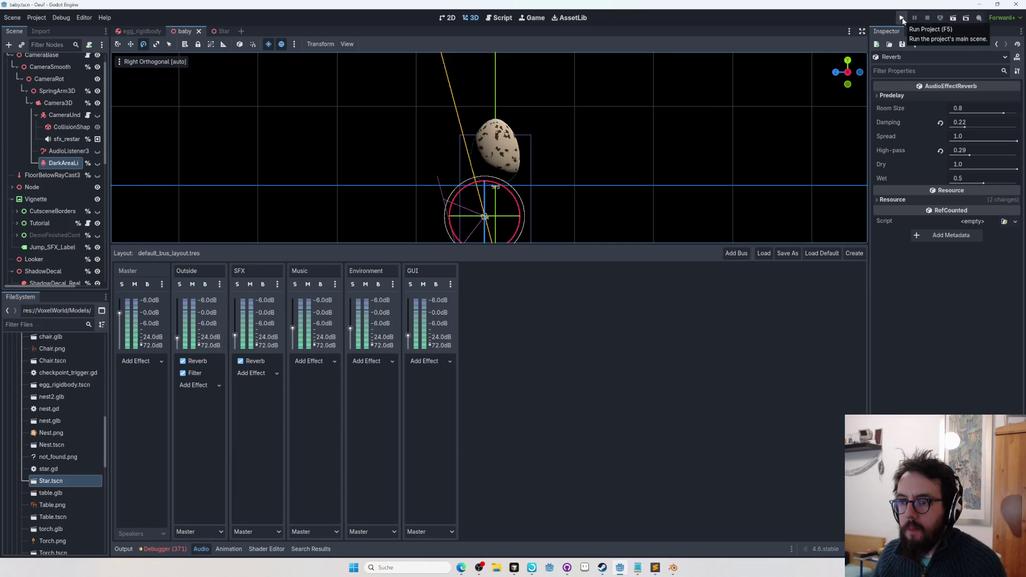
Quick-open the MenuOption scene, then the SettingsMenu scene
key(ctrl+shift+o)
text(menuoption)
key(Return)
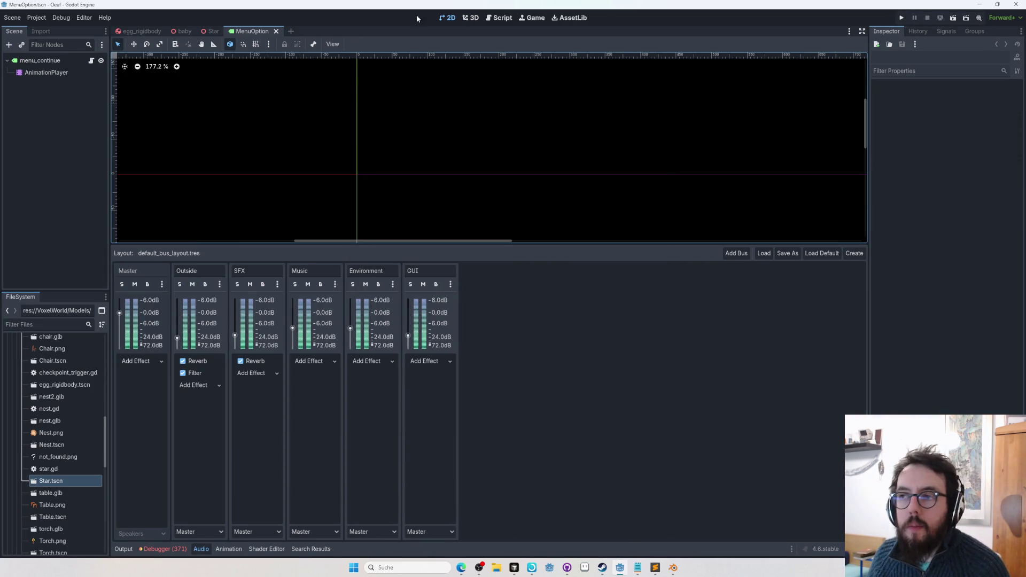
key(alt+shift+o)
text(setting)
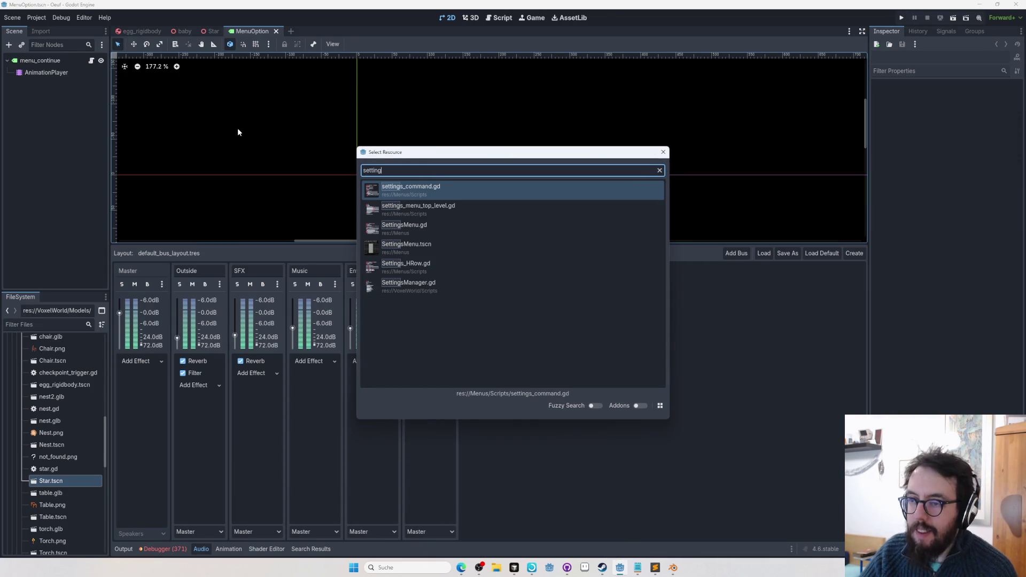
key(Down)
key(Down)
key(Down)
key(Return)
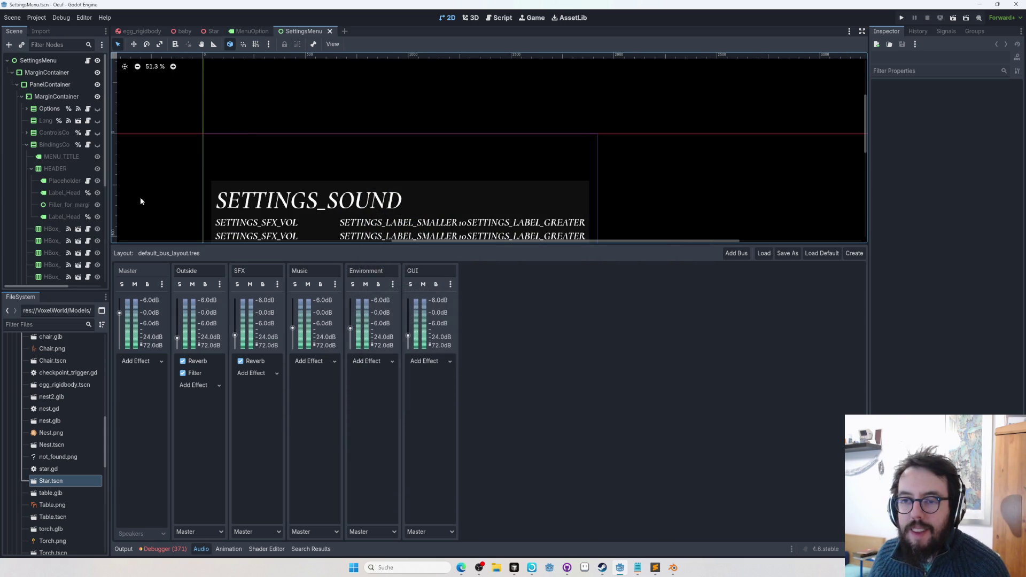
Set SoundContainer's SfxPreviewPlay player Bus to SFX and run the project
scroll(66, 153, down, 2)
scroll(60, 163, up, 2)
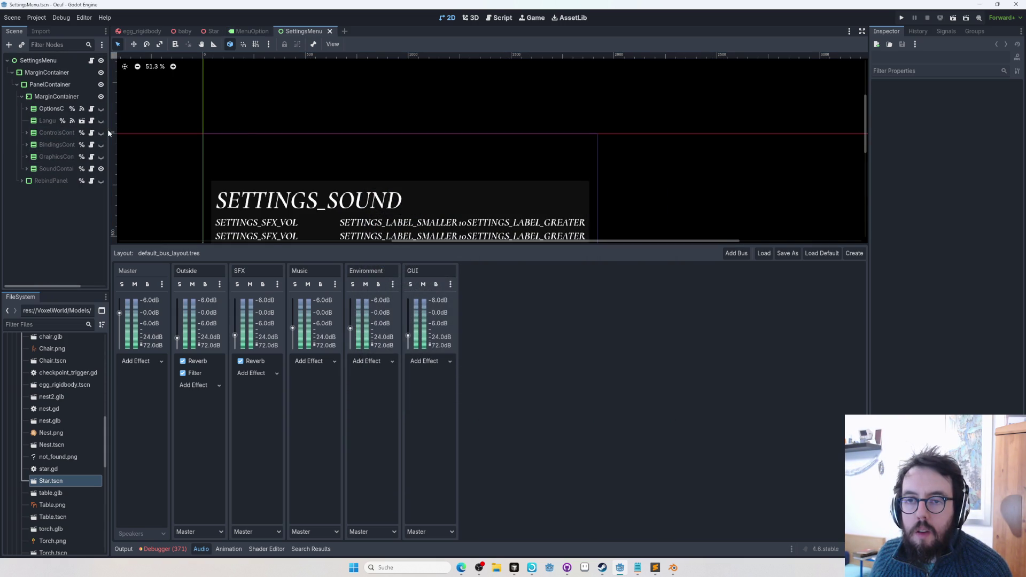
drag(108, 130, 268, 133)
click(25, 169)
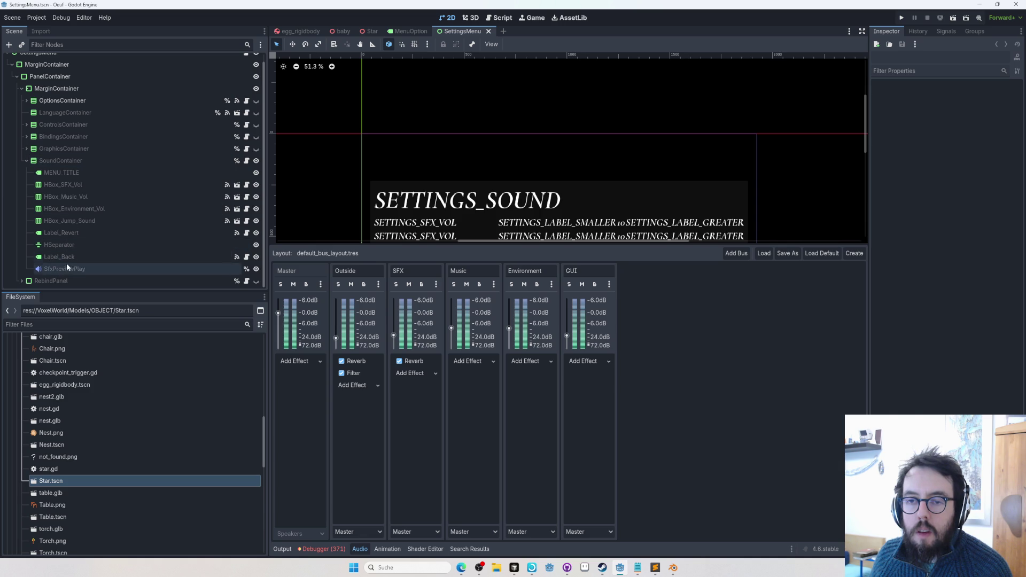
click(64, 269)
click(983, 241)
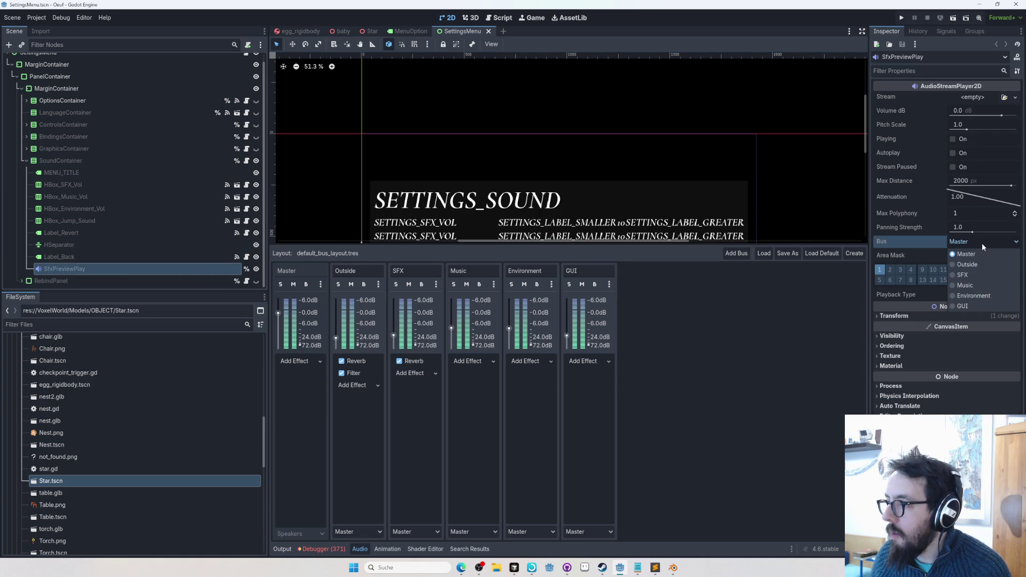
click(982, 276)
click(900, 19)
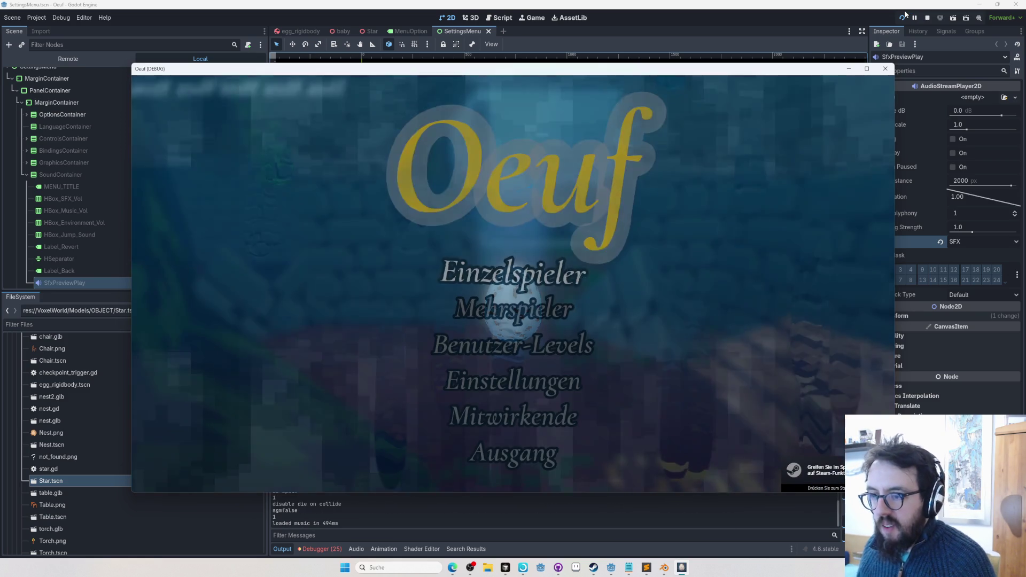
Navigate from the splash screen to the Einstellungen Audio jump-sound option
key(Return)
key(Escape)
key(Down)
key(Down)
key(Down)
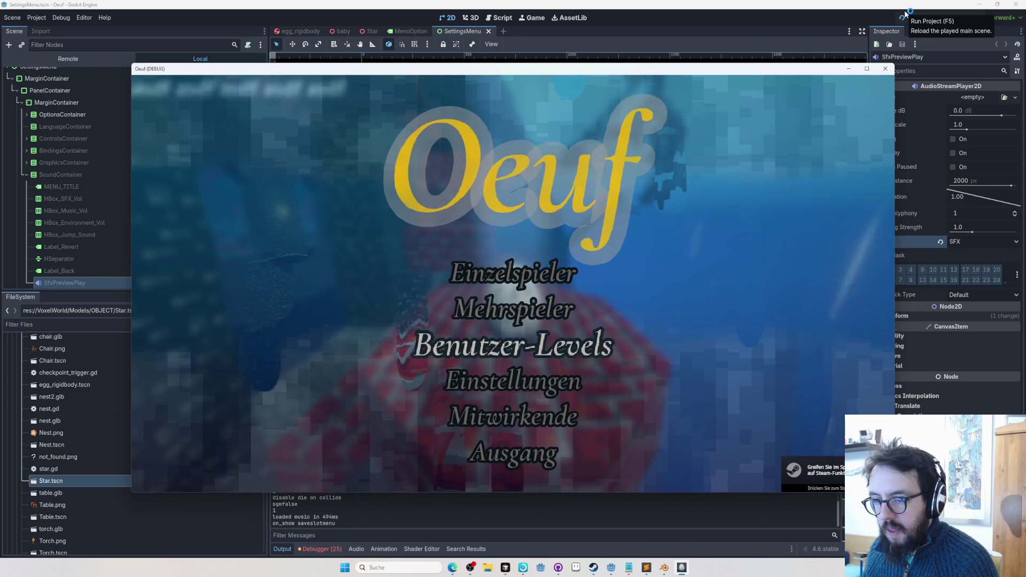
key(Return)
key(Down)
key(Down)
key(Up)
key(Return)
key(Down)
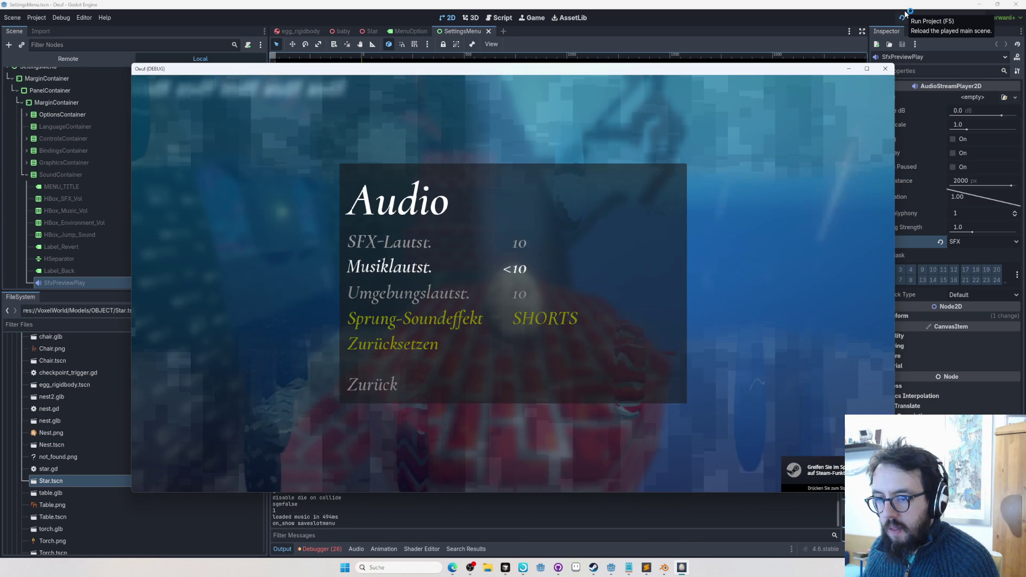
Preview the jump sounds, comparing EGG and SHORTS, leave DEEPDROPS selected, and return to Godot
key(Down)
key(Down)
key(Right)
key(Right)
key(Right)
key(Right)
key(Right)
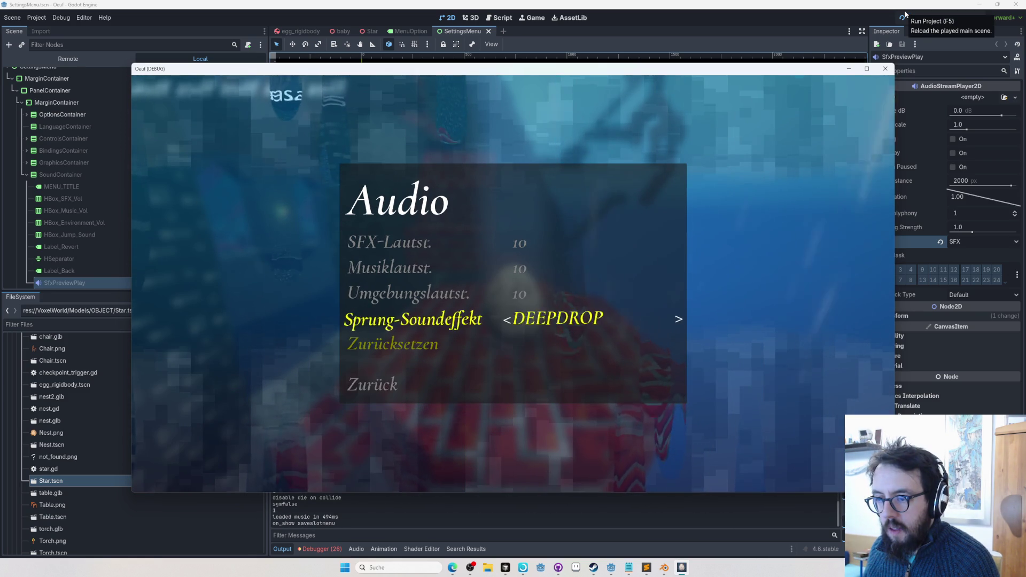
key(Right)
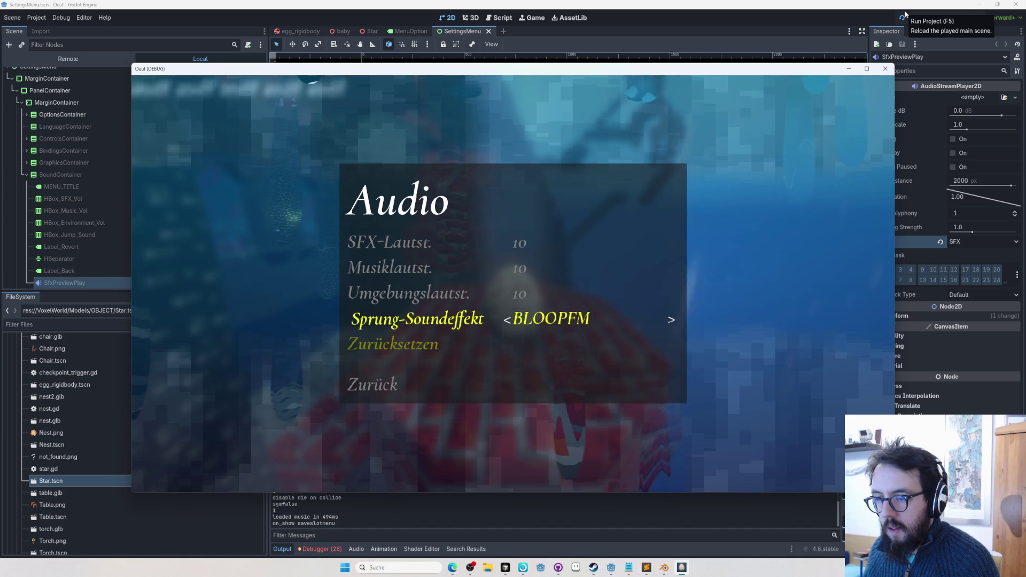
key(Right)
key(Left)
key(Left)
key(Left)
key(Left)
key(Left)
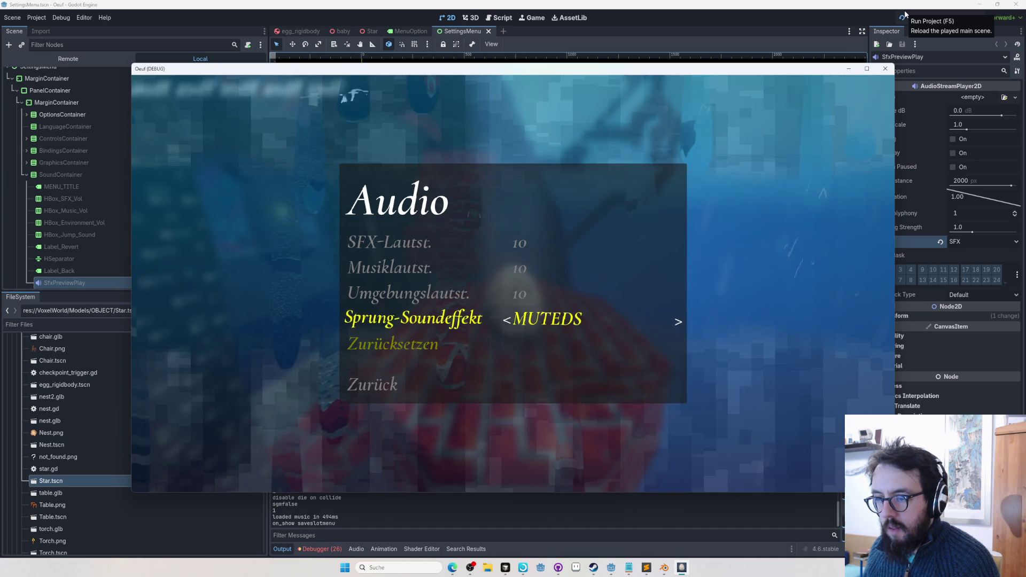
key(Left)
key(Left)
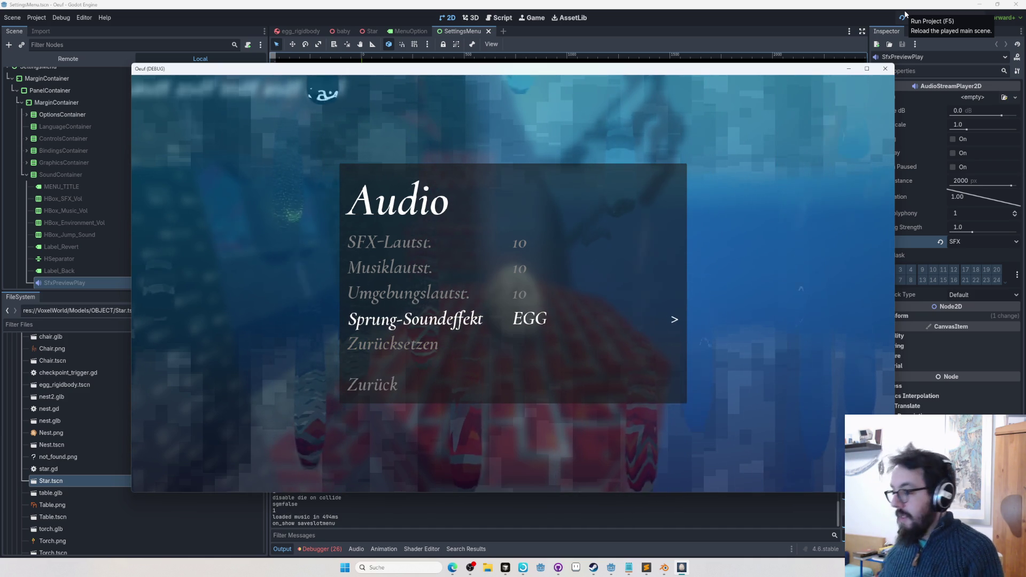
key(Right)
key(Left)
key(Right)
key(Right)
key(Right)
key(Right)
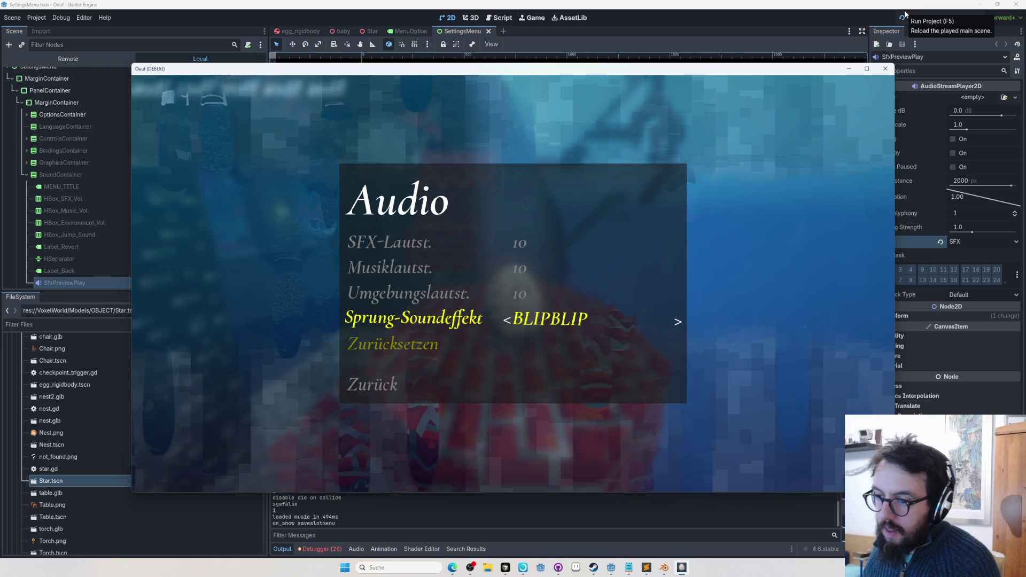
key(Right)
key(Right)
key(Right)
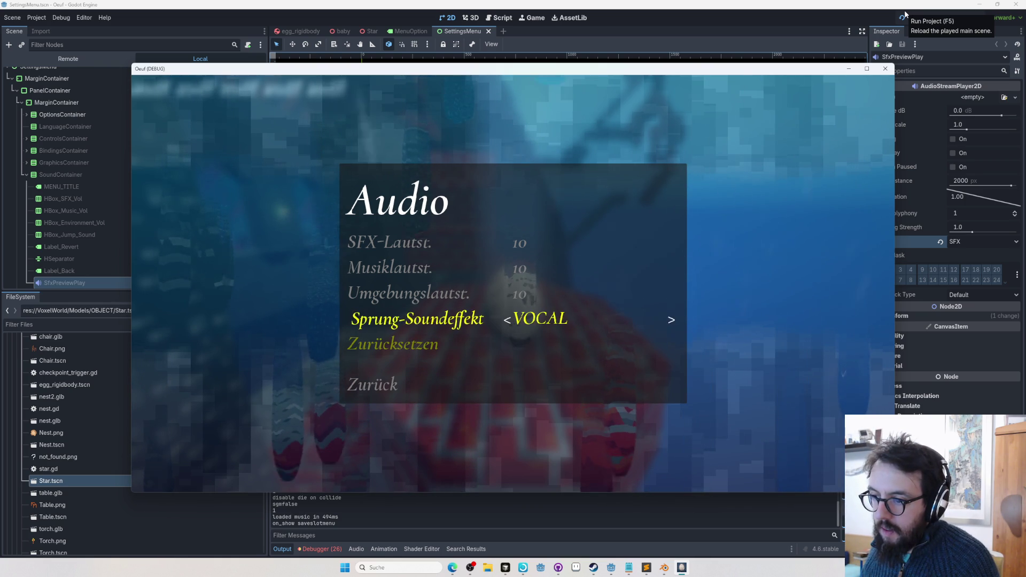
key(Up)
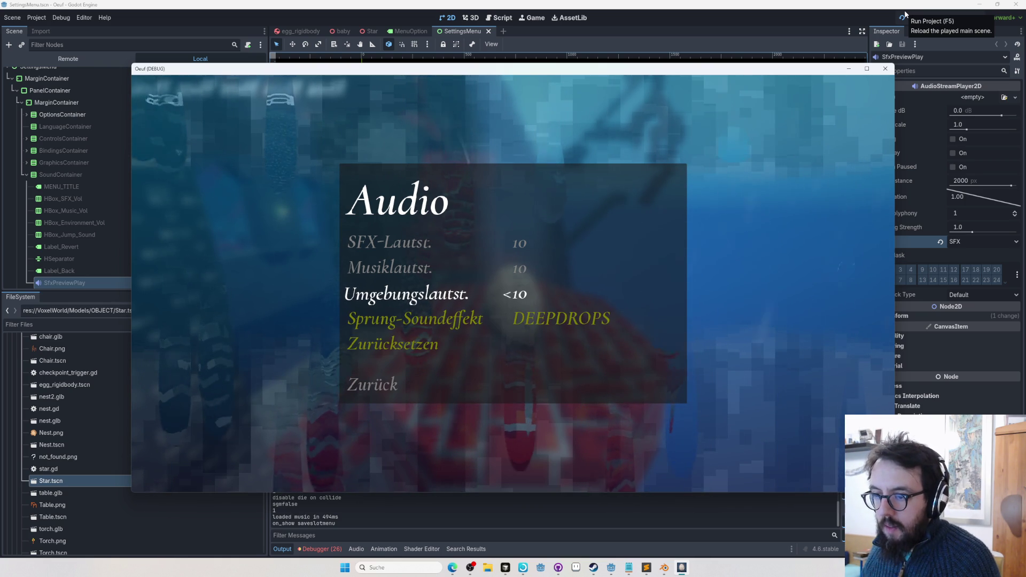
key(alt+Tab)
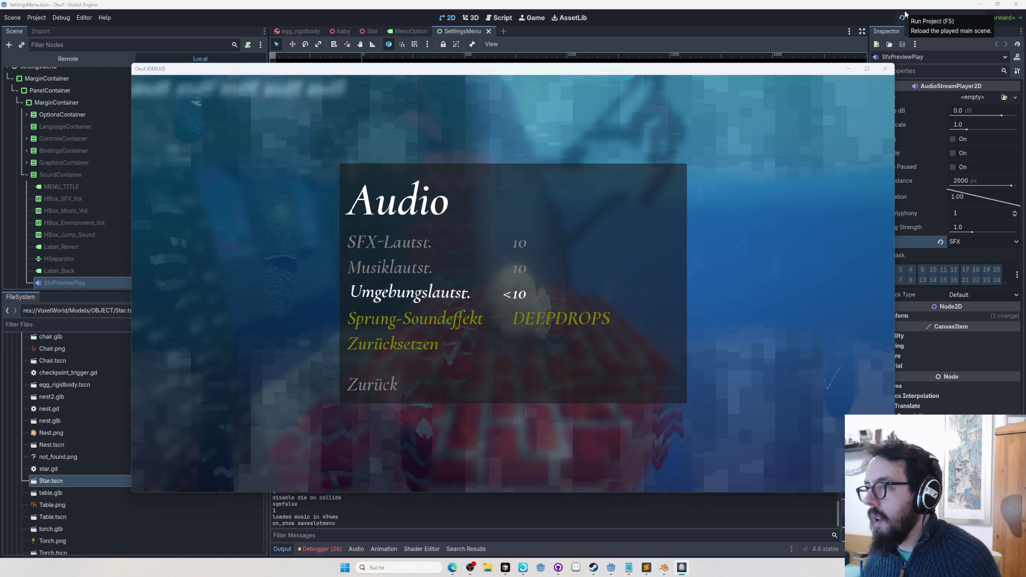
click(978, 110)
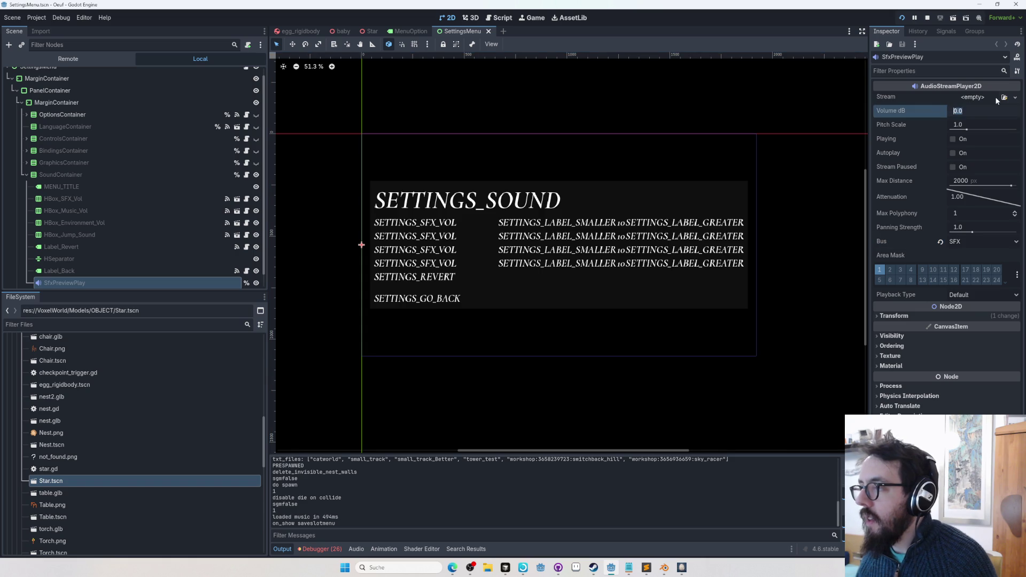
Test the preview player at 4.0 dB on BLOOPFM and DEEPDROPS, then reset it to 0.0 dB
text(4)
key(Return)
key(alt+Tab)
key(Down)
key(Left)
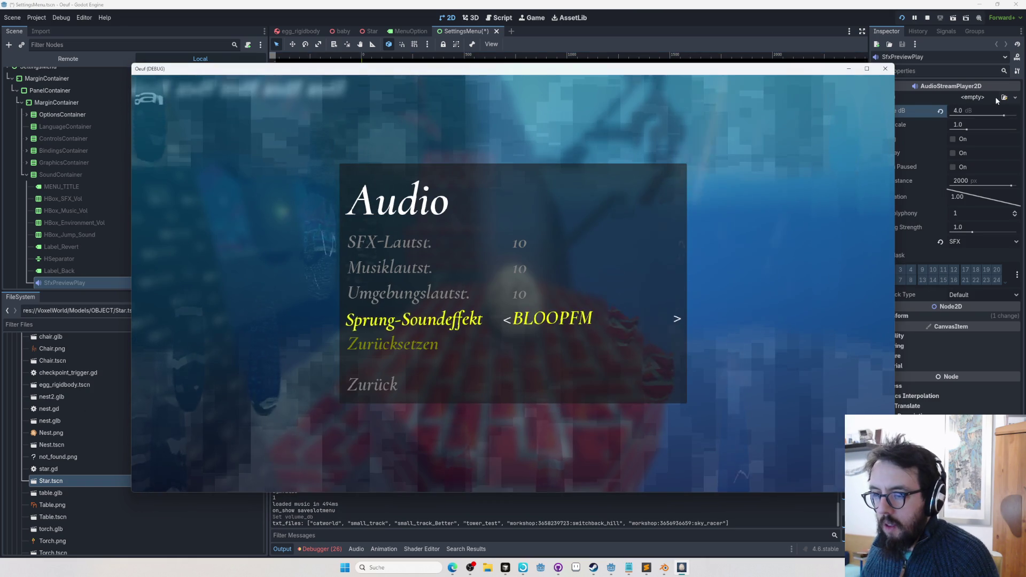
key(Right)
click(940, 111)
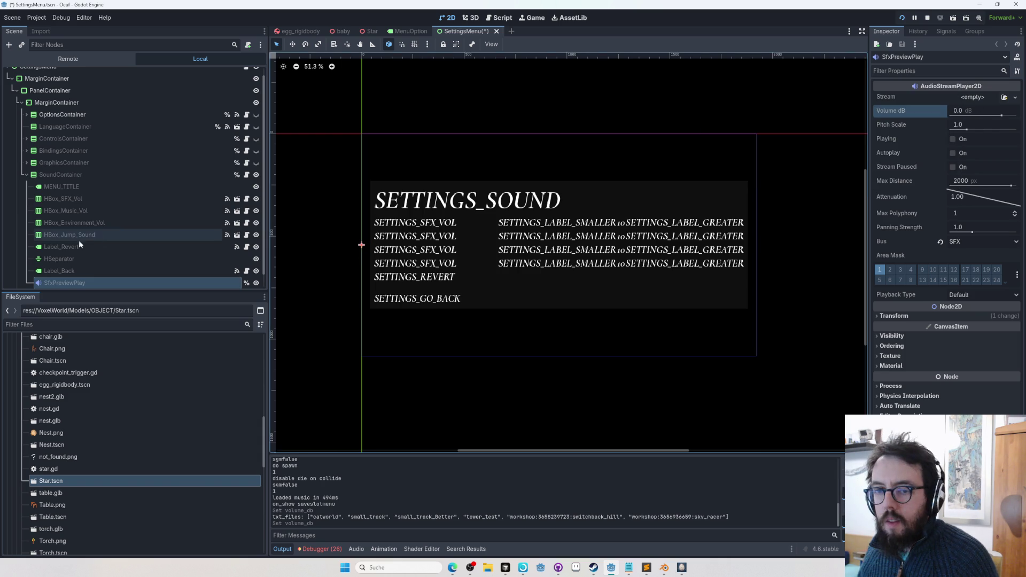
Change SfxPreviewPlay's type to AudioStreamPlayer, save the settings scene, and relaunch it with F6
right_click(59, 279)
click(97, 371)
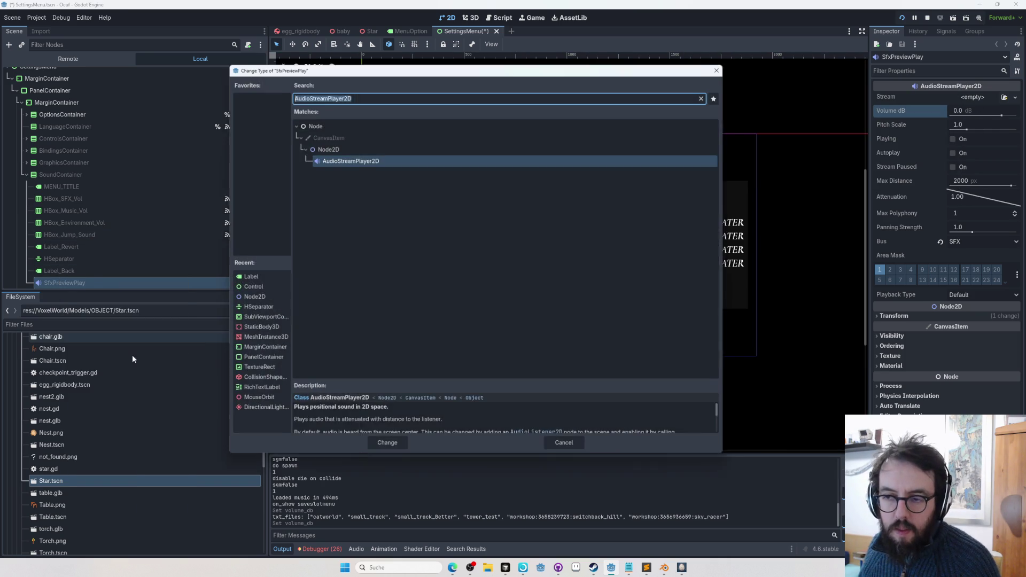
text(audiostrea)
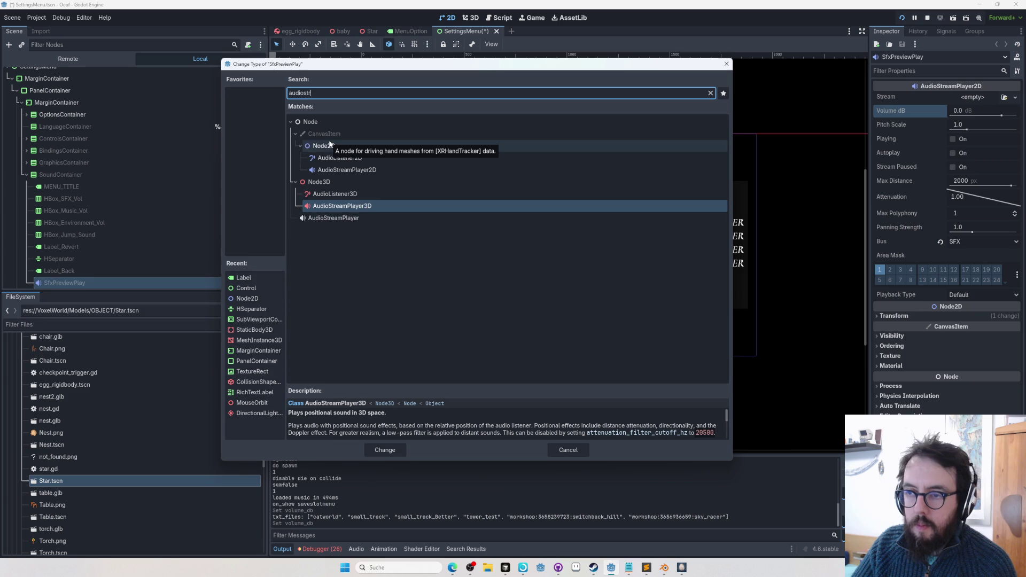
double_click(351, 135)
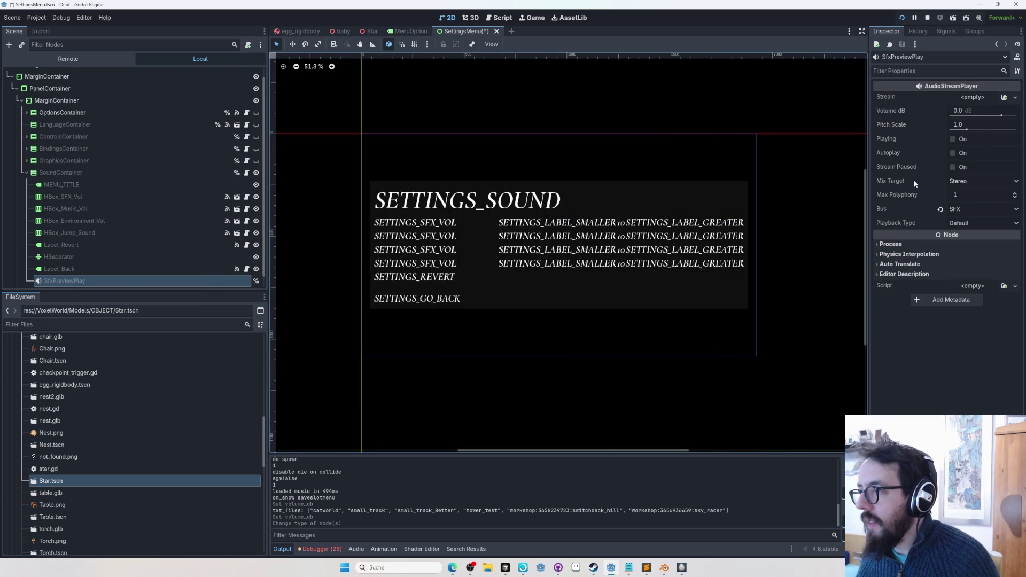
key(ctrl+s)
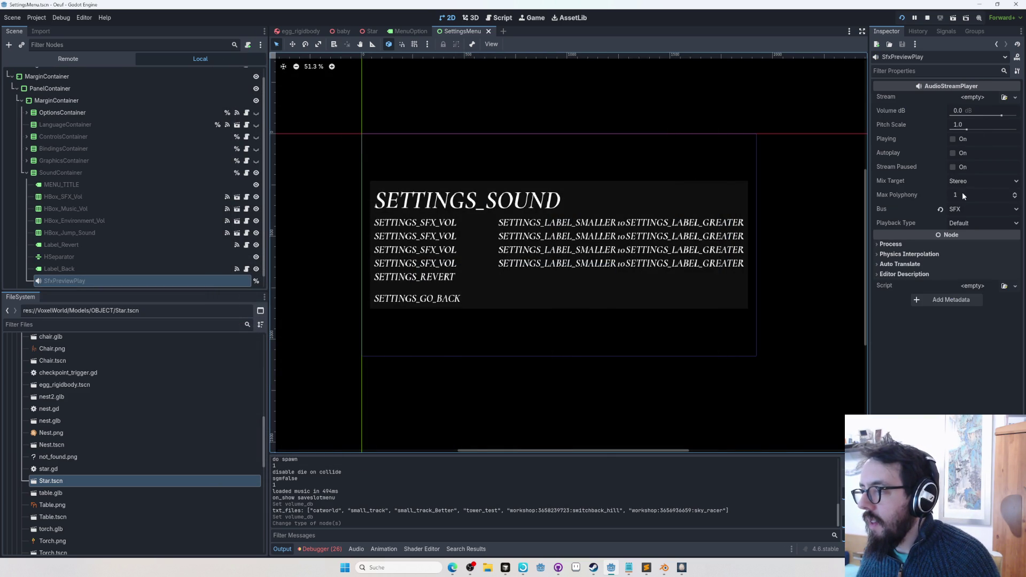
key(F6)
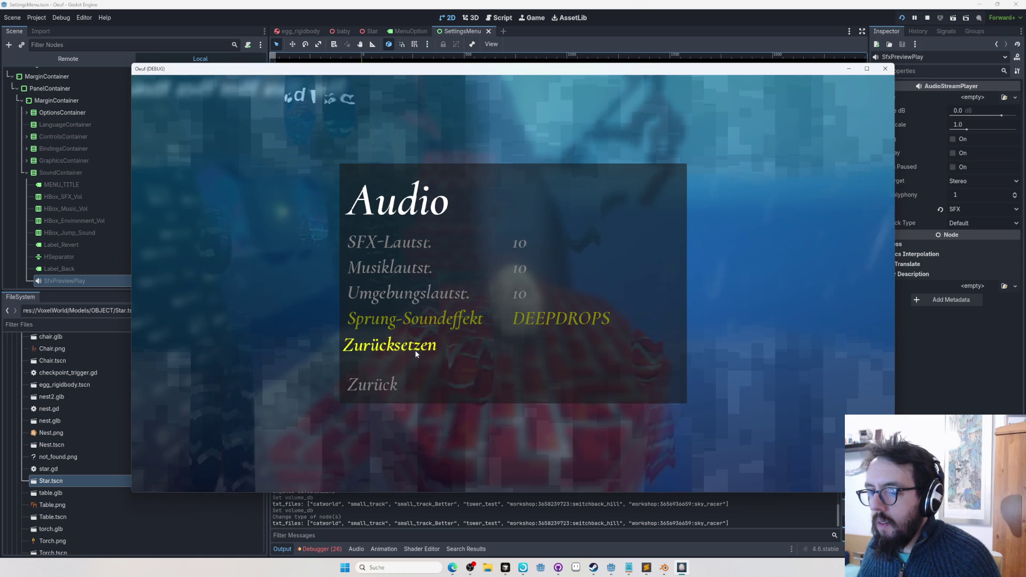
Step the game's jump sound back and forth through options around EGG, then switch to GitHub Desktop
key(Right)
key(Right)
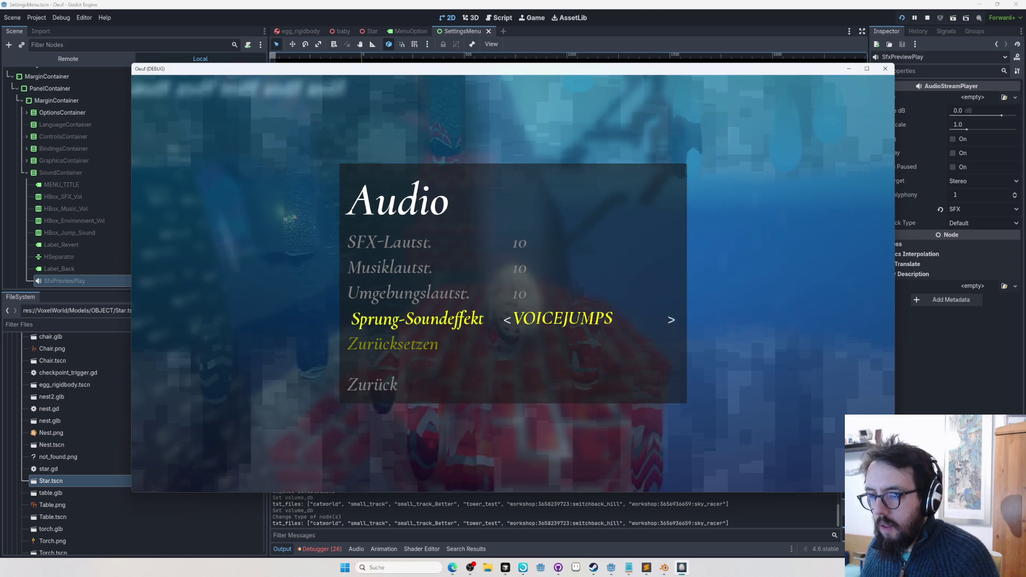
key(Right)
key(Left)
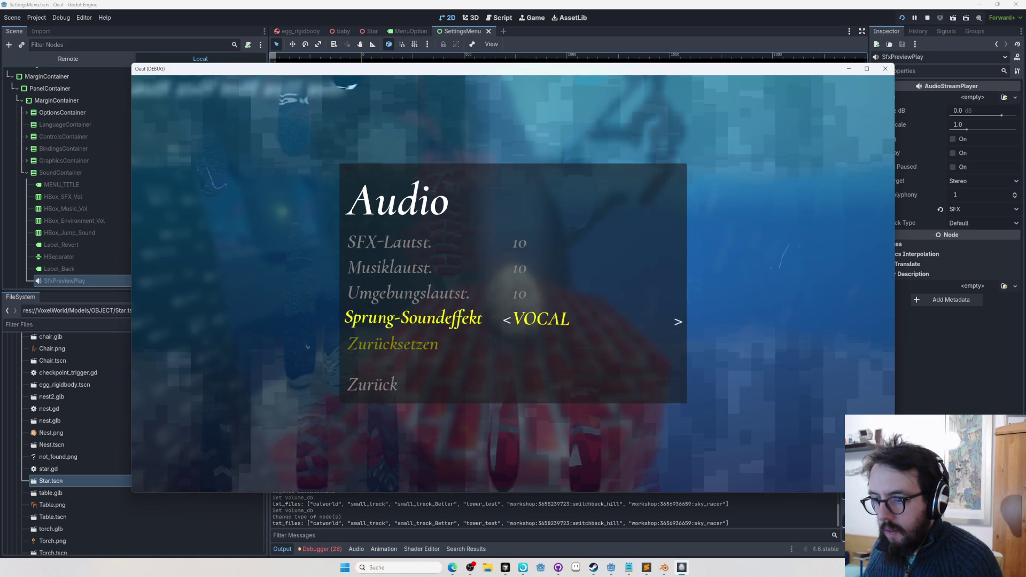
key(Right)
key(Right)
key(Right)
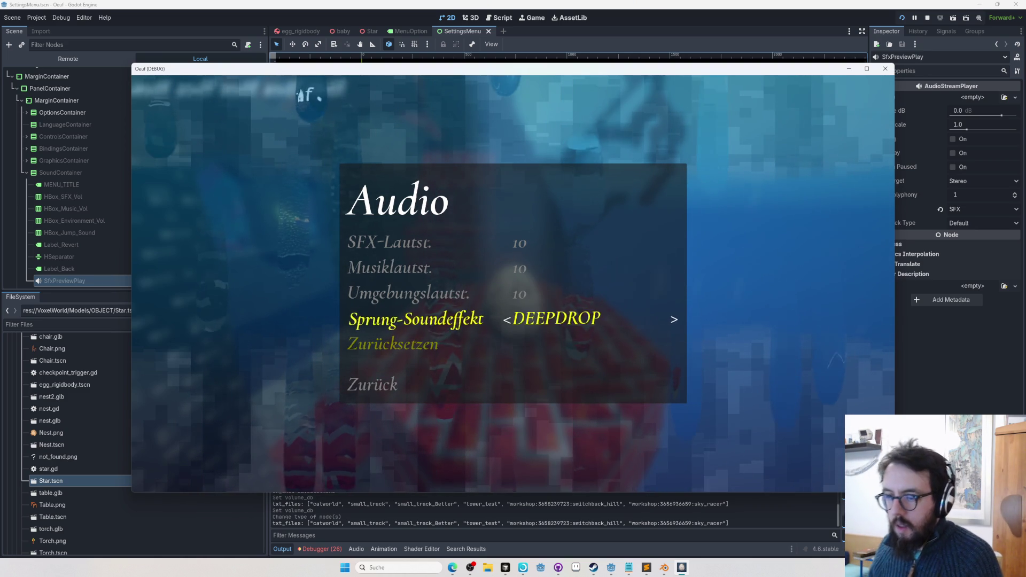
key(Right)
key(Right)
key(Right)
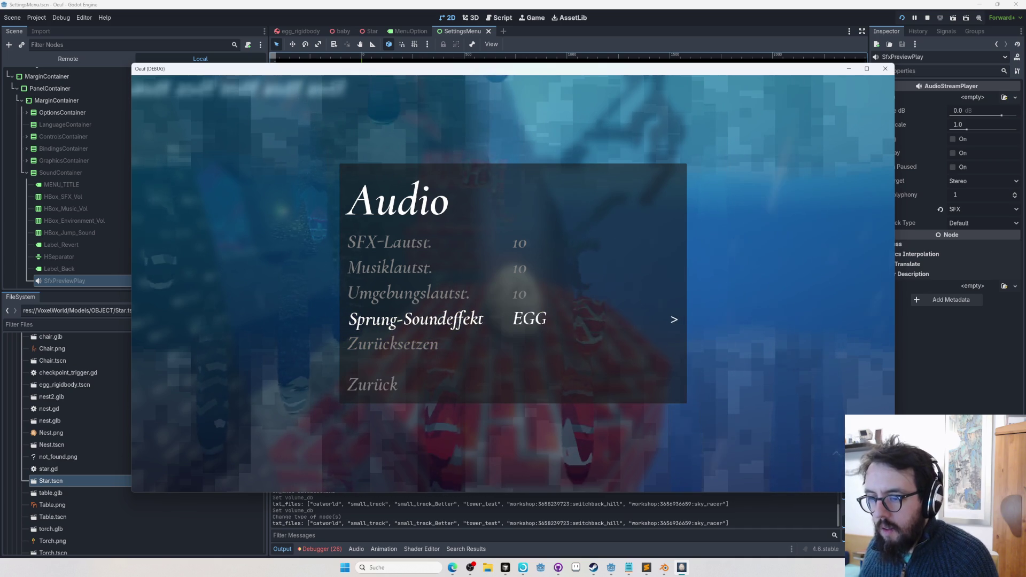
key(Left)
key(Left)
key(Left)
key(Left)
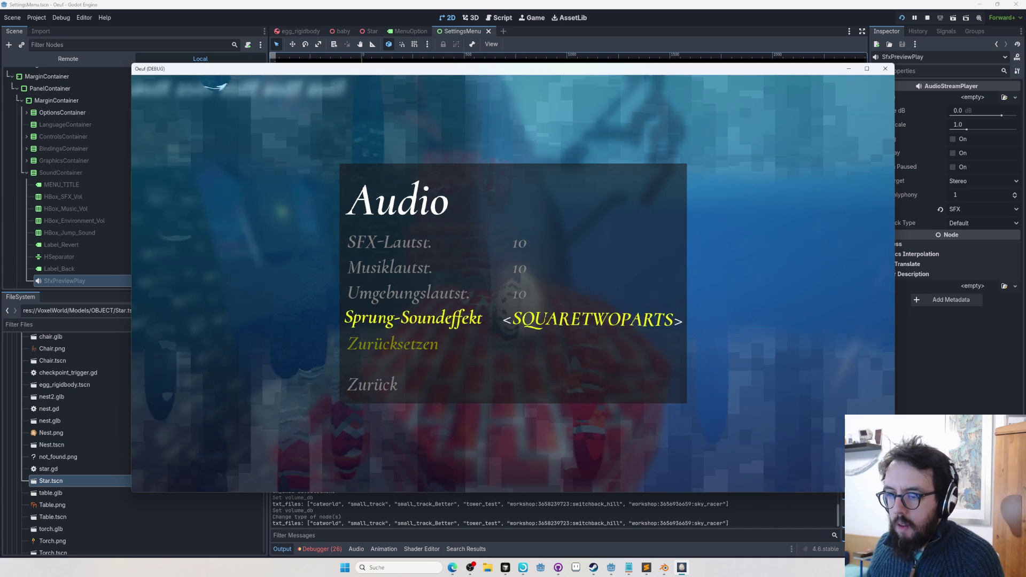
key(Down)
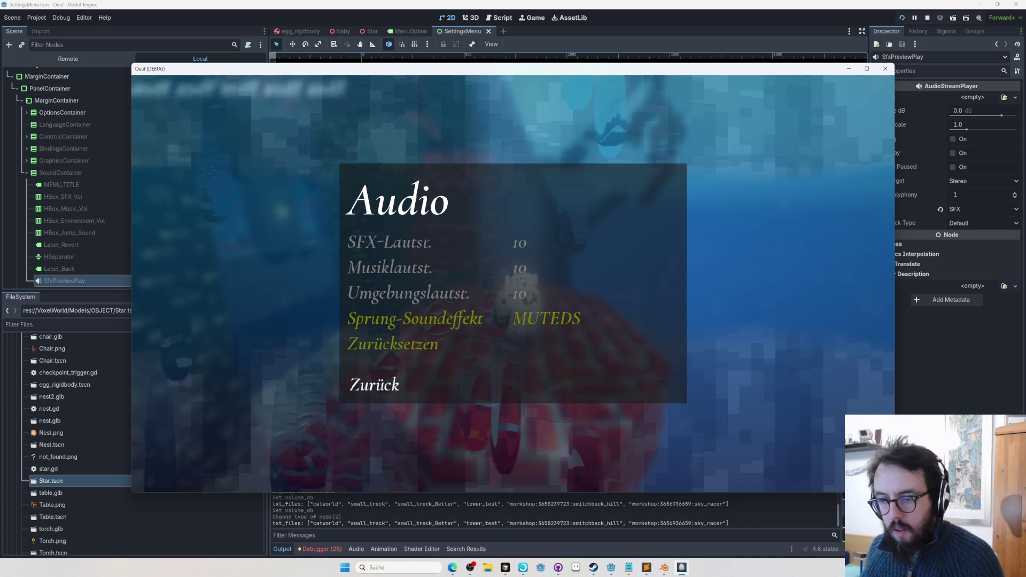
key(alt+Tab)
key(alt+Tab)
key(Tab)
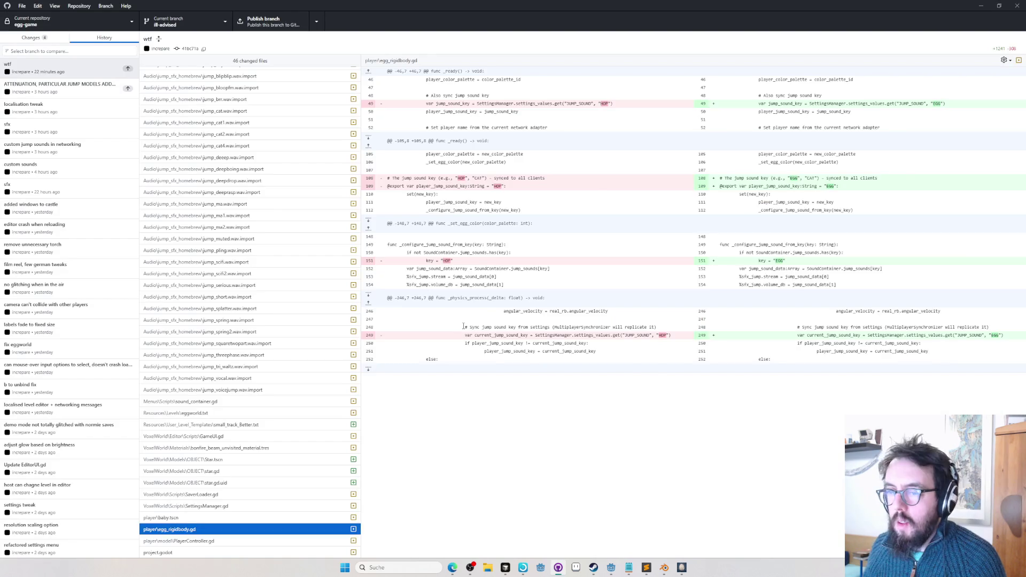
Open sound_container.gd in Cursor and search it for the accept handling
key(alt+Tab)
key(Tab)
click(408, 308)
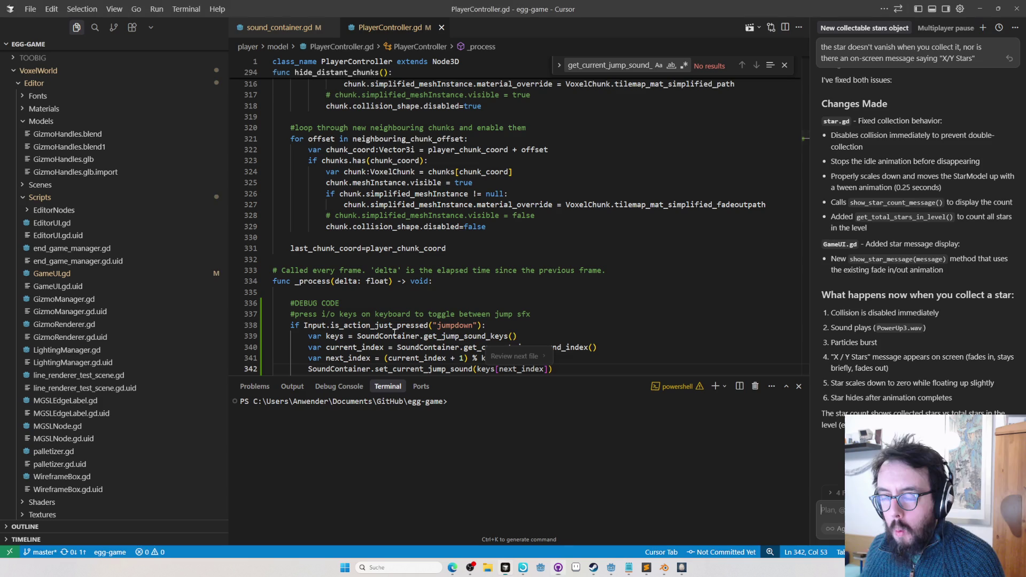
key(ctrl+p)
text(sound)
key(Return)
key(ctrl+f)
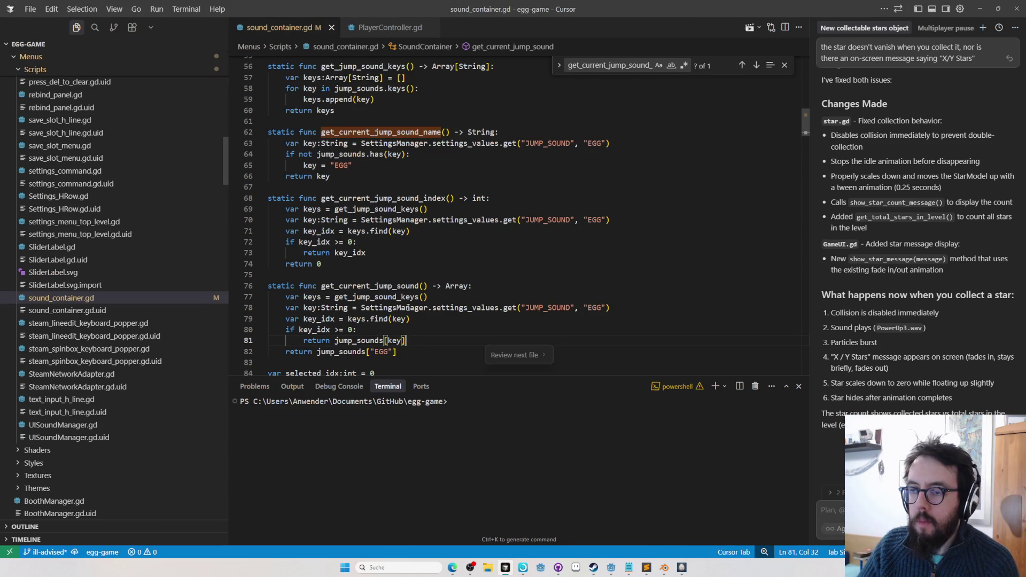
text(accept)
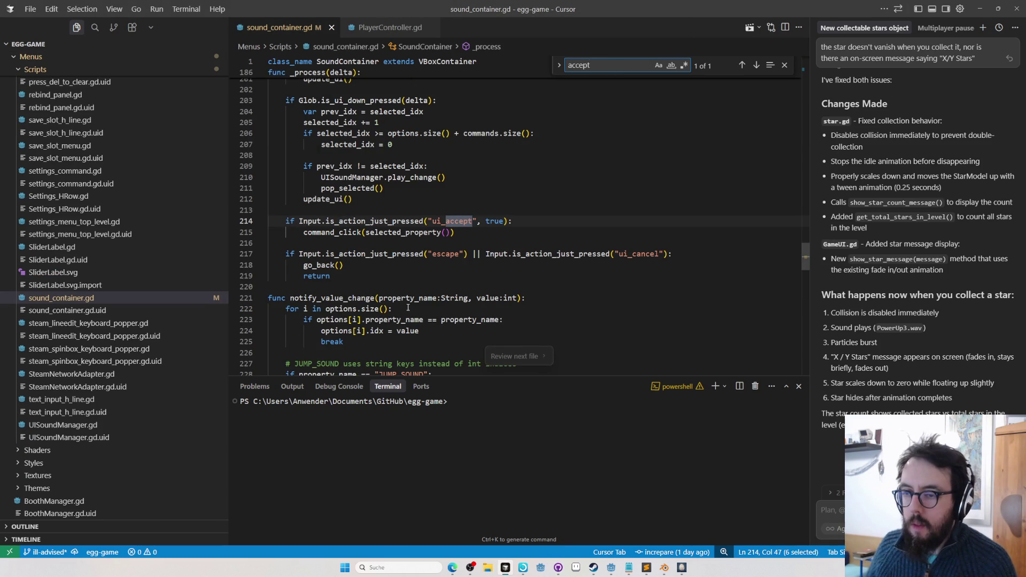
key(Escape)
In the running game's Audio menu, change the jump sound and set it back to EGG
key(alt+Tab)
key(alt+Tab)
key(alt+Tab)
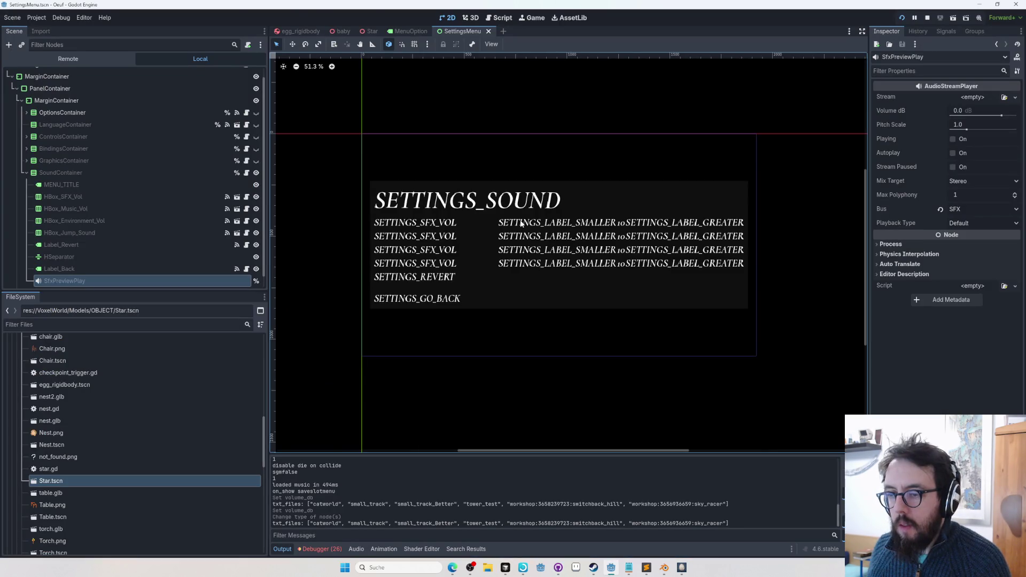
key(alt+Tab)
key(alt+Tab)
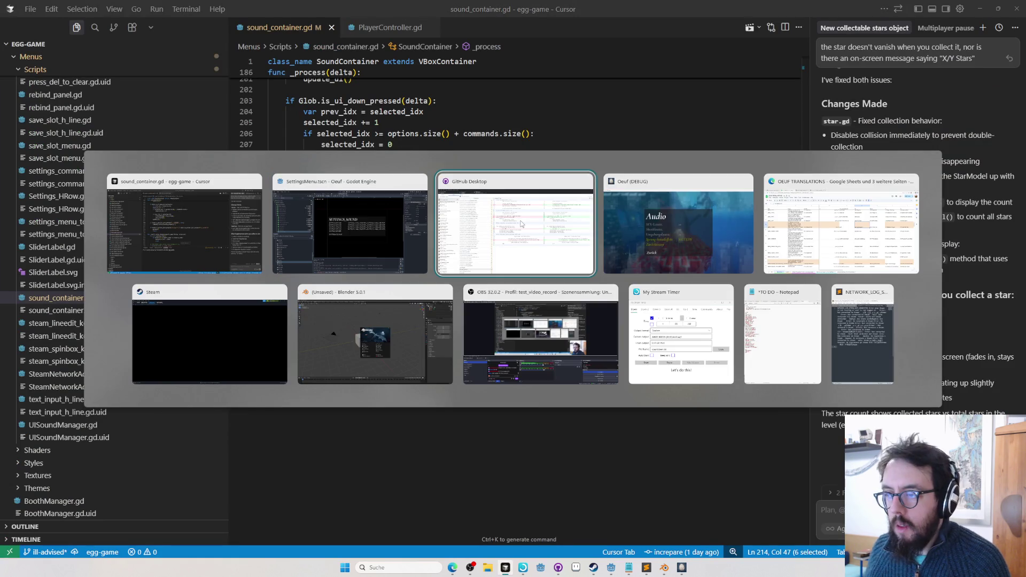
key(Up)
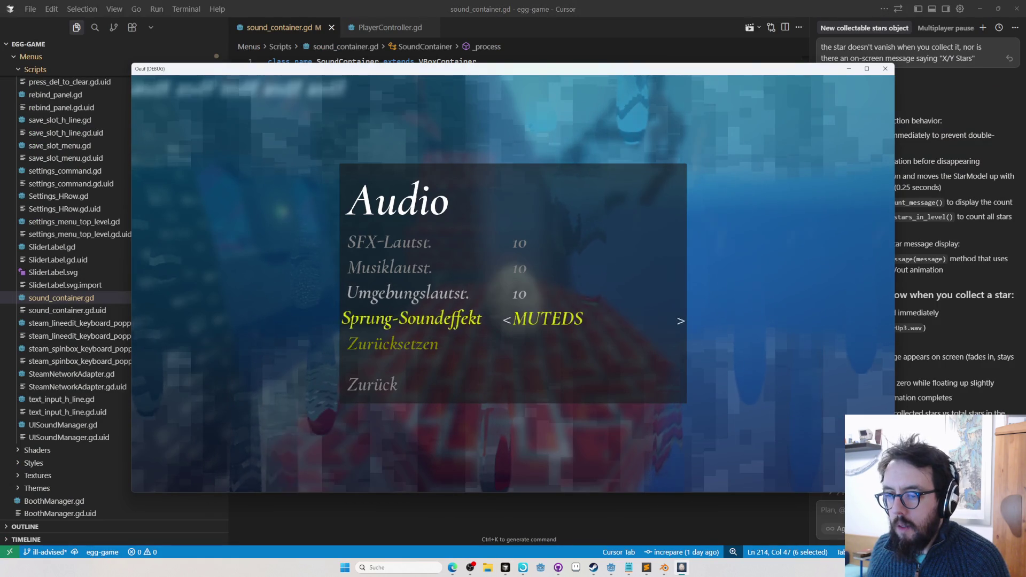
key(Down)
key(Right)
key(Down)
key(Up)
key(alt+Tab)
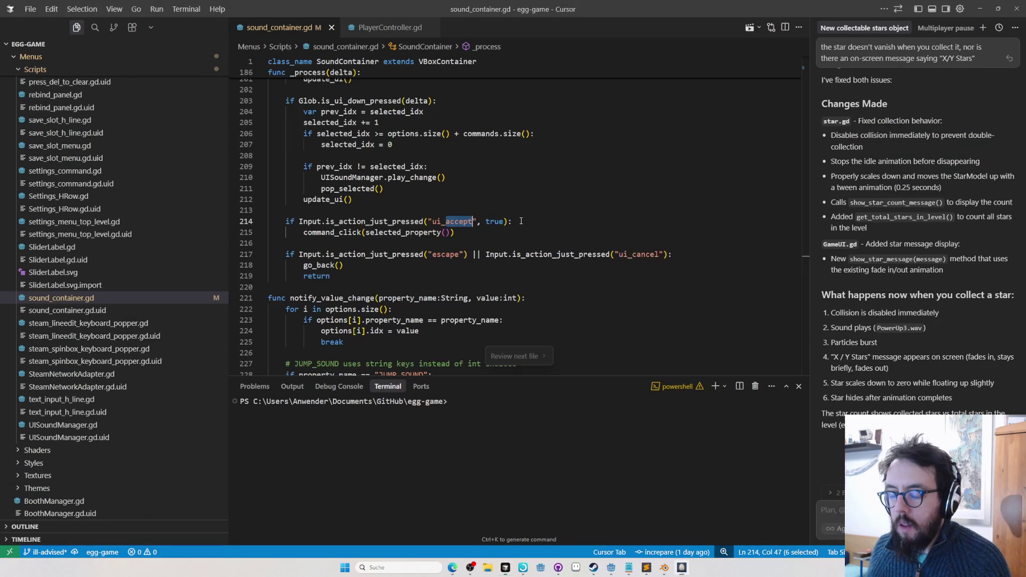
Copy the command_click(selected_property()) line and search the whole Godot project for it
key(alt+Tab)
key(Escape)
drag(268, 233, 479, 230)
key(ctrl+c)
key(alt+Tab)
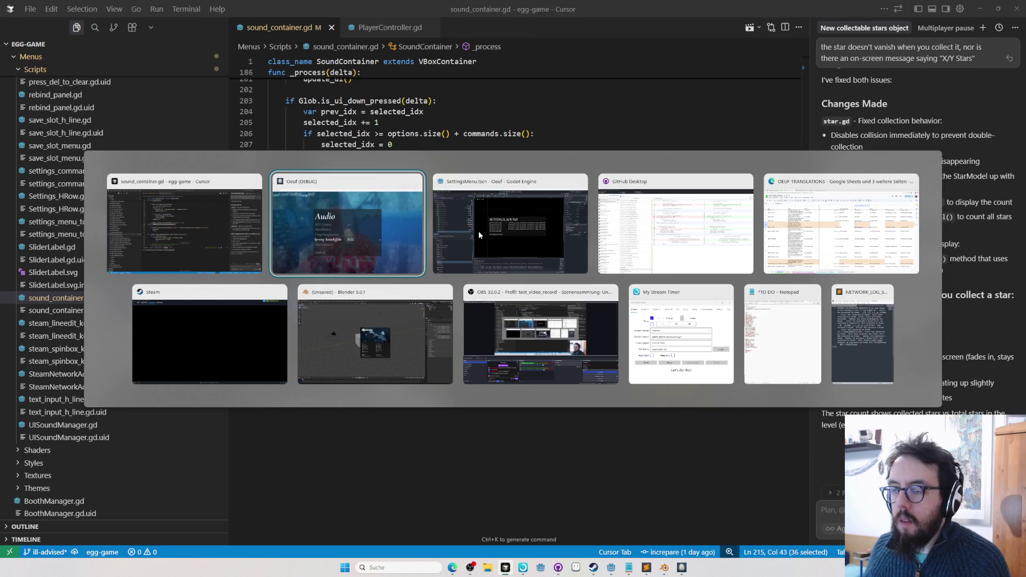
click(505, 231)
click(513, 19)
key(ctrl+shift+f)
key(ctrl+v)
key(Return)
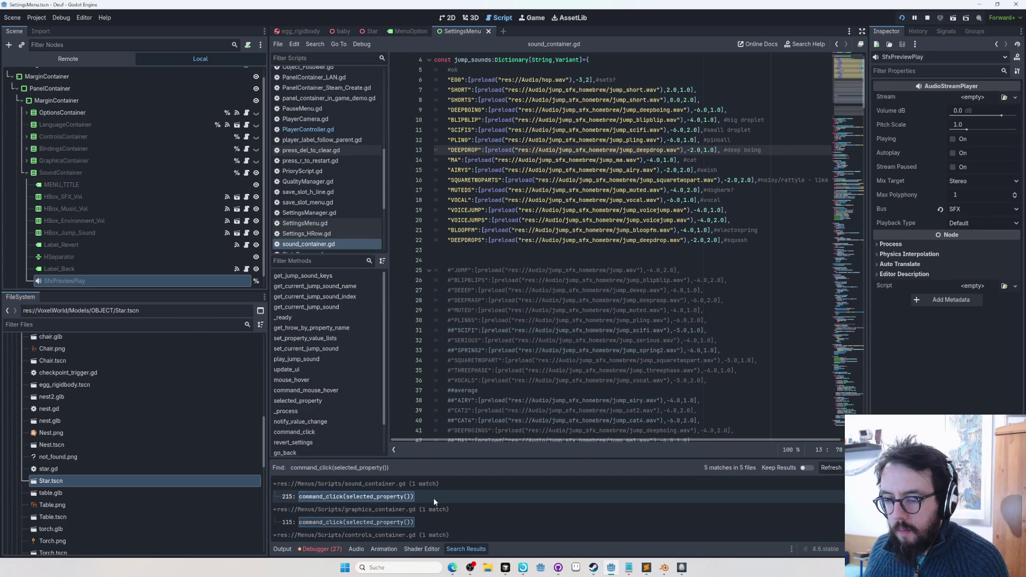
Open the line 215 match, step the debugger past it, and go to command_click's definition
click(431, 496)
key(alt+Tab)
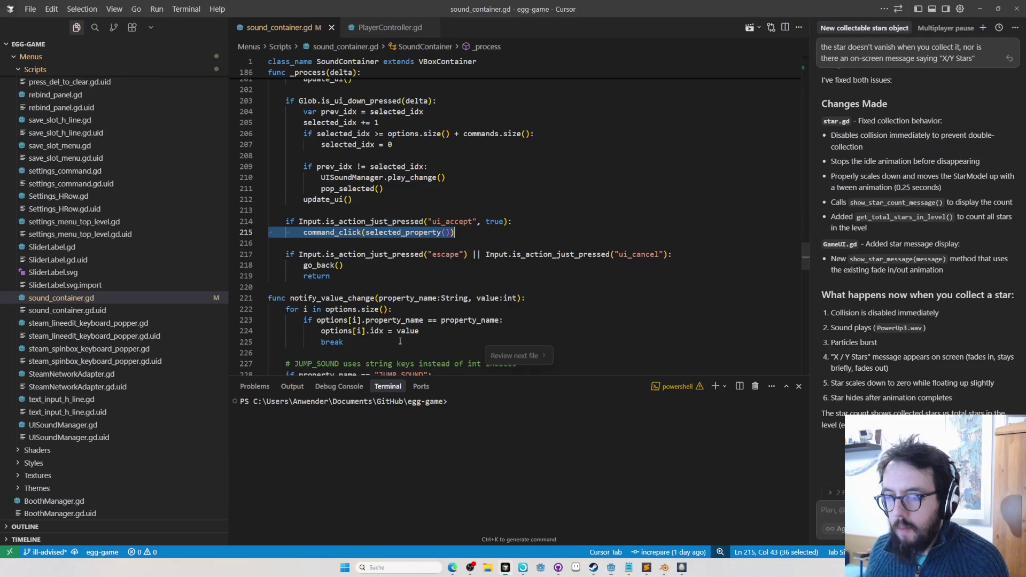
key(alt+Tab)
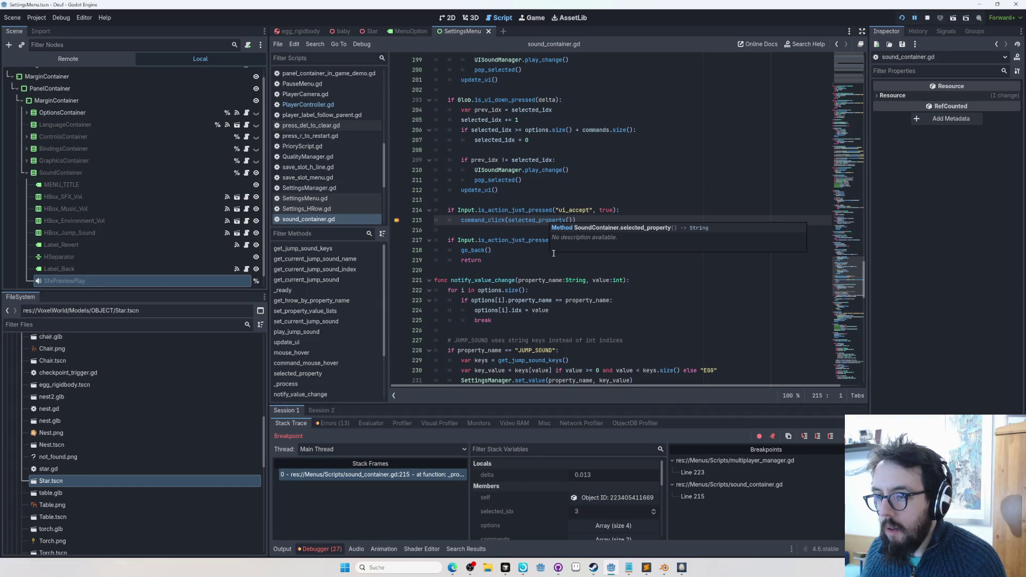
click(817, 438)
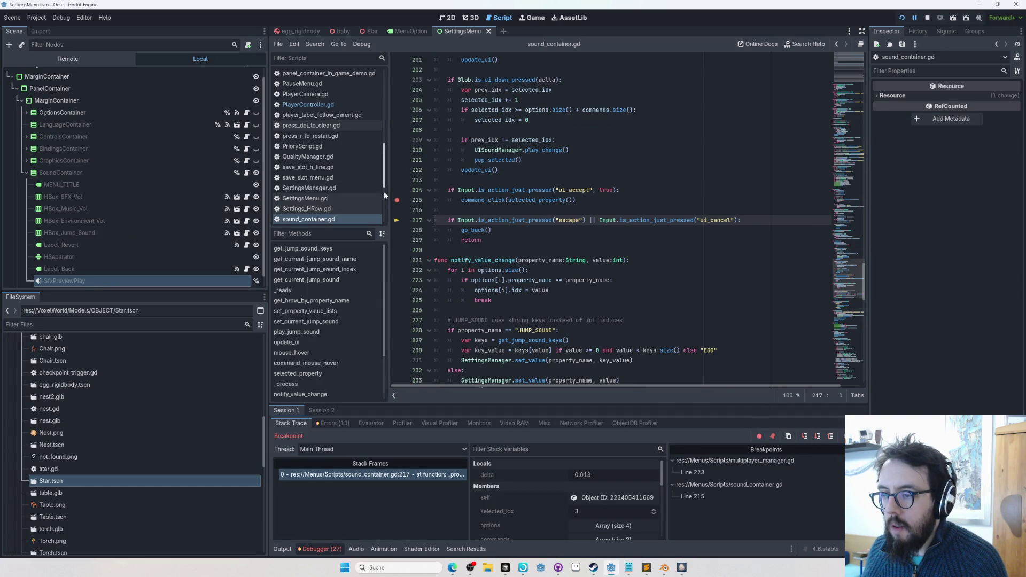
ctrl+click(481, 200)
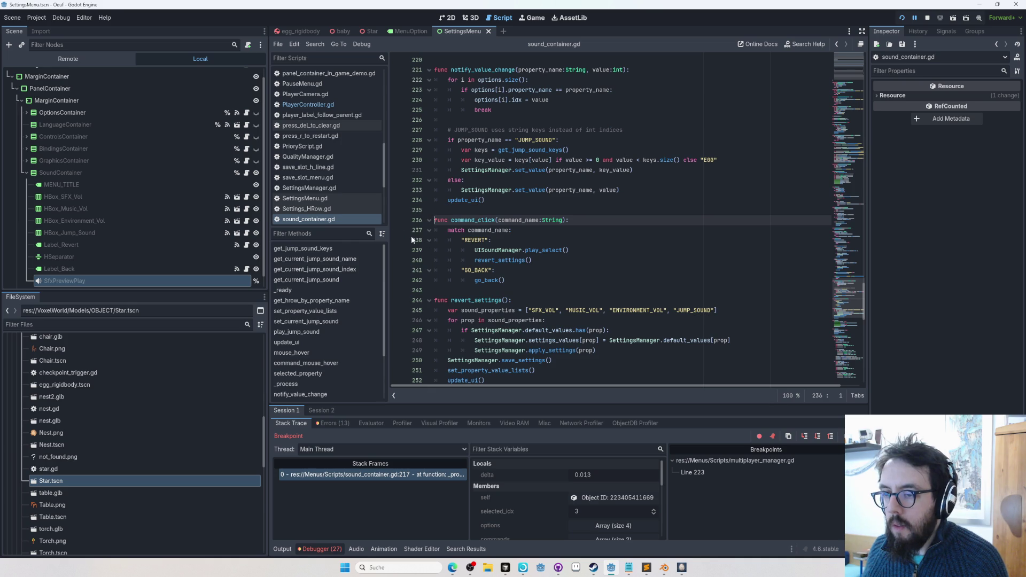
Resume the game, trigger the jump sound entry to hit the breakpoint, and place the caret after go_back()
key(F12)
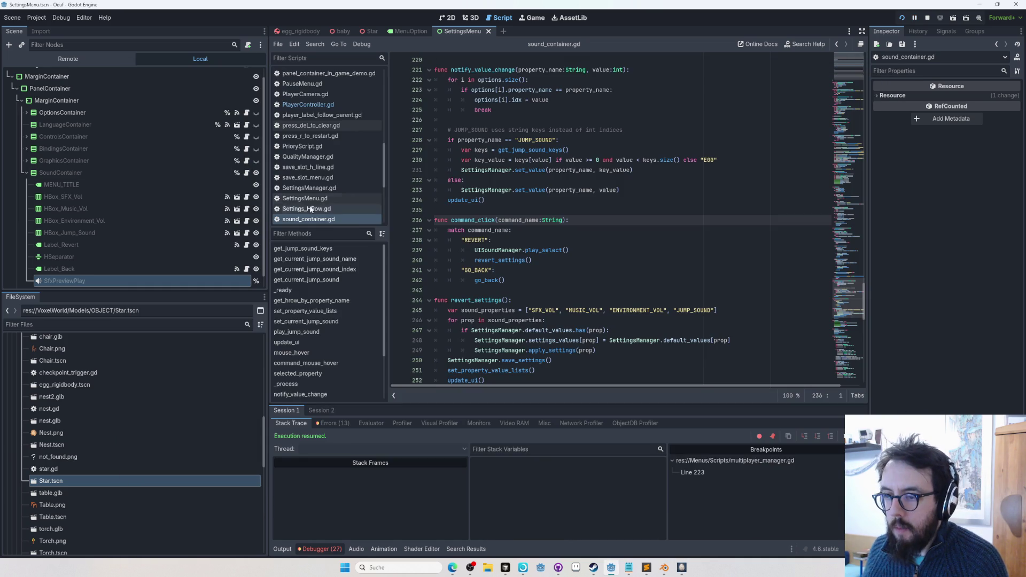
key(Down)
key(Down)
key(Down)
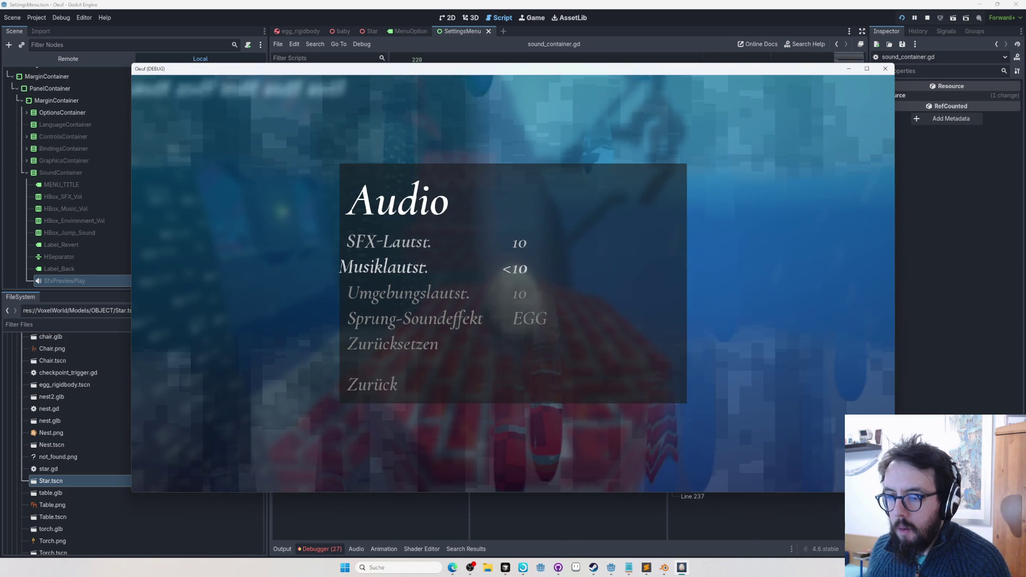
key(Return)
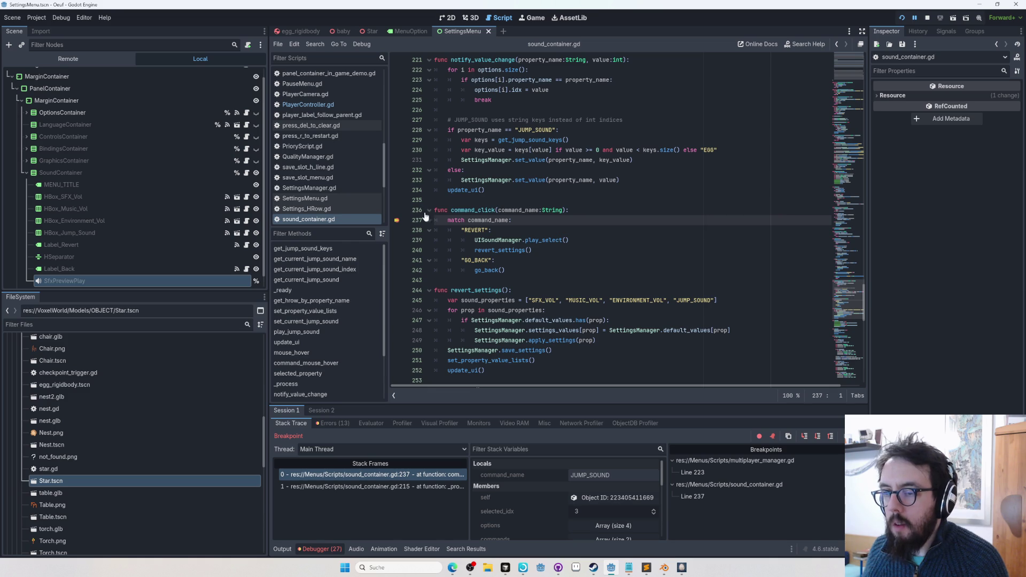
click(557, 265)
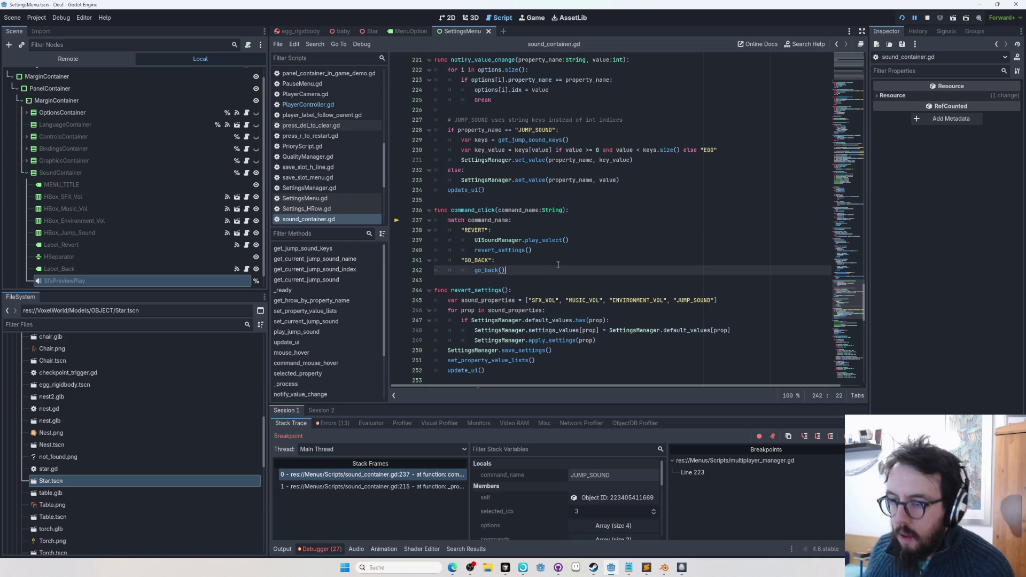
Add a "JUMP_SOUND": case below go_back() that calls play_jump_sound(idx)
key(Return)
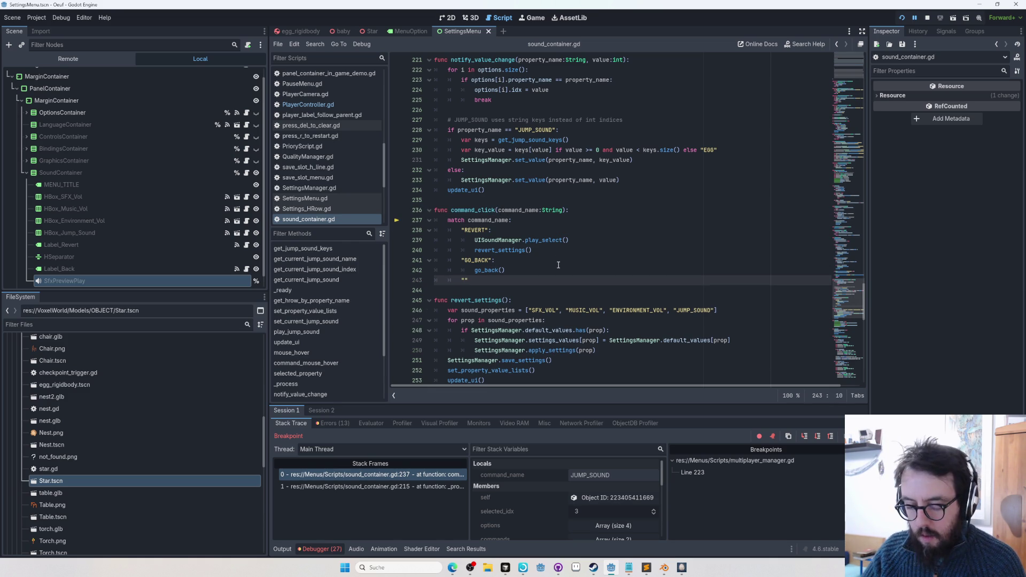
text(:)
key(Return)
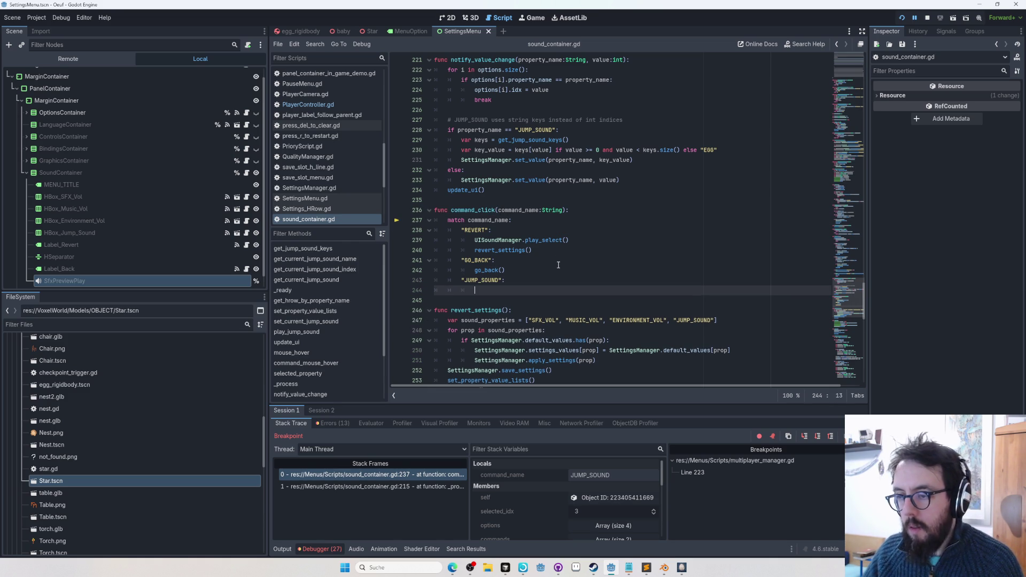
key(ctrl+f)
text(pla)
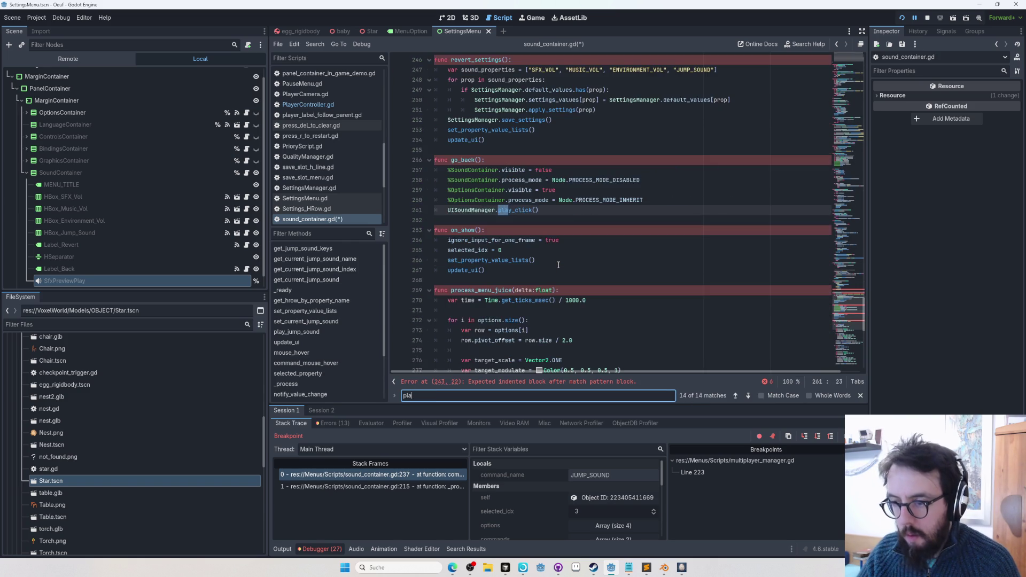
text(y_ju)
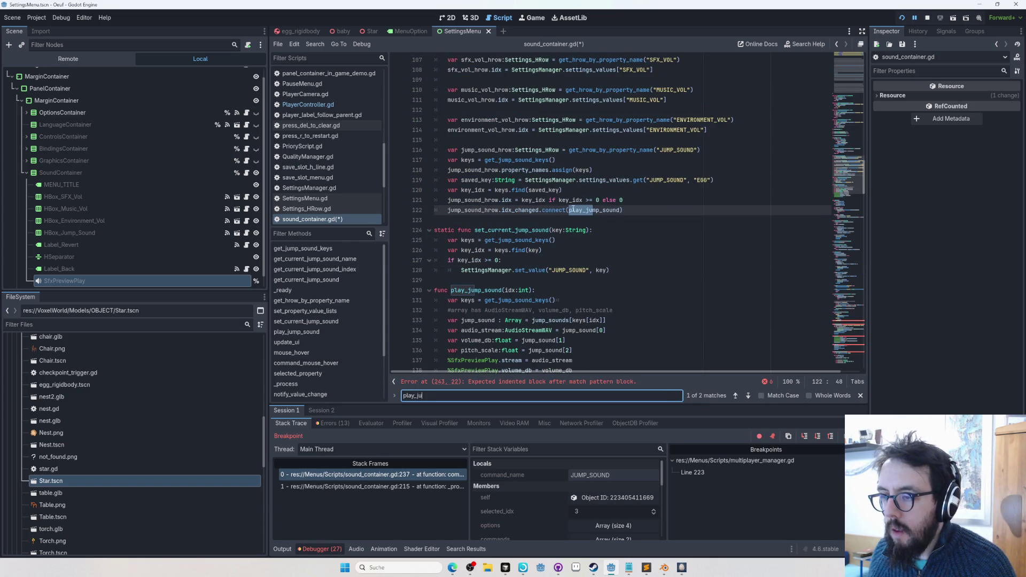
double_click(598, 210)
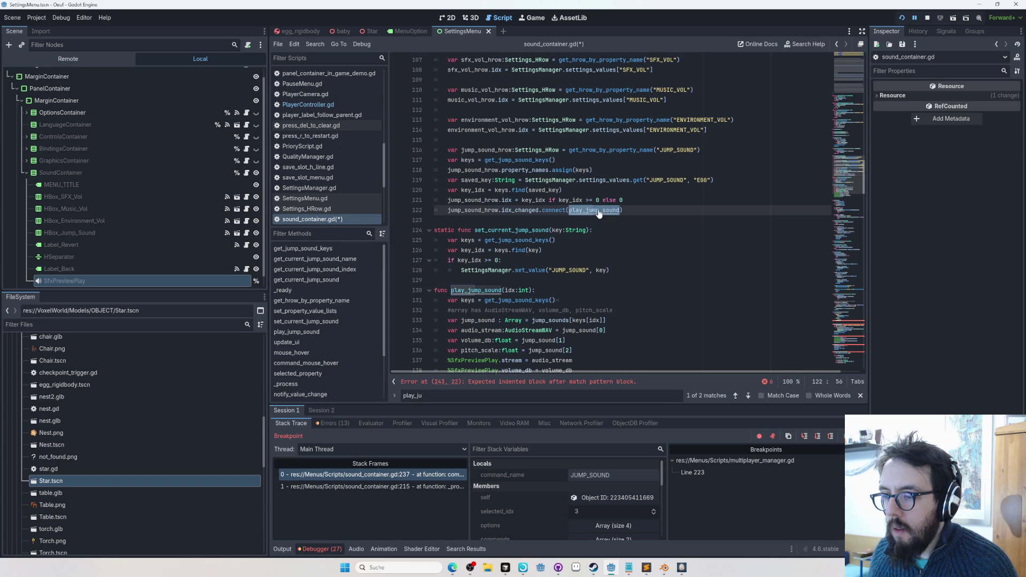
scroll(570, 274, down, 2)
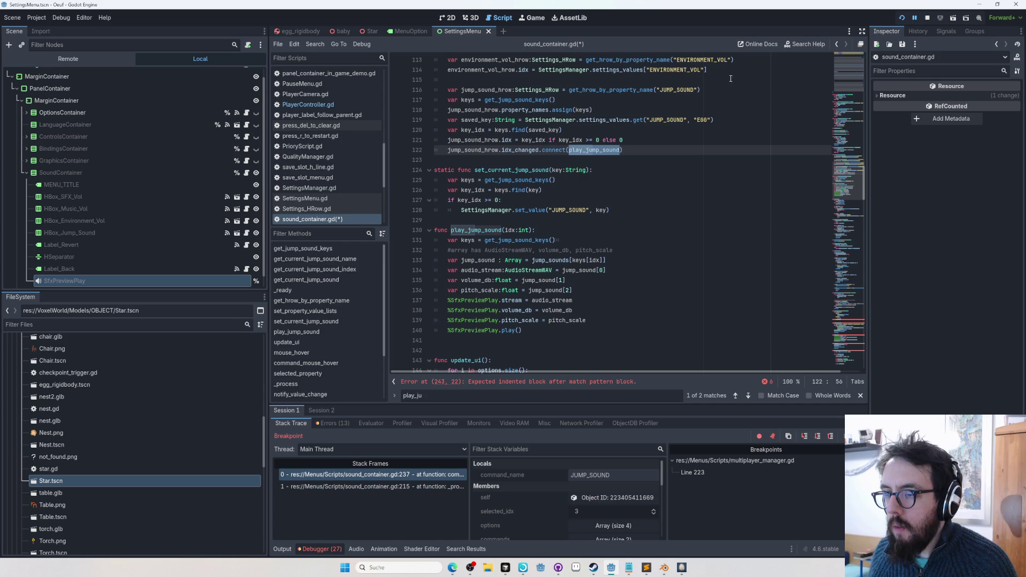
click(837, 46)
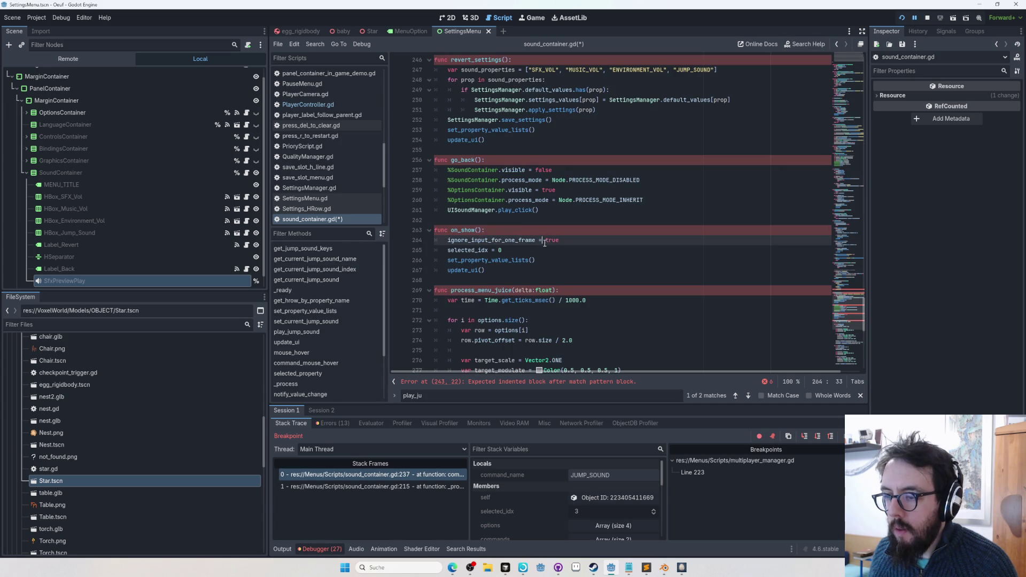
scroll(568, 237, up, 3)
text(play_jump_sound()
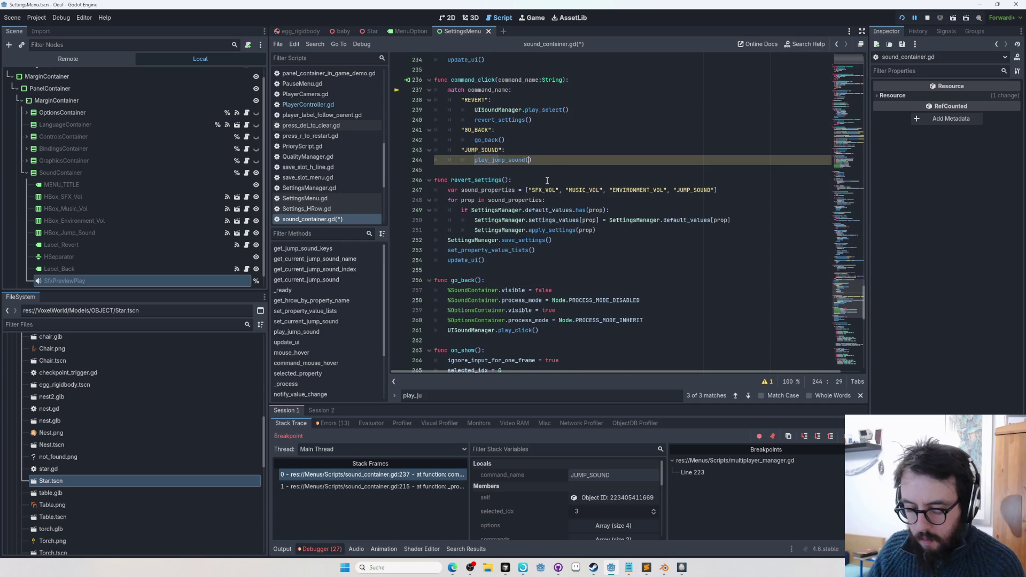
text(idx)
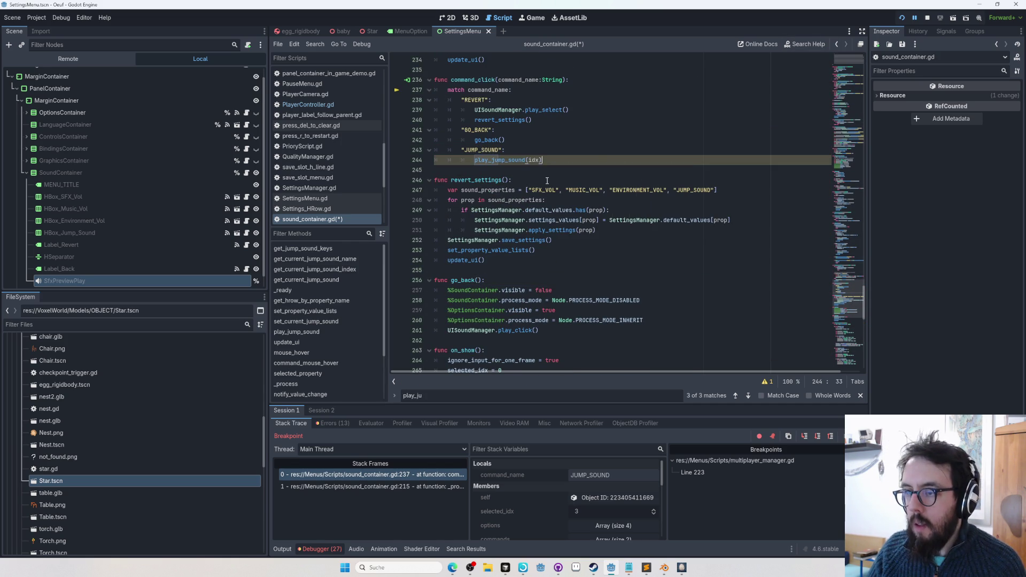
Start a cur_idx line above the play call and look up the jump-sound row variable
key(Up)
key(Return)
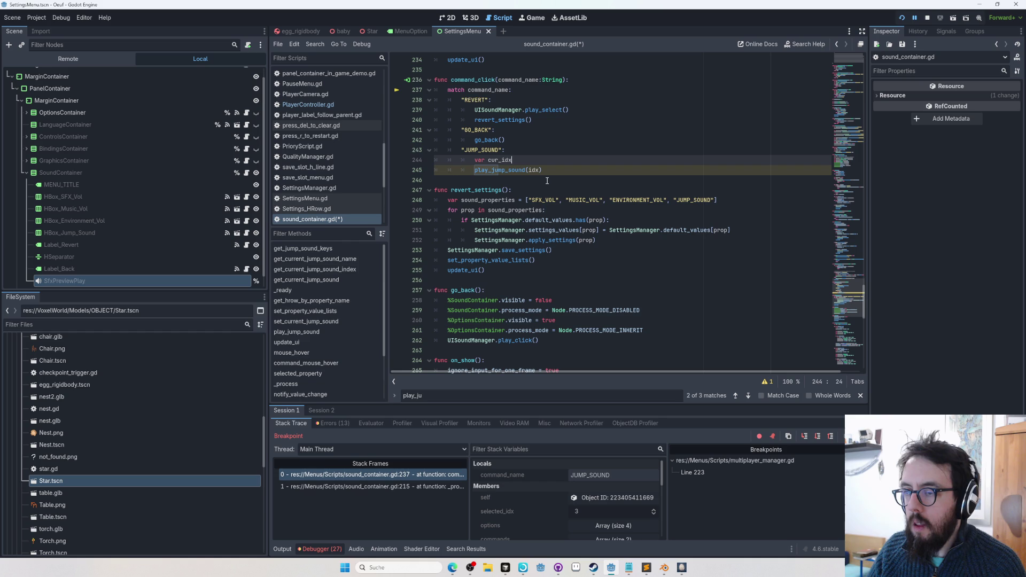
key(BackSpace)
key(BackSpace)
text(jump)
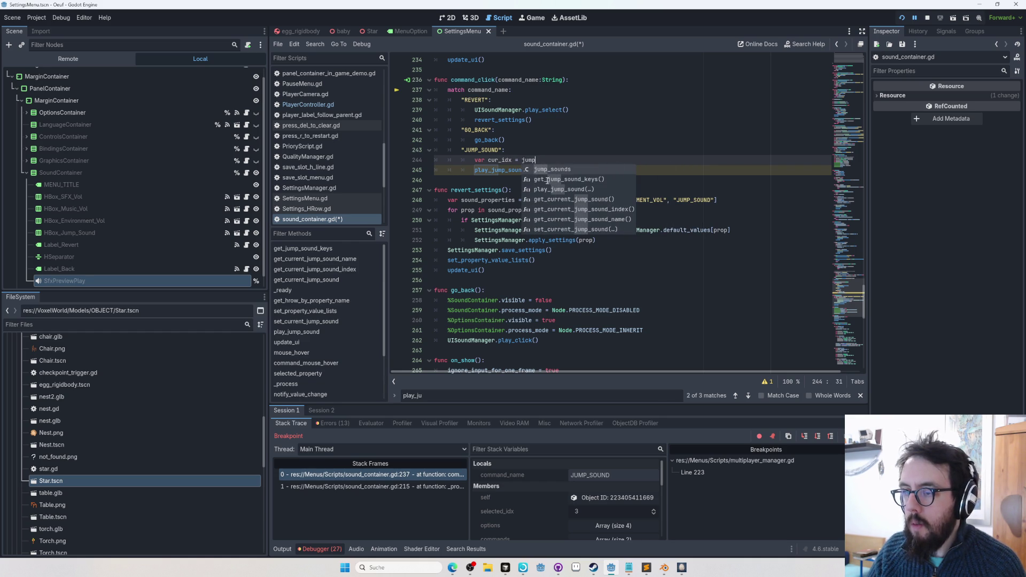
key(Down)
key(Down)
key(Down)
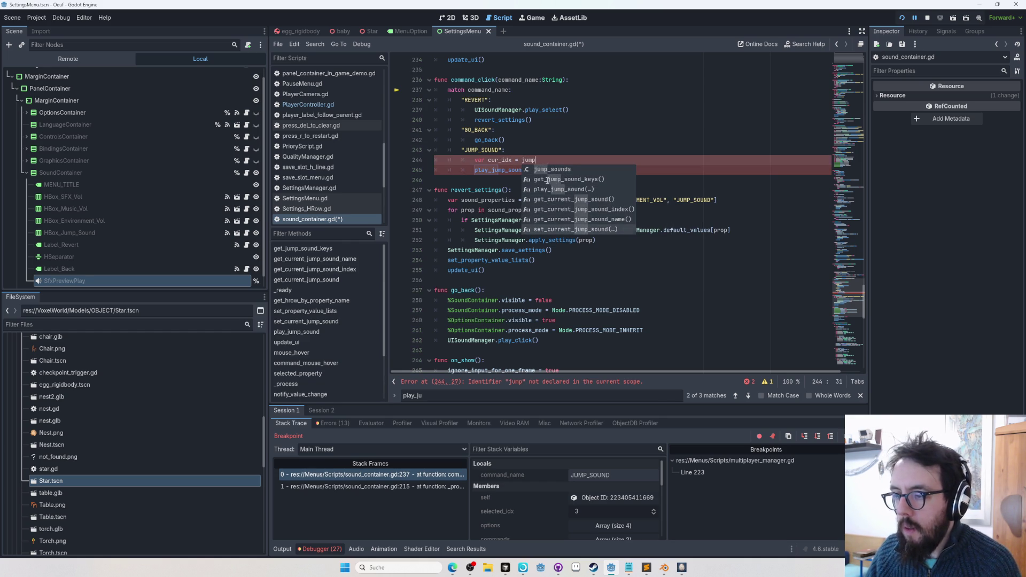
key(Escape)
key(ctrl+Home)
key(ctrl+f)
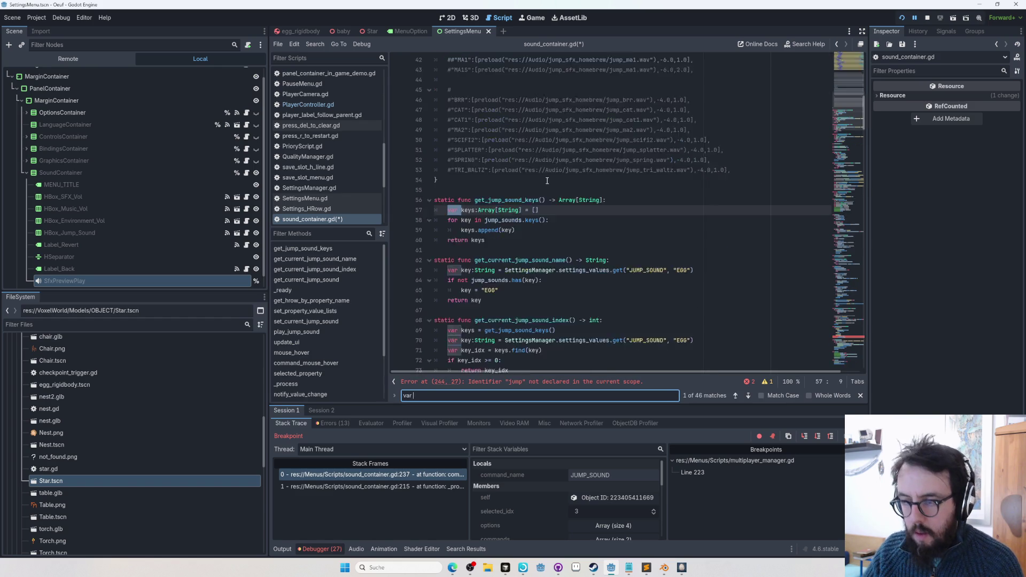
Rename the HBox_JumpSound node to HBox_Jump_Sound and copy its name
key(Escape)
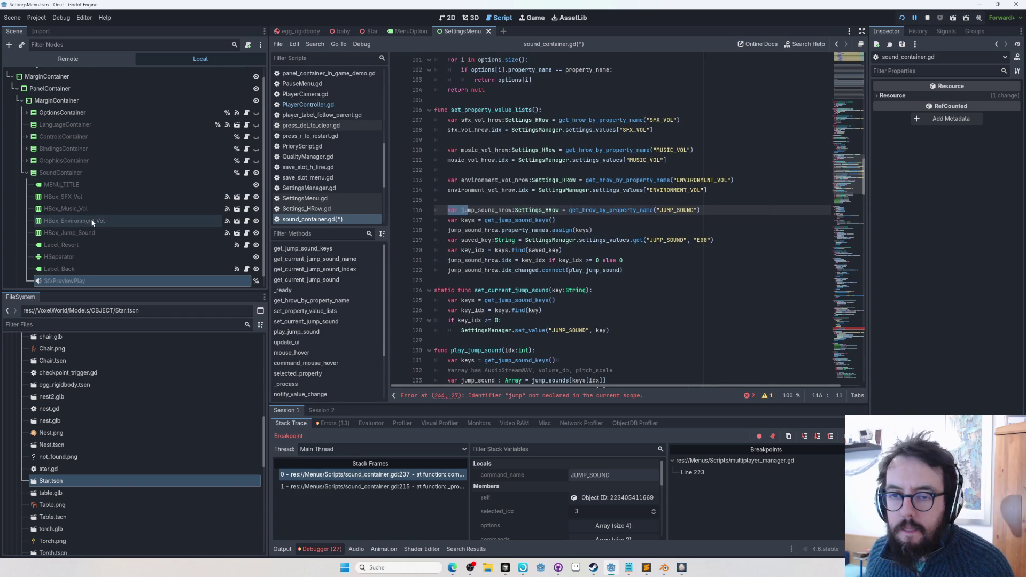
scroll(86, 187, down, 1)
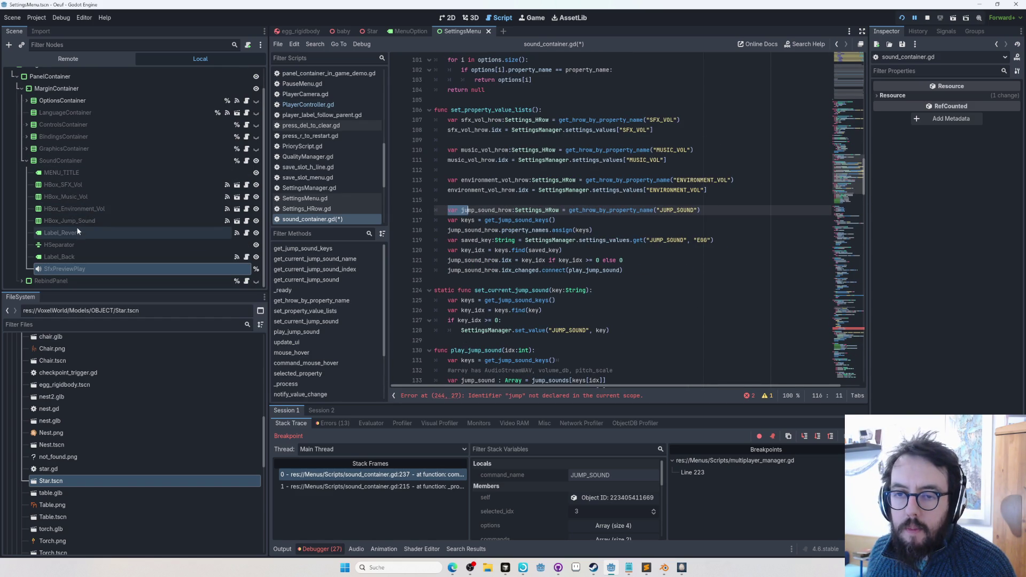
double_click(76, 221)
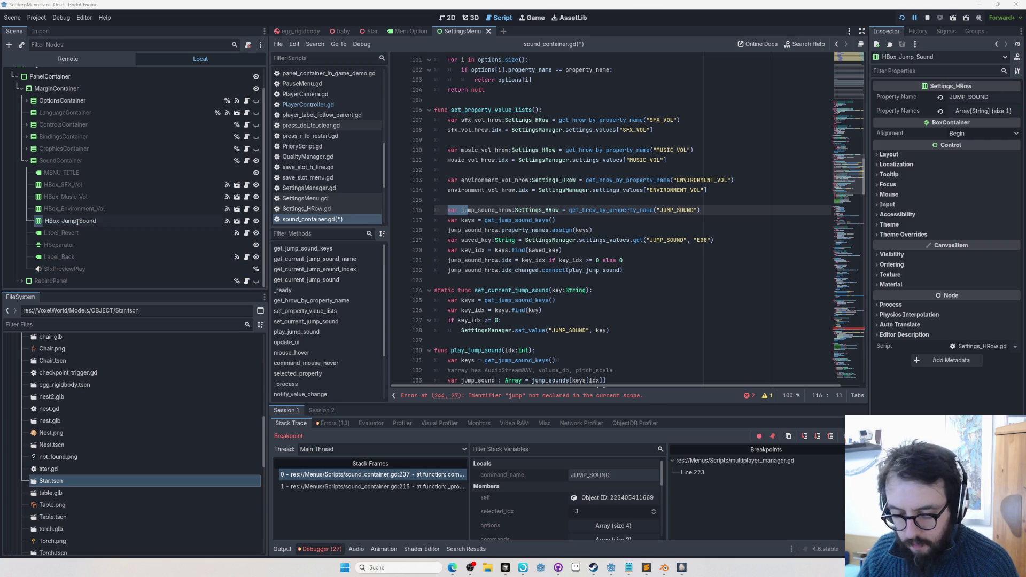
text(_)
key(Return)
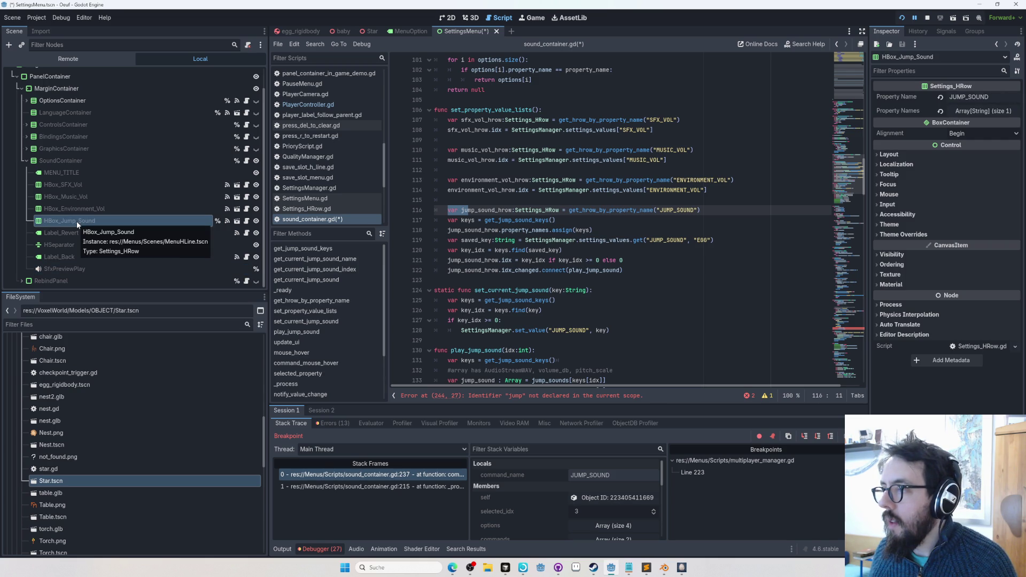
double_click(76, 221)
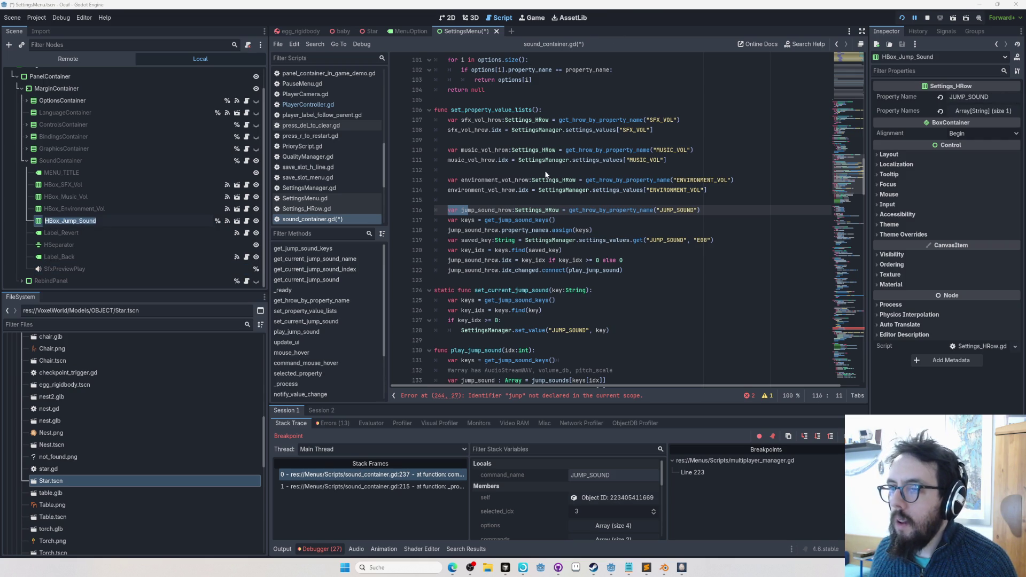
key(Return)
Write var hrow:Settings_HRow = %HBox_Jump_Sound and play_jump_sound(hrow.idx), then save the script
click(562, 260)
key(alt+Left)
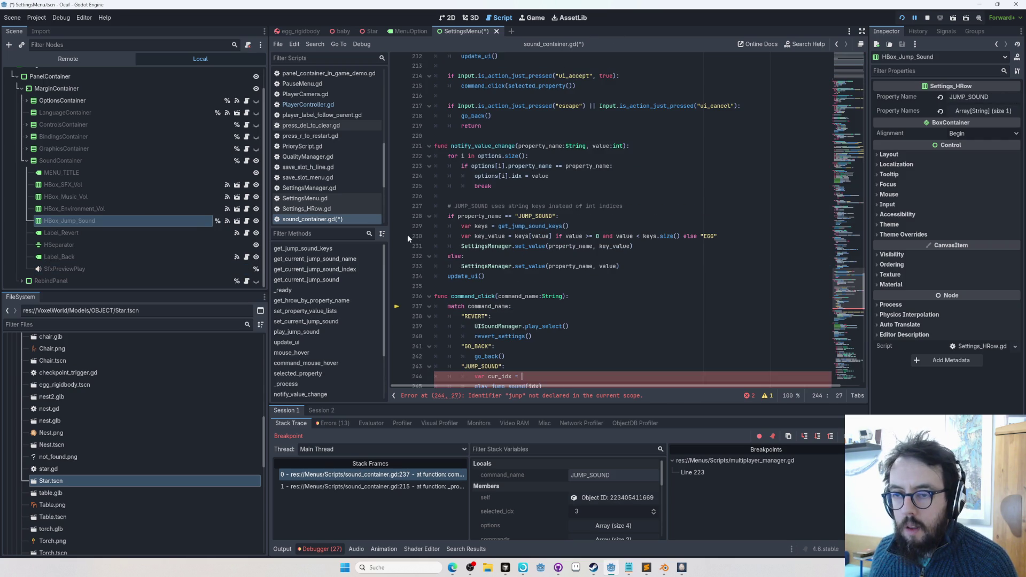
key(ctrl+shift+Return)
text(var hrow:Settings_H)
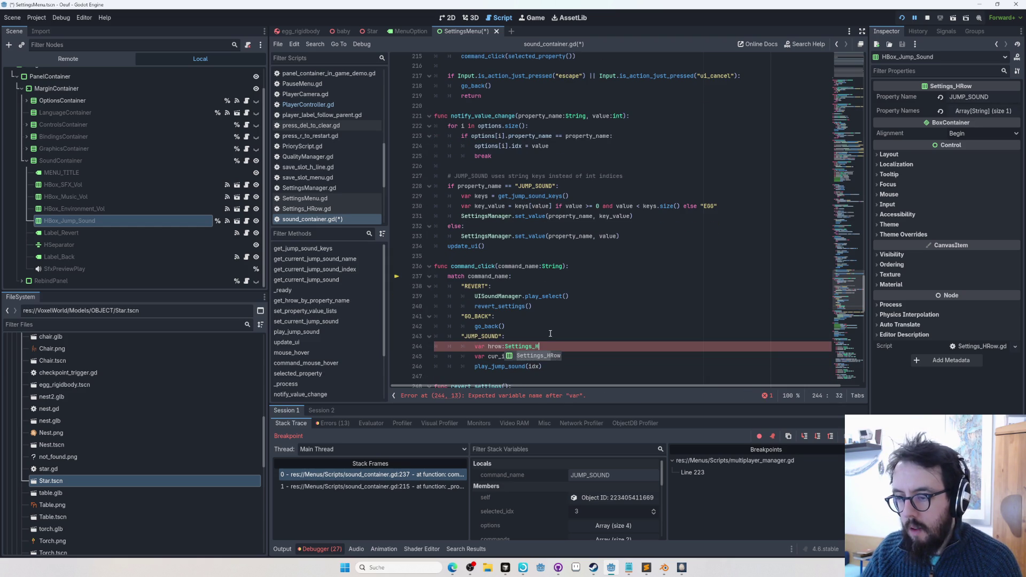
text(Row = HBox_Jump_Sound)
key(Return)
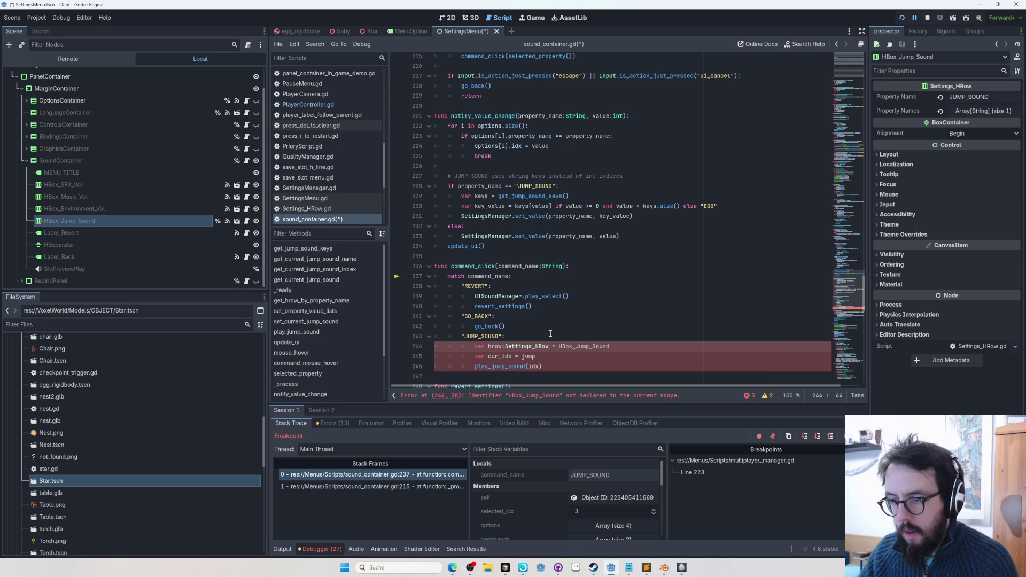
text(%)
key(End)
key(Return)
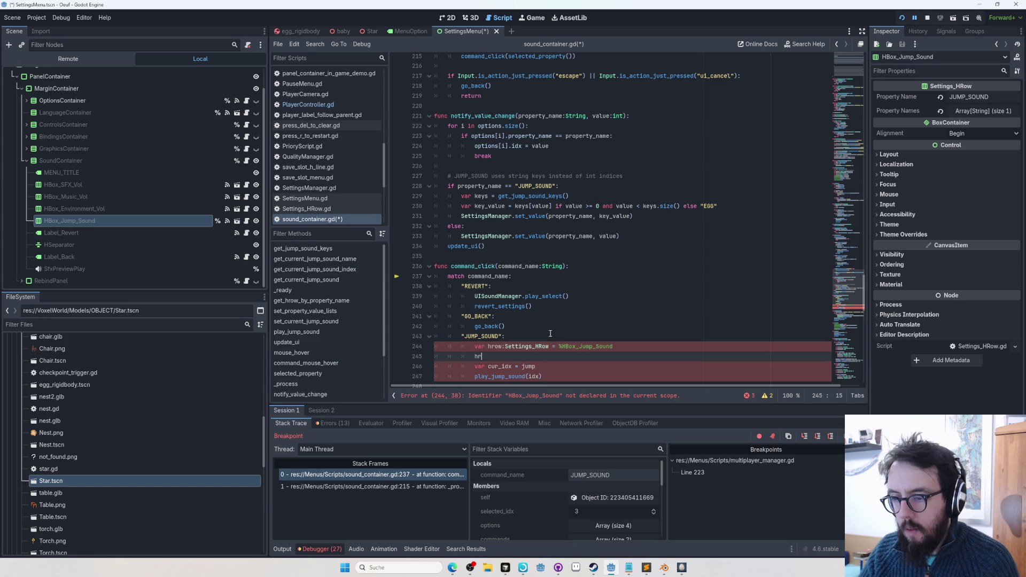
text(ow.idx)
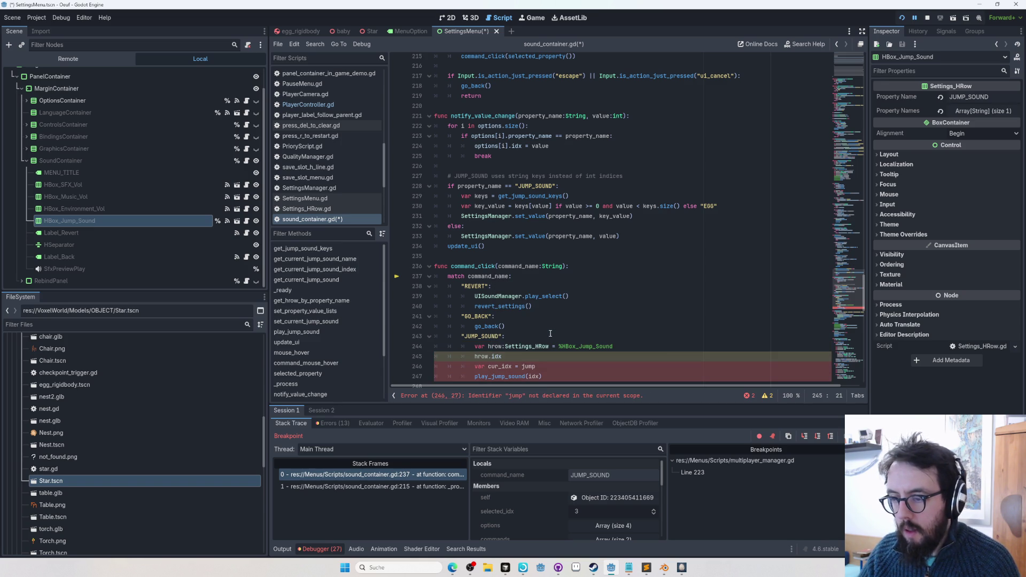
scroll(491, 239, down, 2)
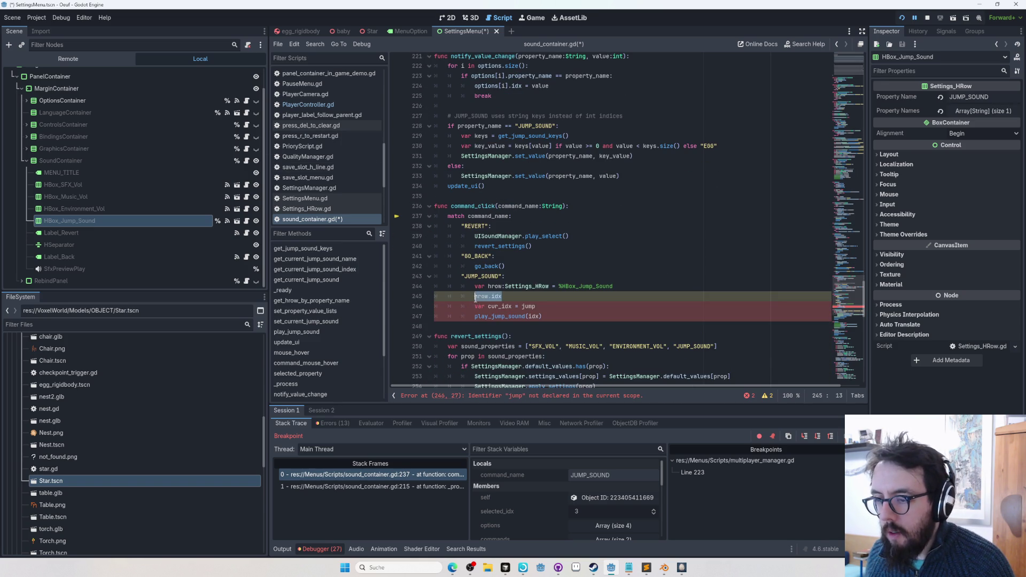
key(ctrl+z)
key(ctrl+z)
key(ctrl+z)
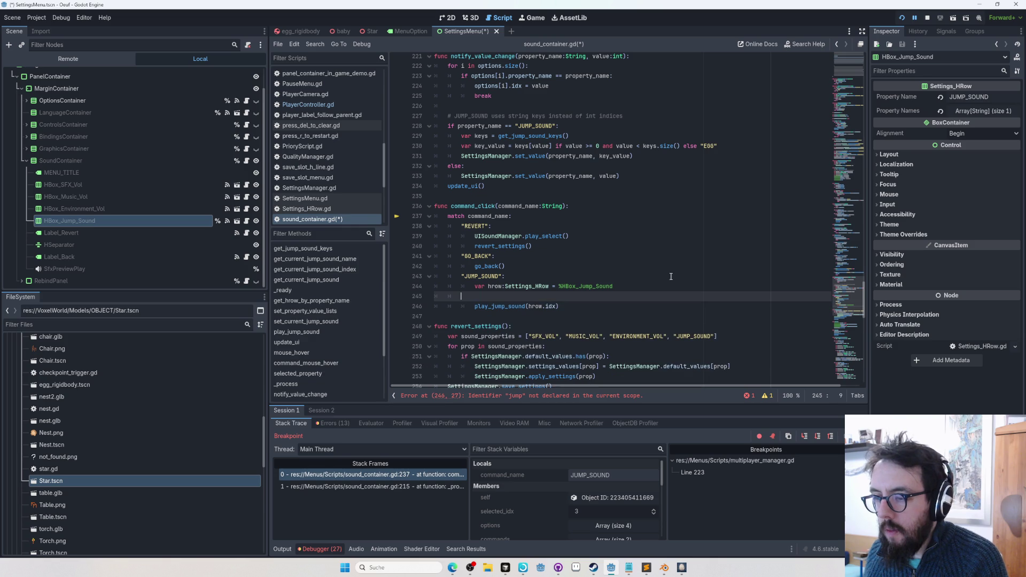
key(BackSpace)
key(ctrl+s)
Resume the game and cycle the jump sound from DEEPBOING onward to SCIFIS
key(F12)
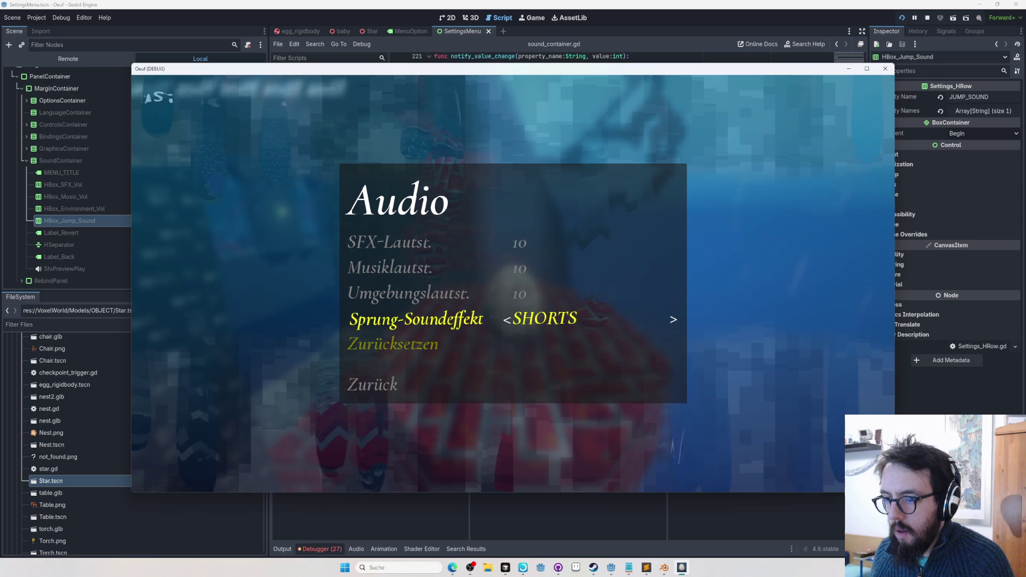
key(Up)
key(Up)
key(Down)
key(Down)
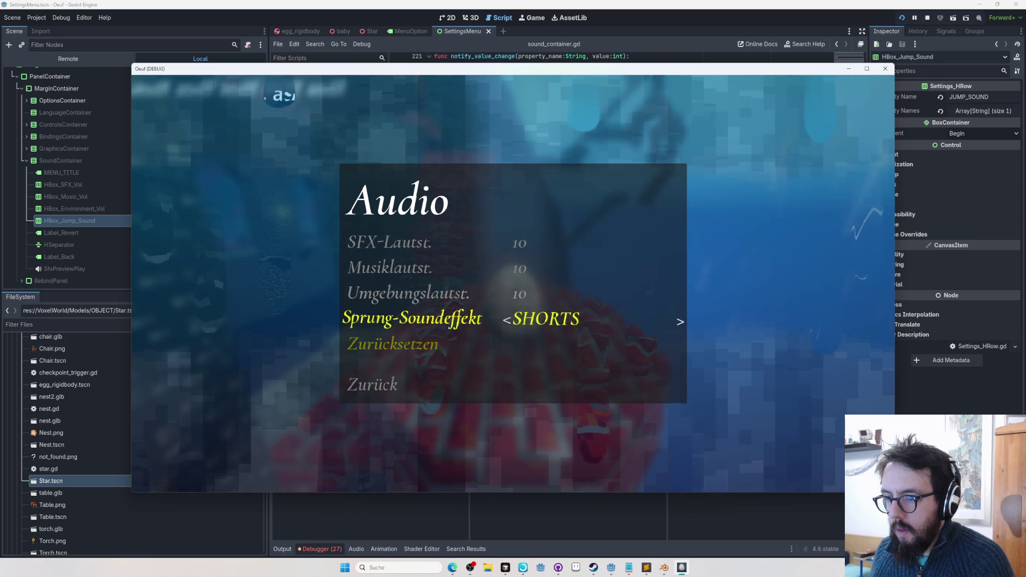
key(Right)
key(Right)
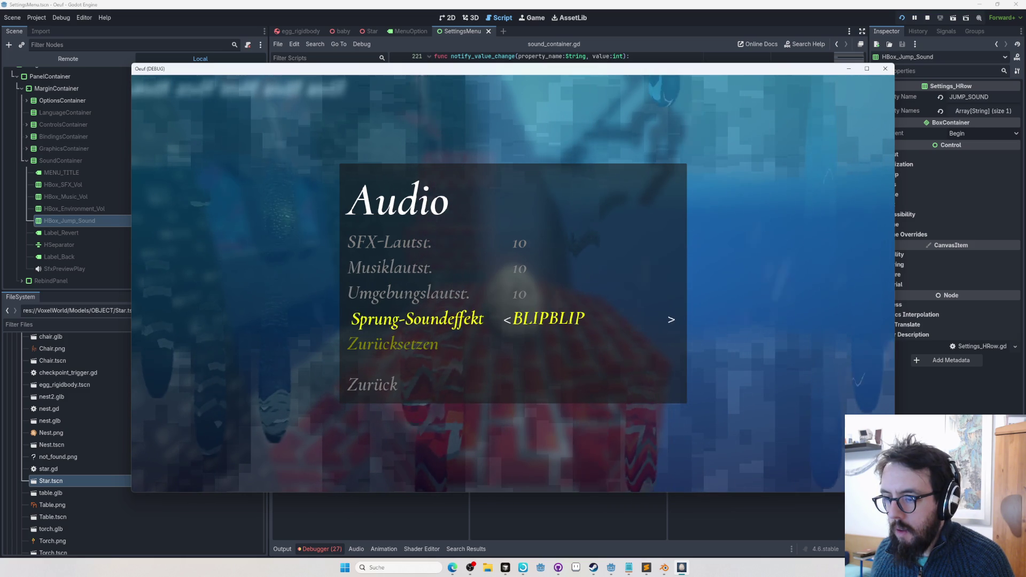
key(Right)
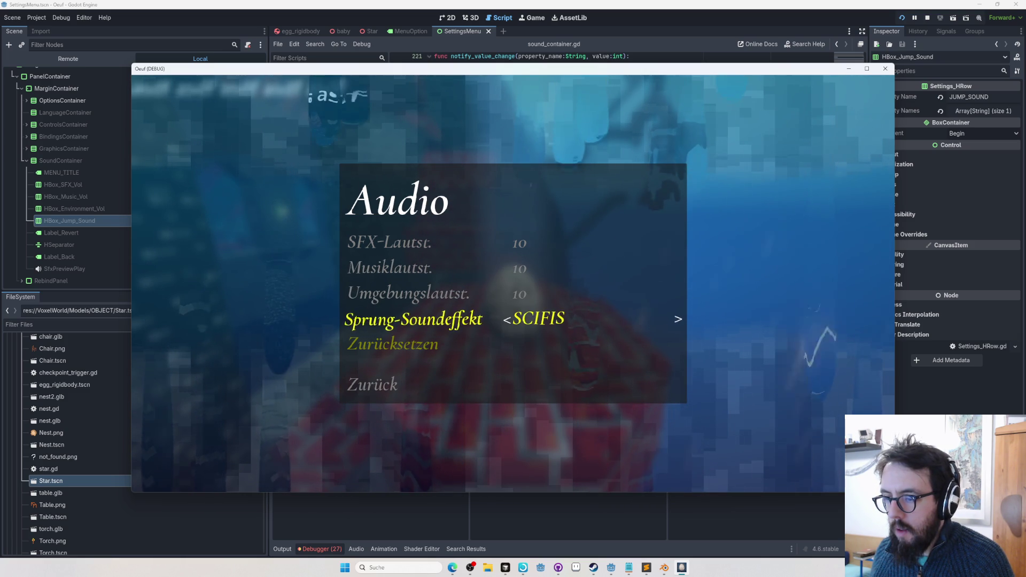
Exit the audio settings to the main menu and open the save-slot selection
key(Down)
key(Down)
key(Return)
key(Escape)
key(Up)
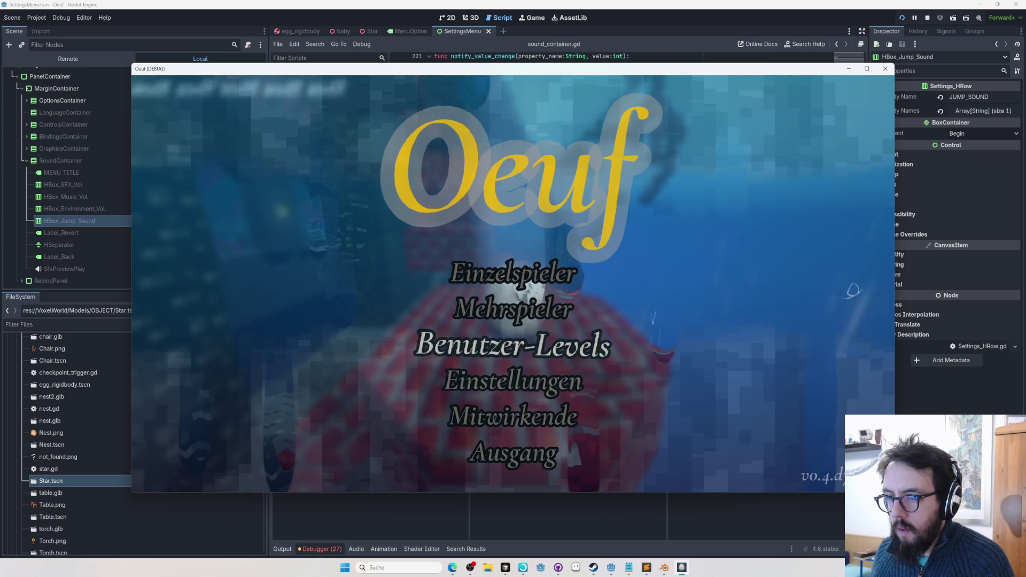
key(Up)
key(Up)
key(Return)
key(Return)
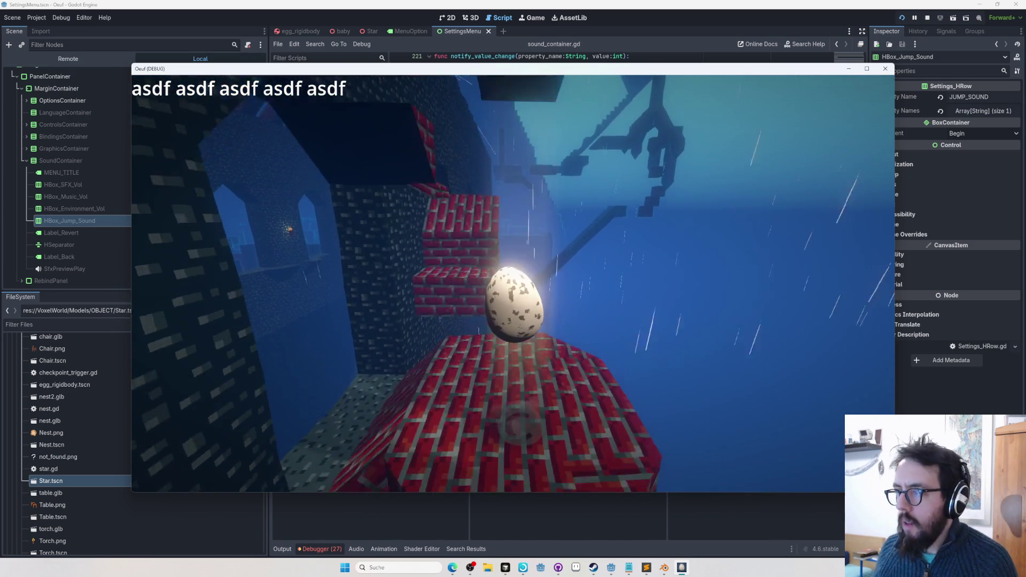
Inspect play_jump_sound's definition and its volume_db line, then relaunch the game with F5
key(alt+Tab)
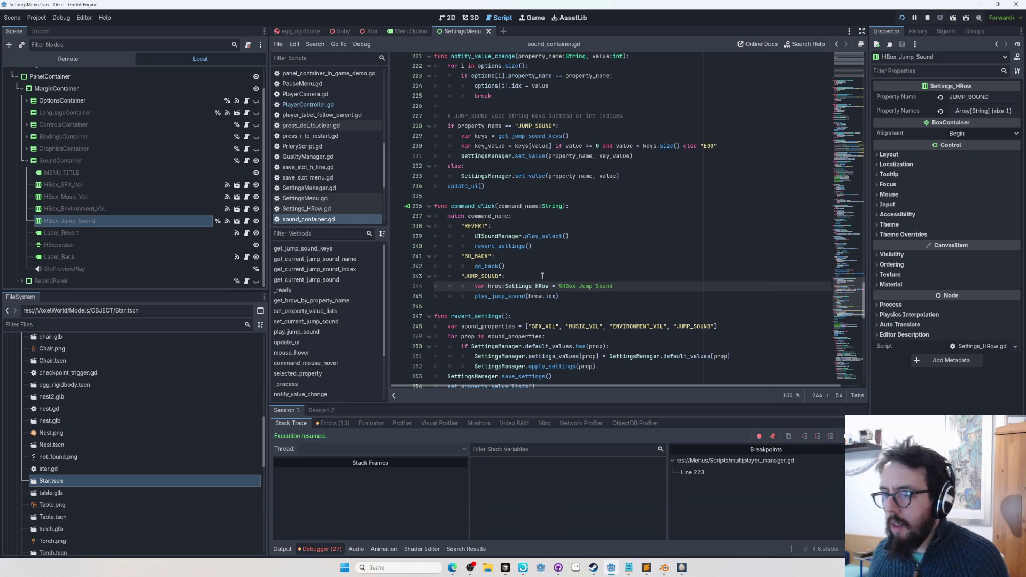
scroll(604, 252, down, 2)
ctrl+click(516, 244)
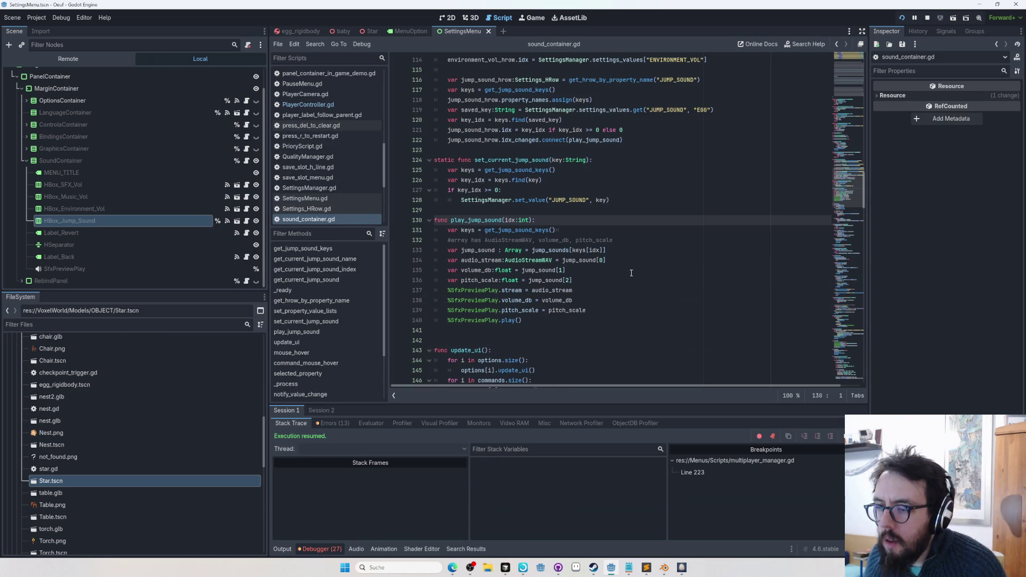
mouse_move(512, 301)
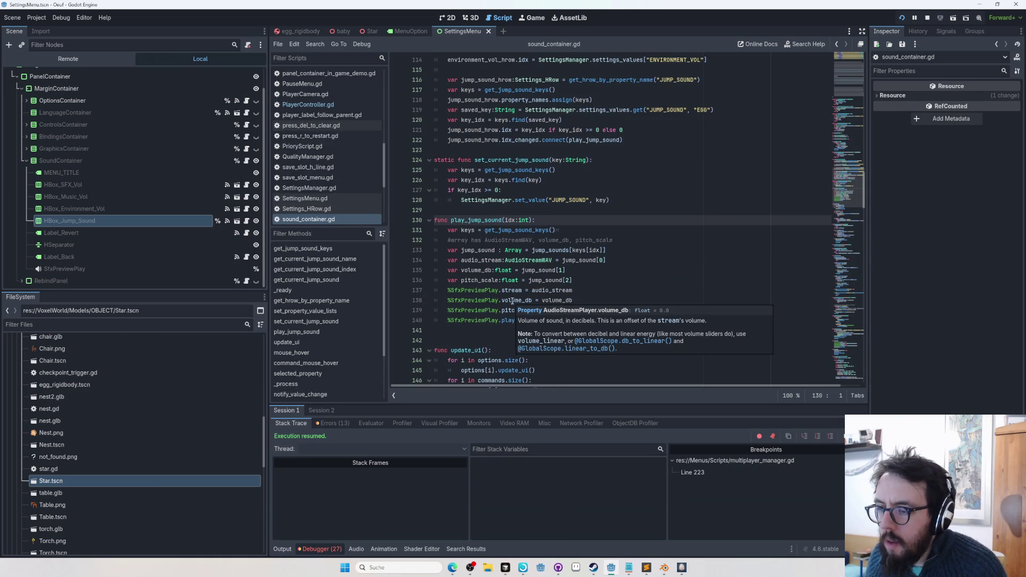
click(581, 299)
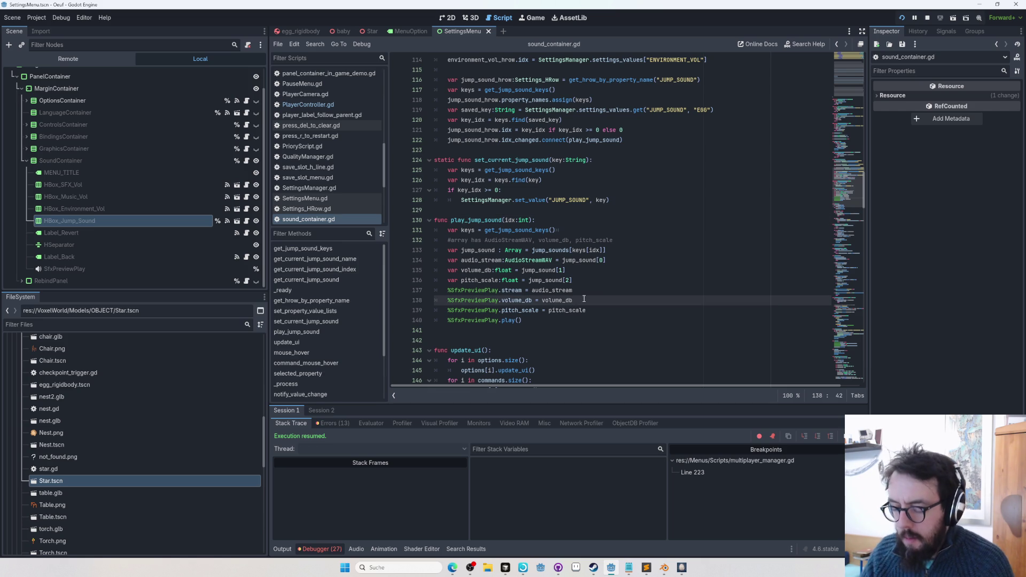
key(F5)
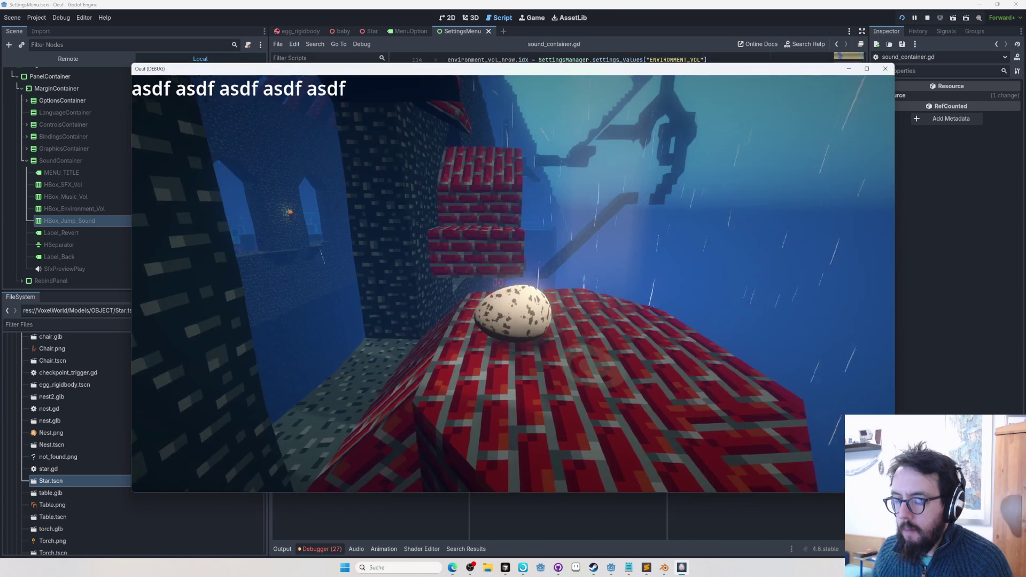
Open the game's Audio settings and reset them with Zurücksetzen
key(Down)
key(Return)
key(Down)
key(Return)
key(Down)
key(Down)
key(Down)
key(Down)
key(Return)
Preview the SHORT, DEEPBOING and BLIPBLIP jump sounds, then return to play
key(Up)
key(Right)
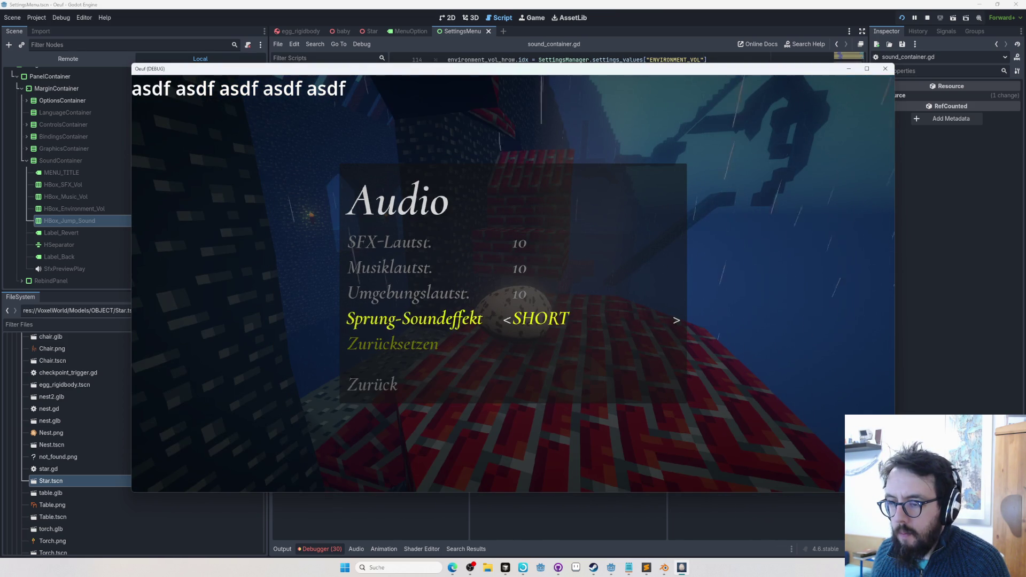
key(Right)
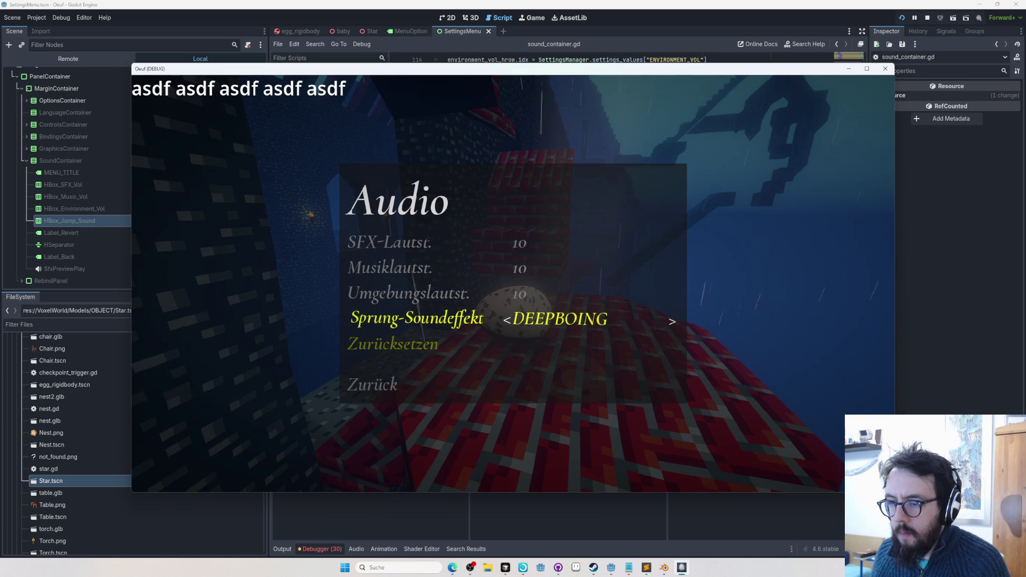
key(Right)
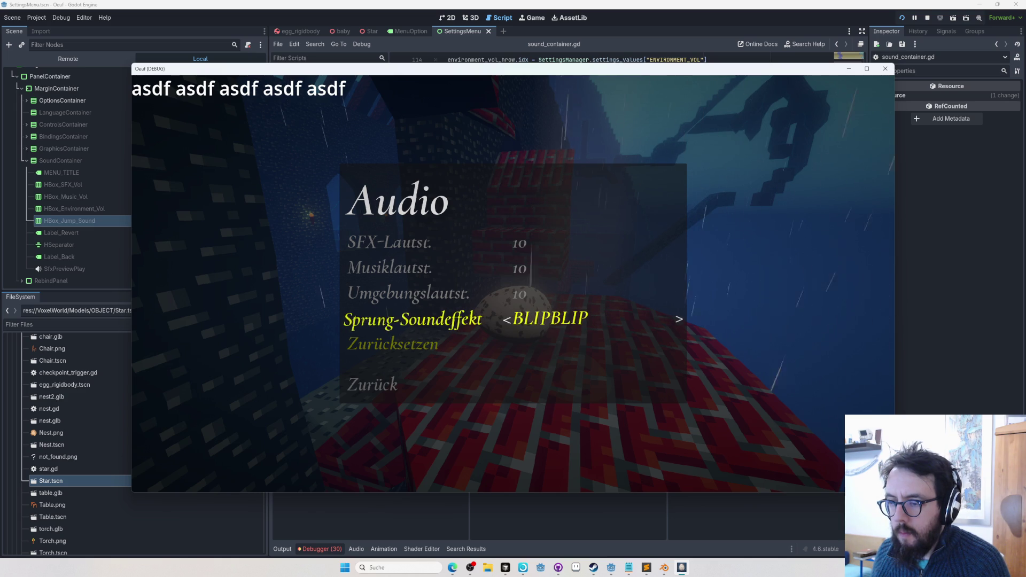
key(Escape)
key(Up)
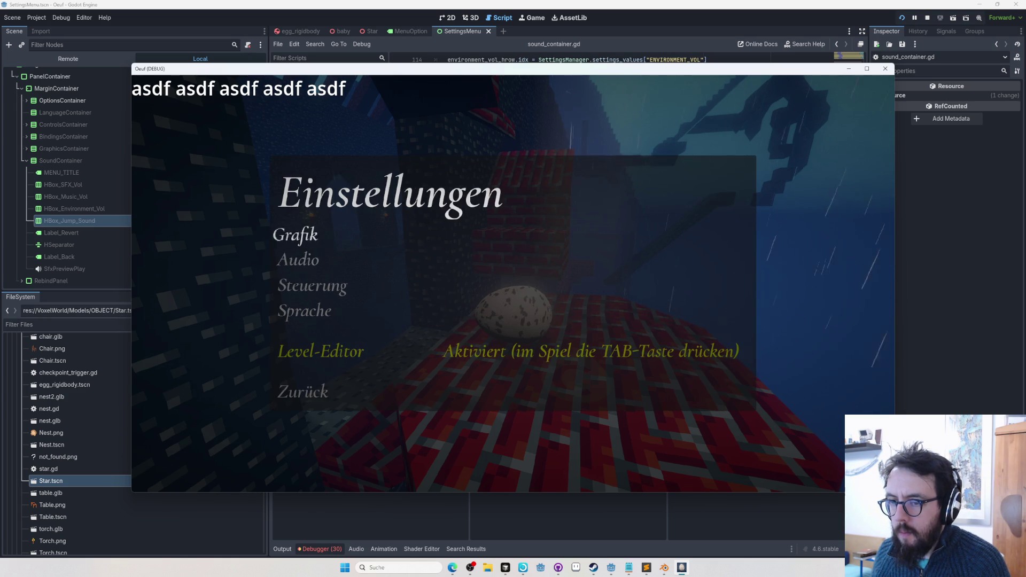
key(Escape)
key(Escape)
key(Escape)
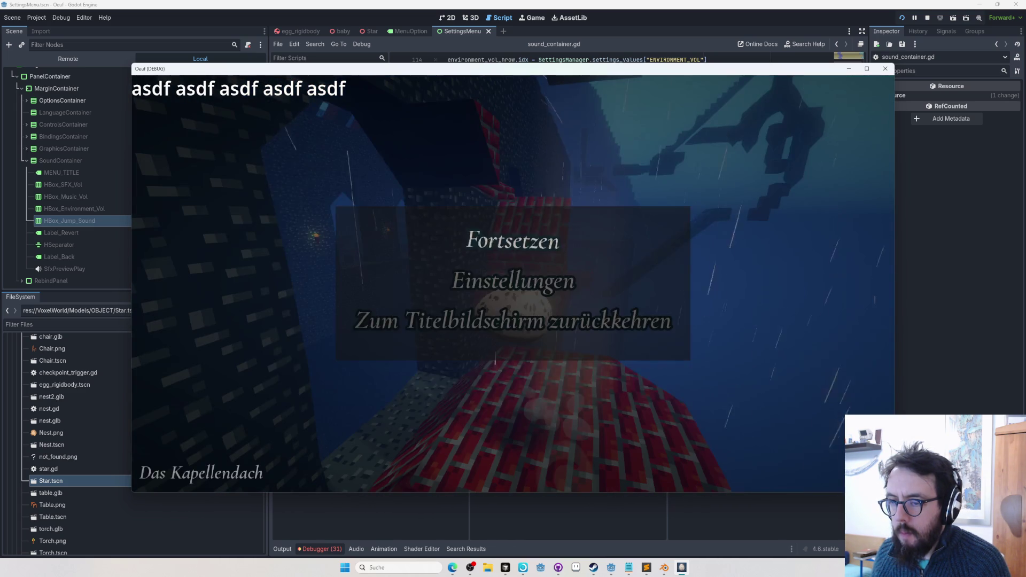
Reopen Audio settings, step the jump sound from SCIFIS to the last one and back to EGG, then switch to OBS
key(Down)
key(Return)
key(Down)
key(Down)
key(Down)
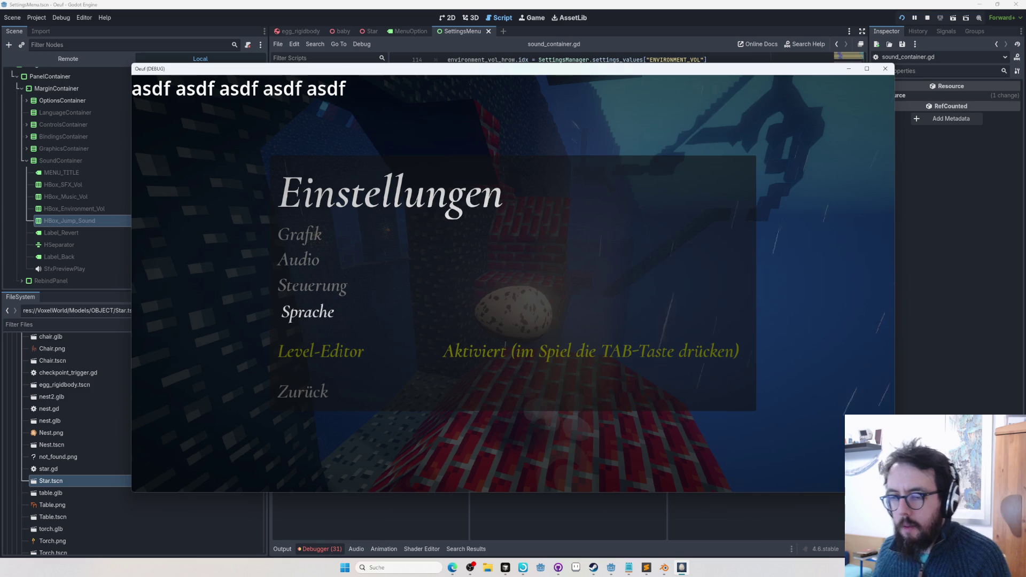
key(Up)
key(Up)
key(Return)
key(Down)
key(Down)
key(Down)
key(Right)
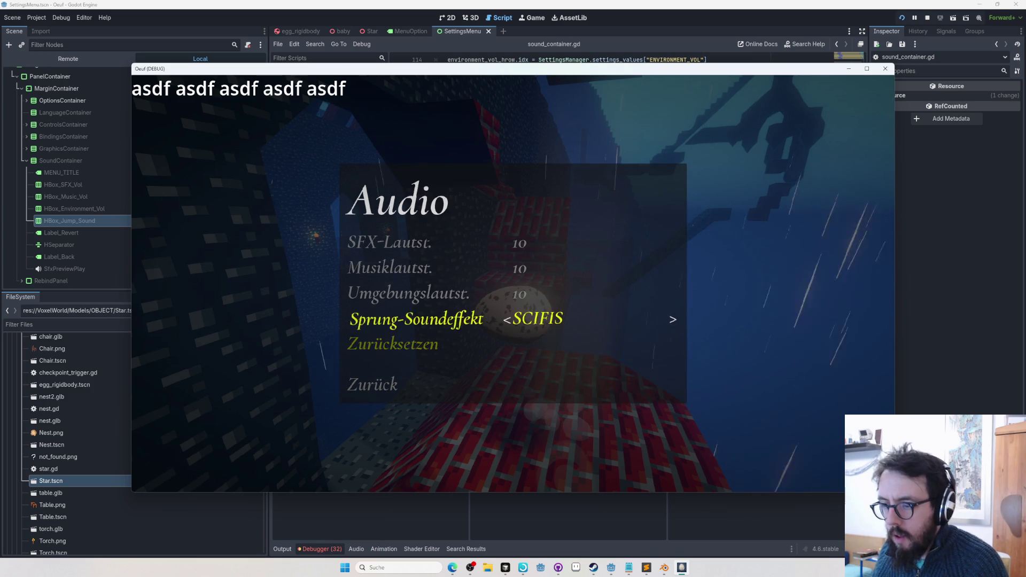
key(Right)
key(Right)
key(Right)
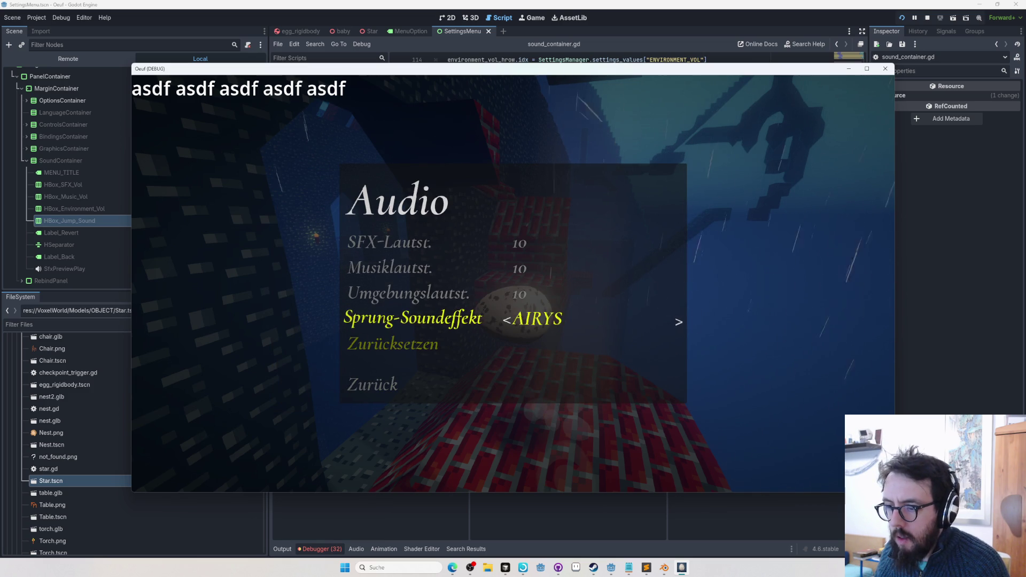
key(Right)
key(Right)
key(Right)
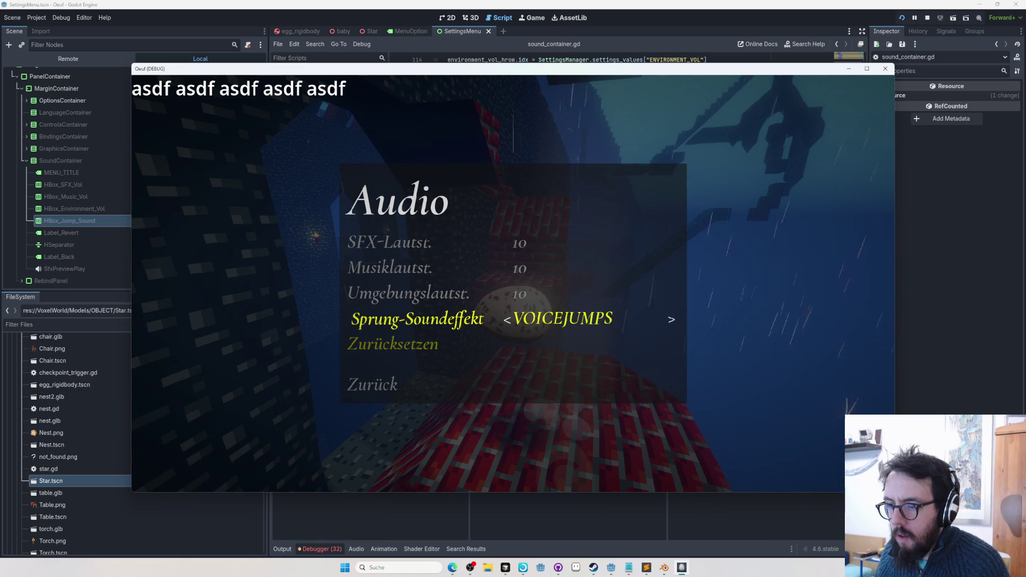
key(Left)
key(Left)
key(Left)
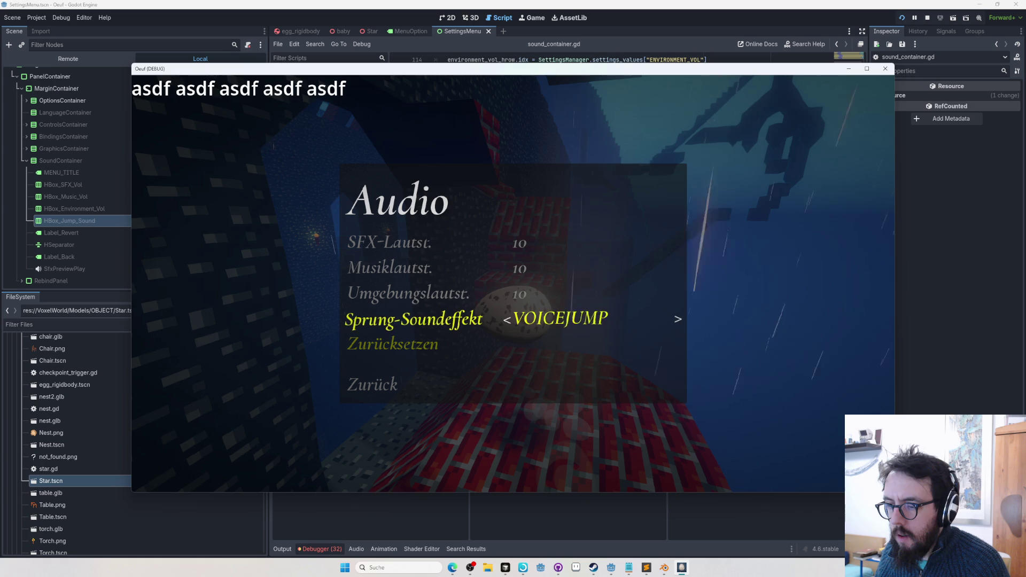
key(Left)
key(Left)
key(Left)
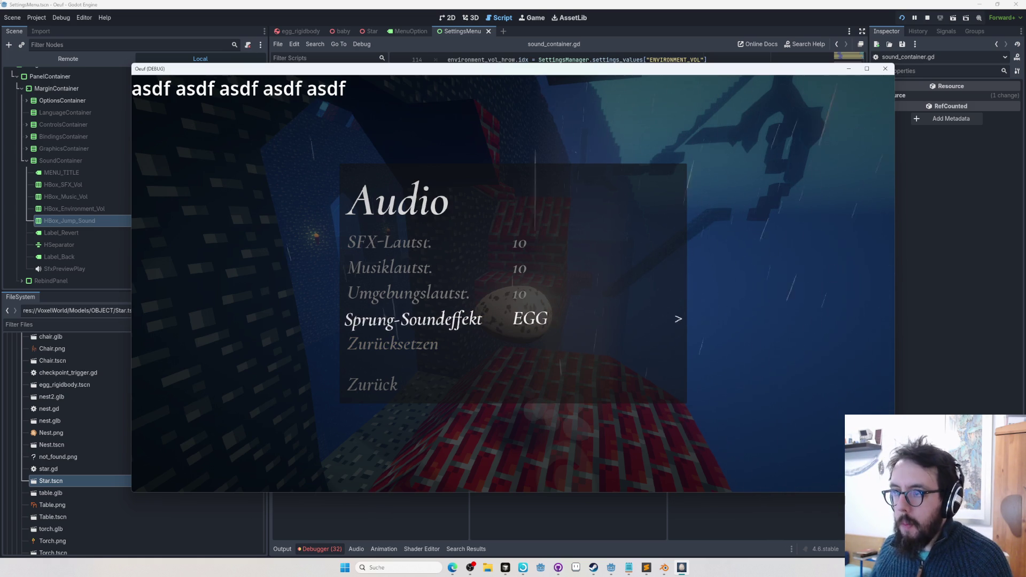
key(alt+Tab)
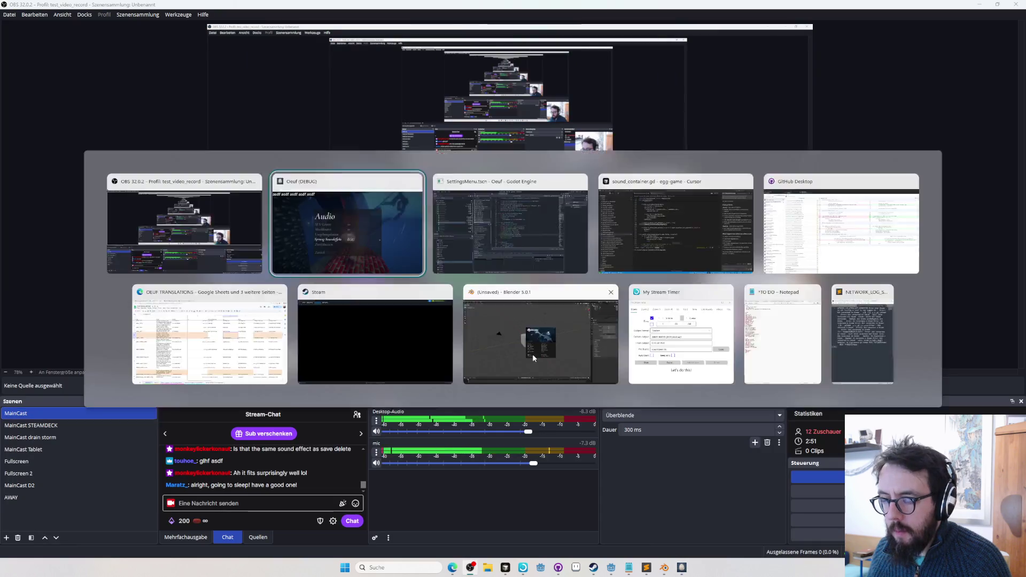
Turn the game's music and ambient volume down to 0 and switch the jump sound to DEEPBOING
click(529, 350)
key(Up)
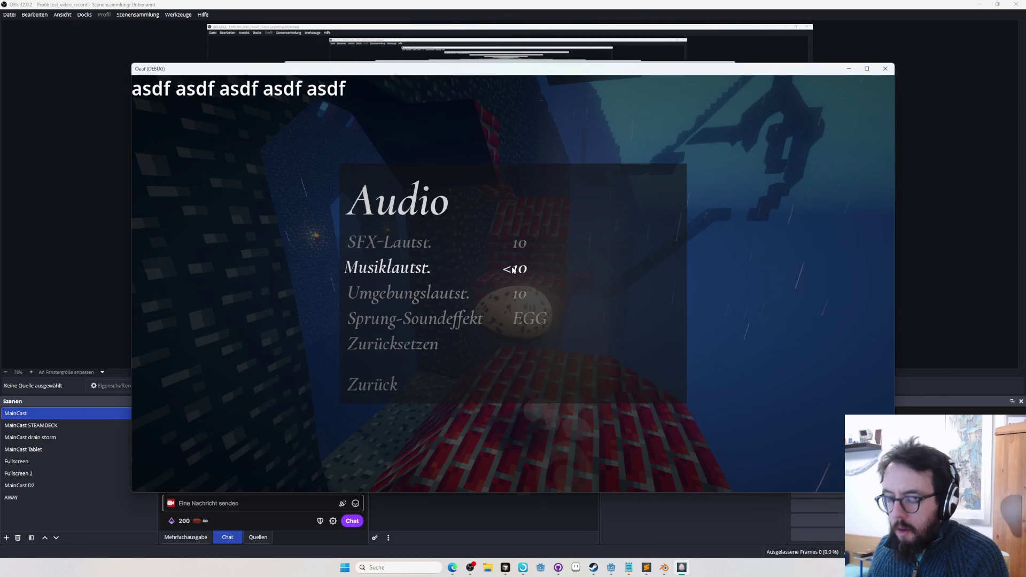
key(Left)
key(Left)
key(Left)
key(Left)
key(Left)
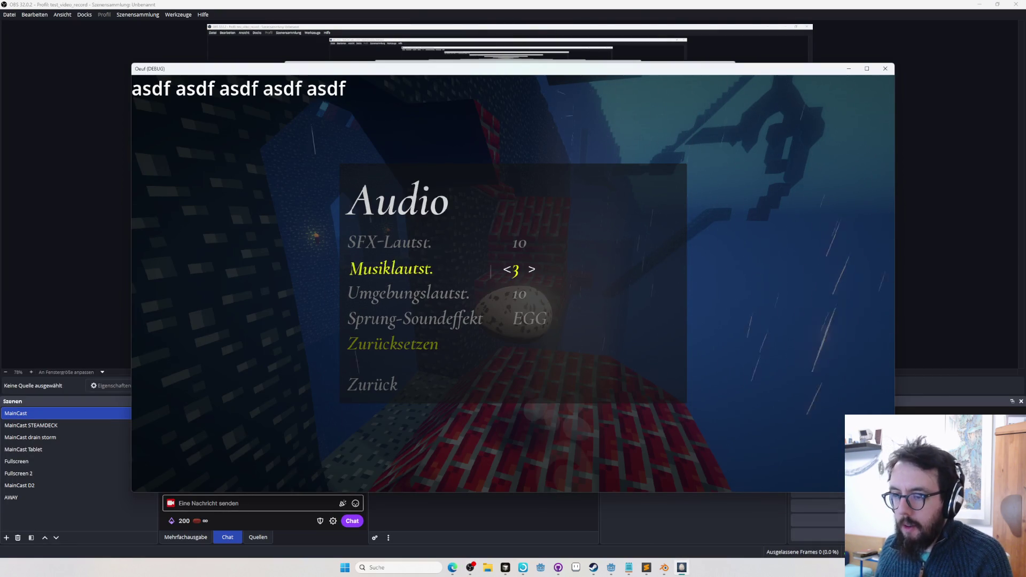
key(Down)
key(Left)
key(Left)
key(Left)
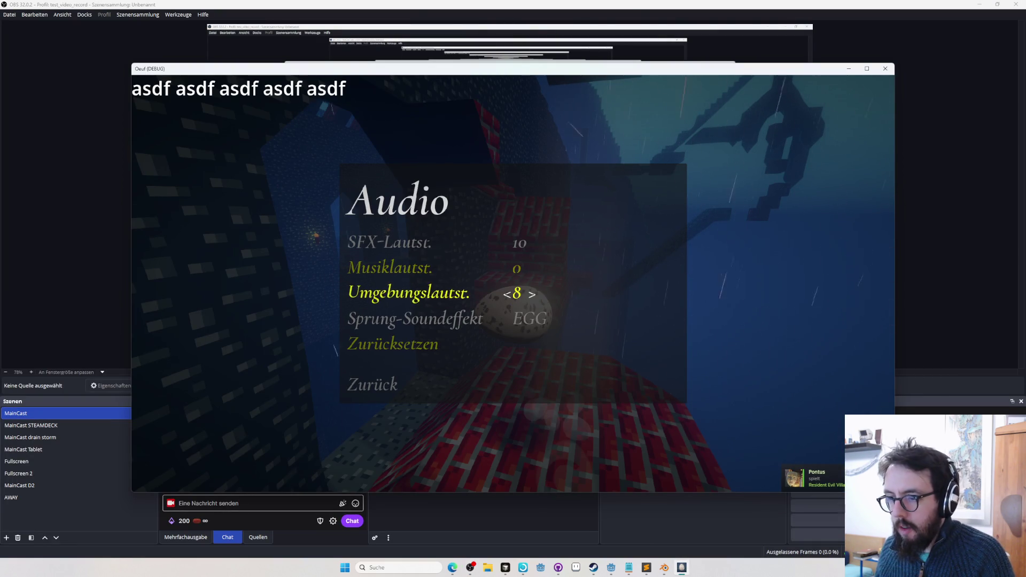
key(Left)
key(Left)
key(Left)
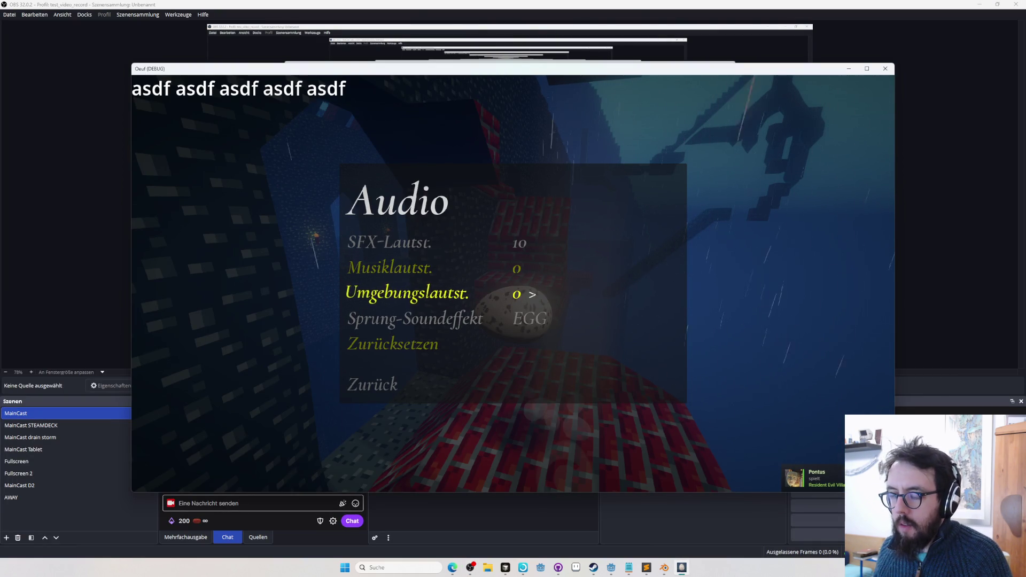
key(Down)
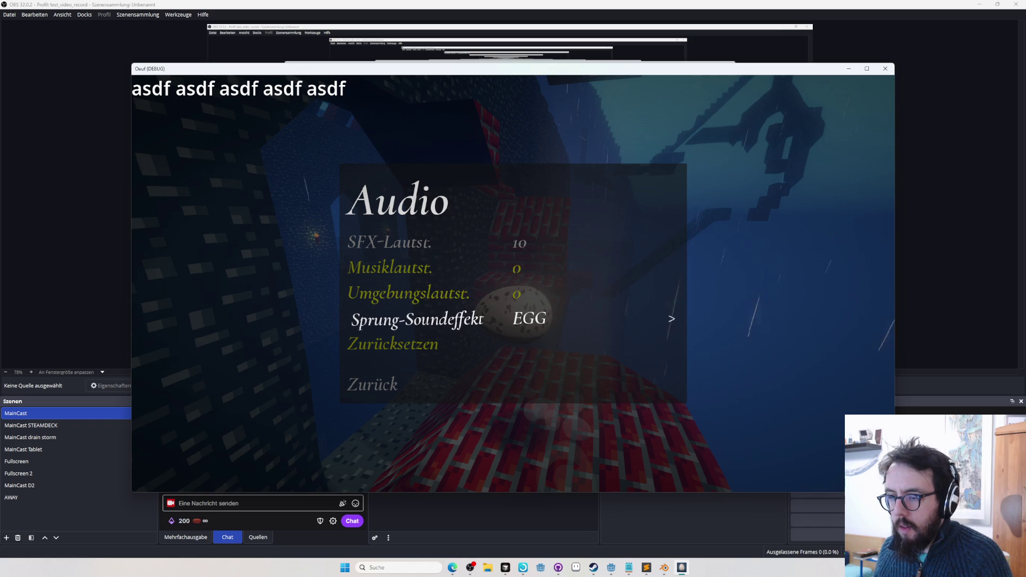
key(Right)
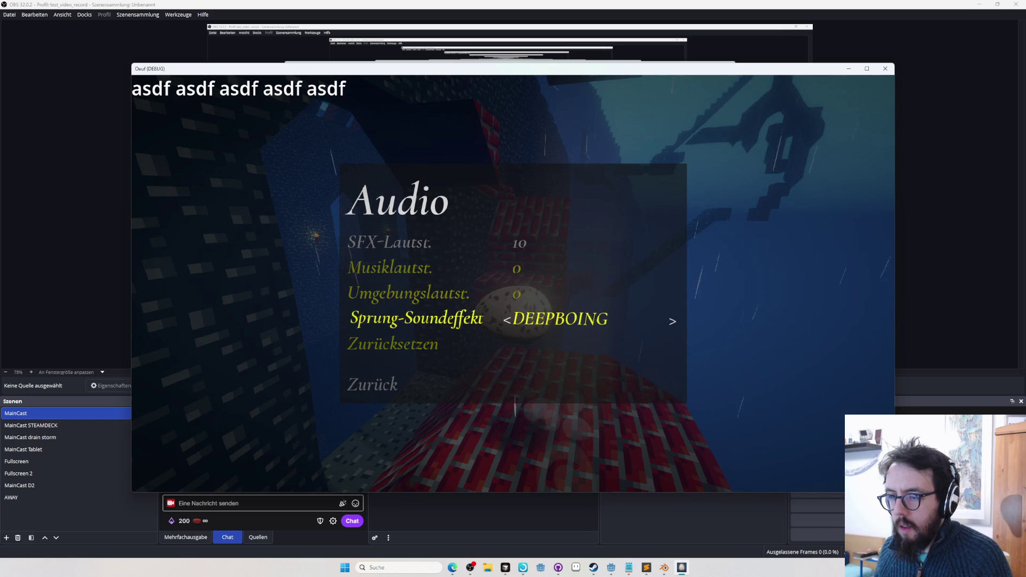
Leave settings and fly the in-game map editor camera toward the castle wall and tree
key(Escape)
key(Escape)
key(Escape)
key(Tab)
key(w)
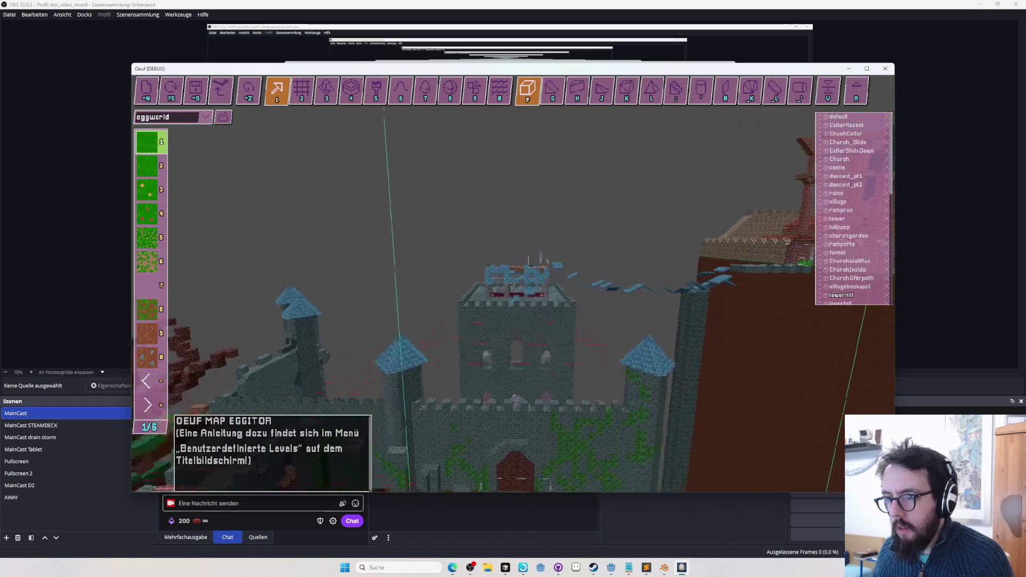
key(w)
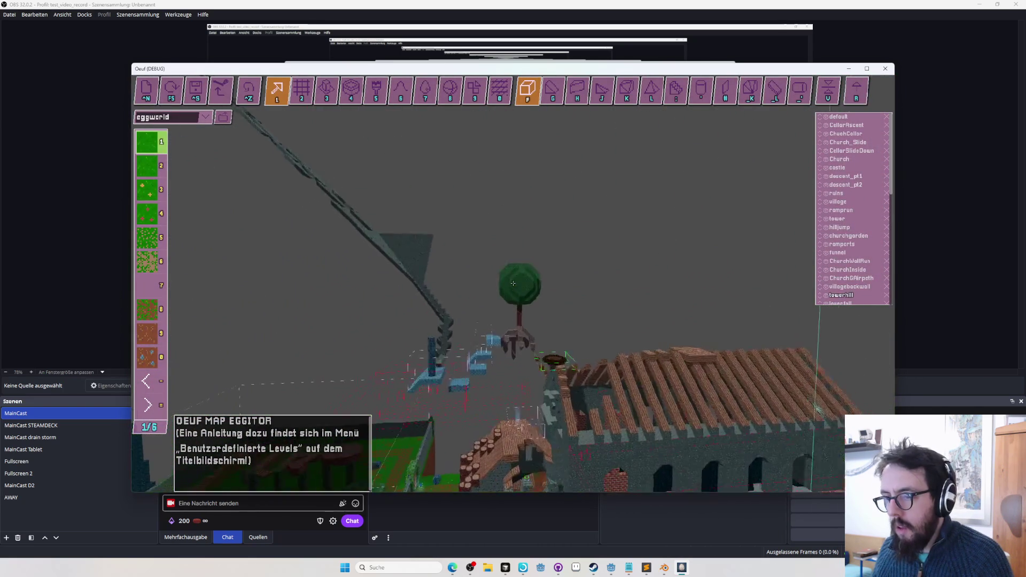
key(Tab)
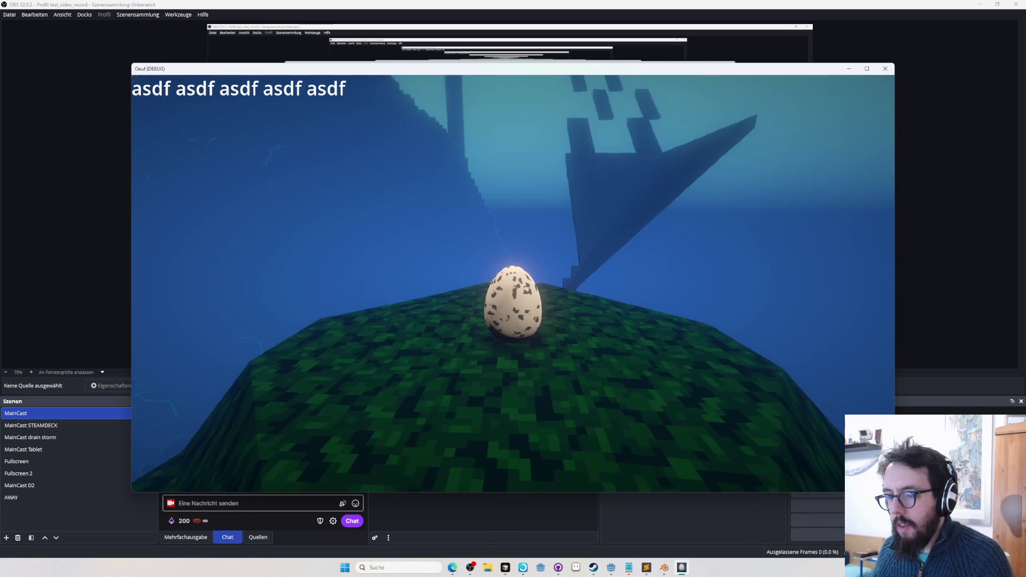
Reopen the Einstellungen settings from the pause menu and snap the game window to the left half
key(Escape)
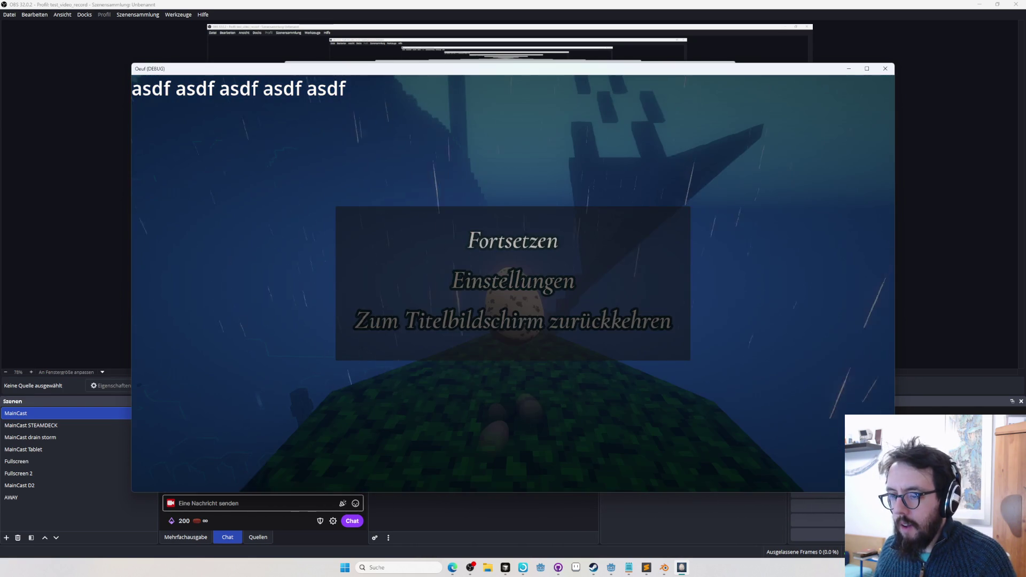
key(Return)
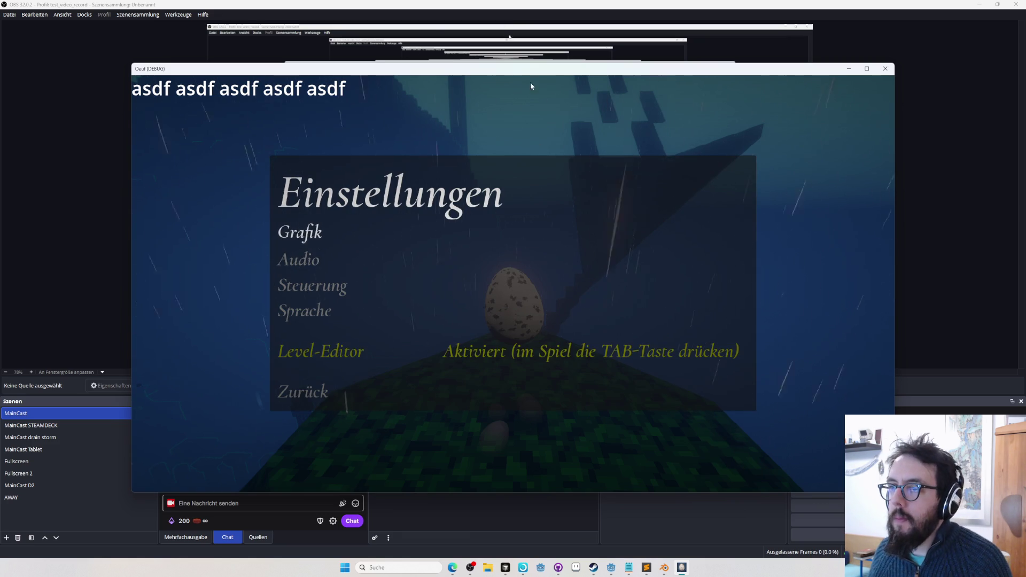
key(super+Left)
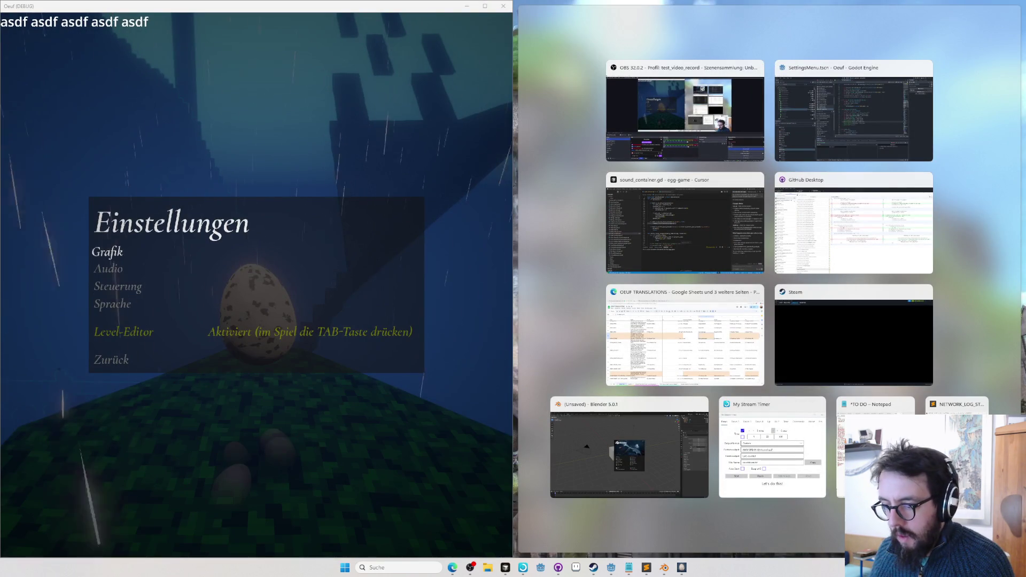
Fill the right half of the screen with the Godot editor window
key(Return)
click(842, 127)
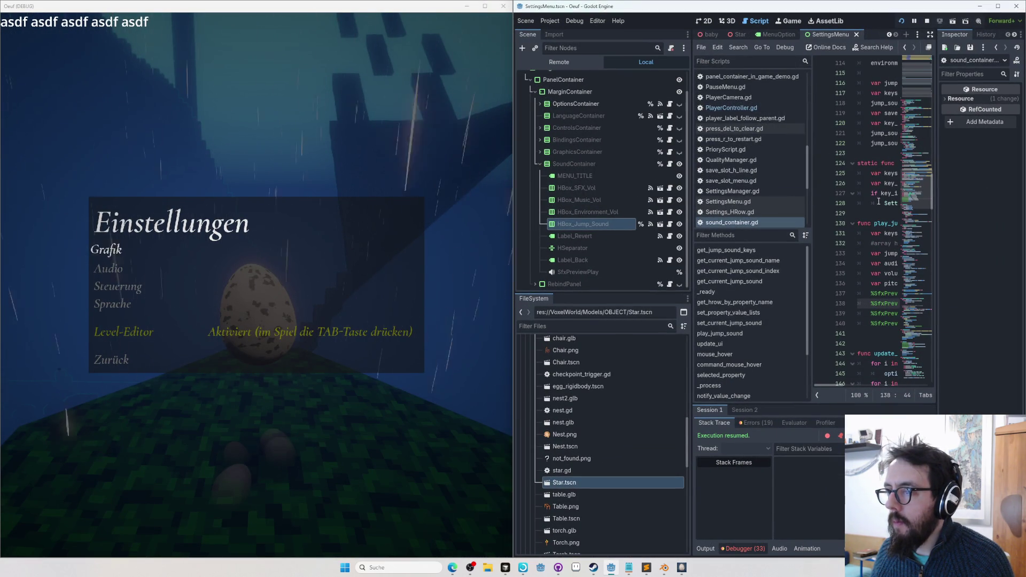
key(ctrl+o)
text(sound.tscn)
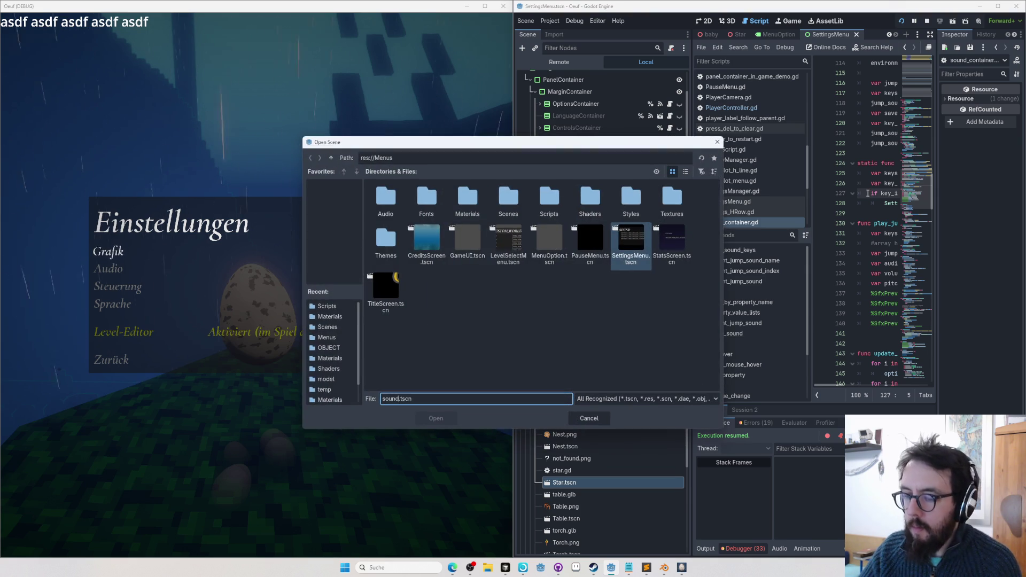
key(Escape)
Open sound_container.gd full-width at the top of the script, and open the game's Audio settings
key(ctrl+alt+o)
text(sound)
key(Return)
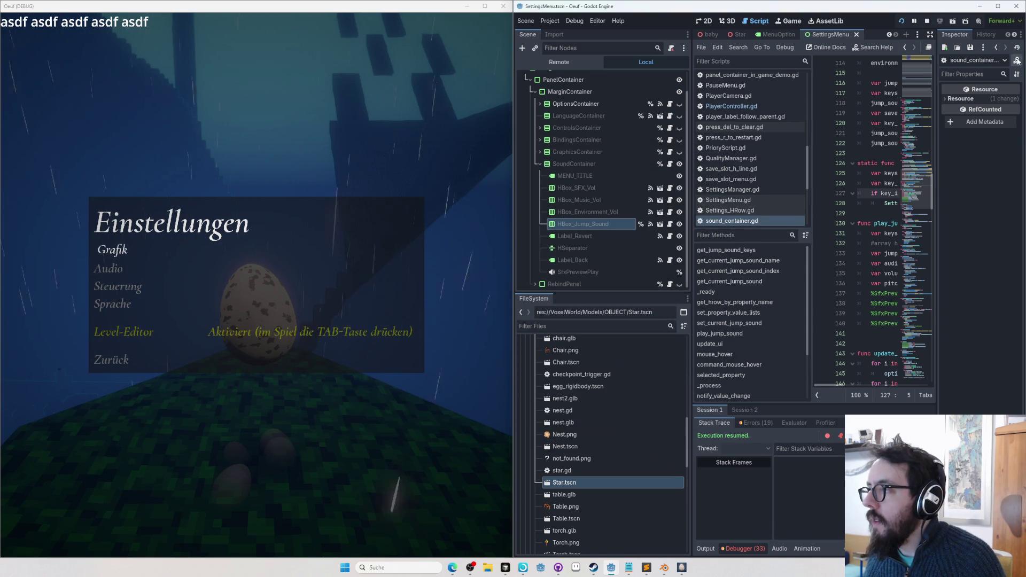
click(929, 35)
scroll(832, 251, up, 15)
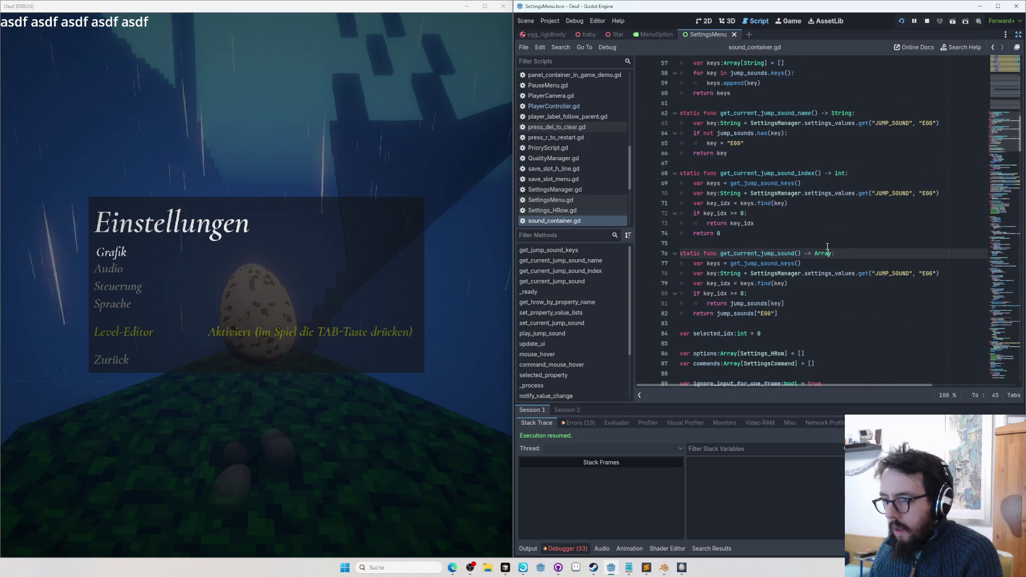
key(ctrl+Home)
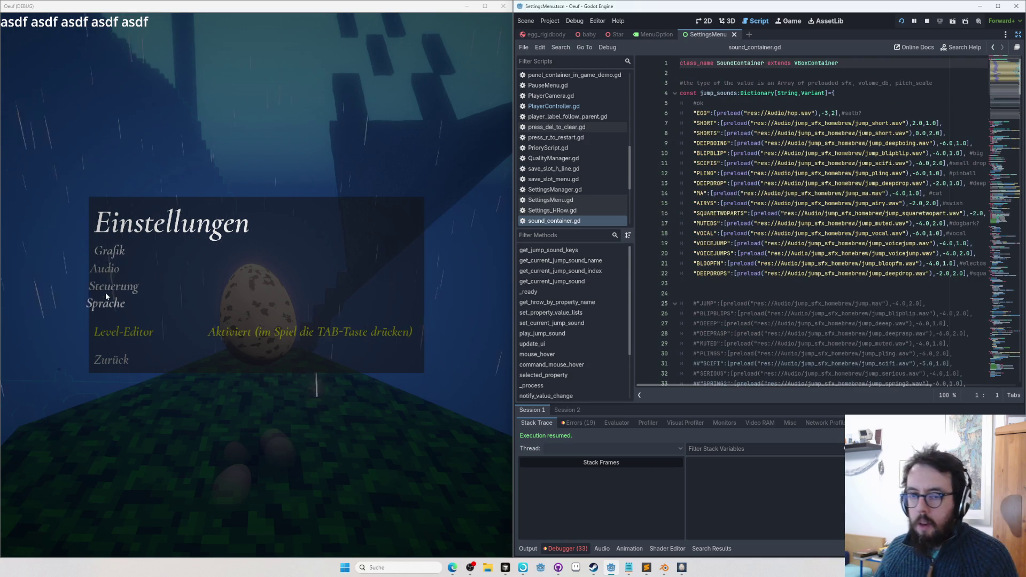
click(103, 268)
Preview the EGG, SHORT and SHORTS jump sounds in the game's Audio settings
click(274, 316)
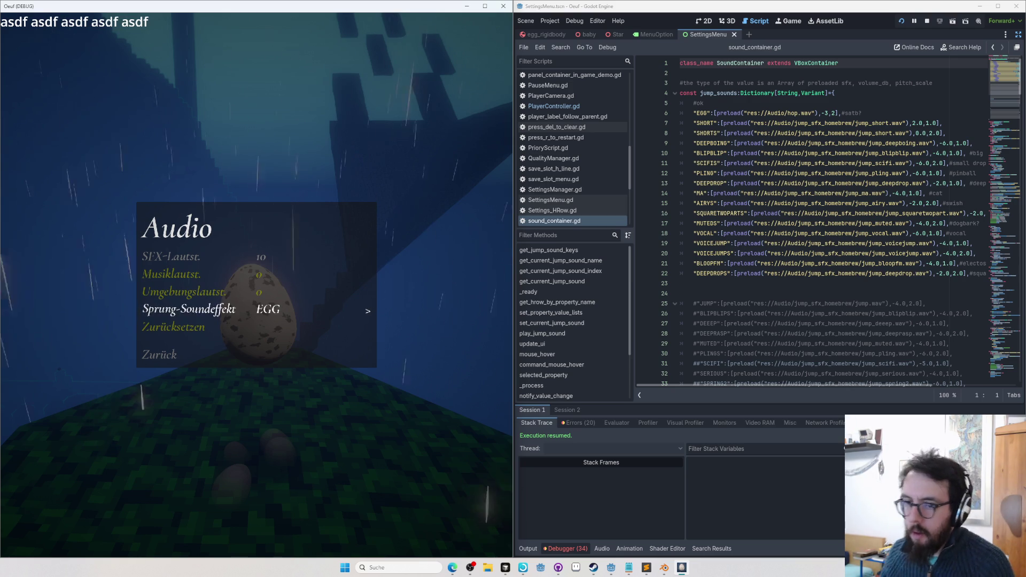
key(Right)
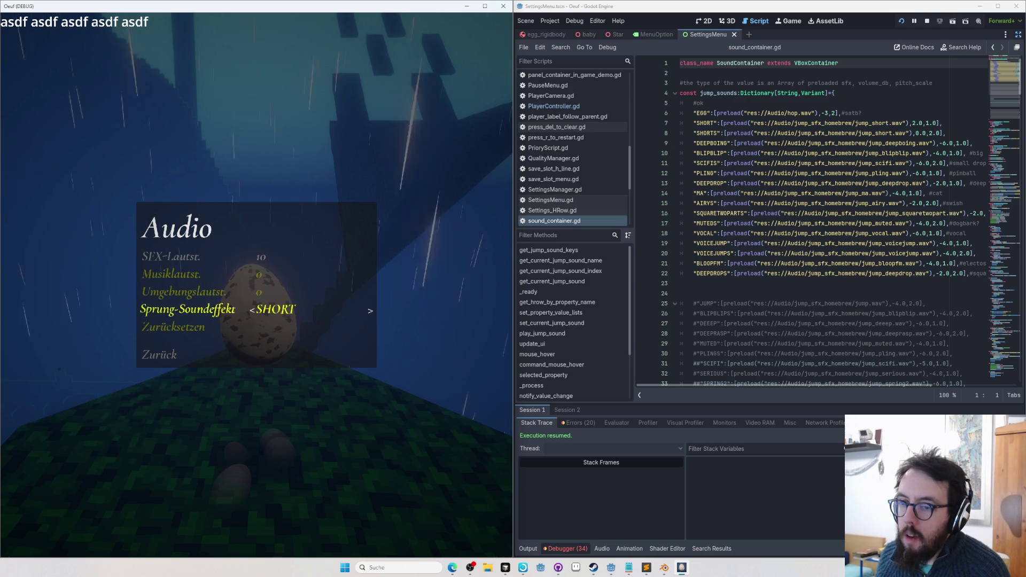
key(Right)
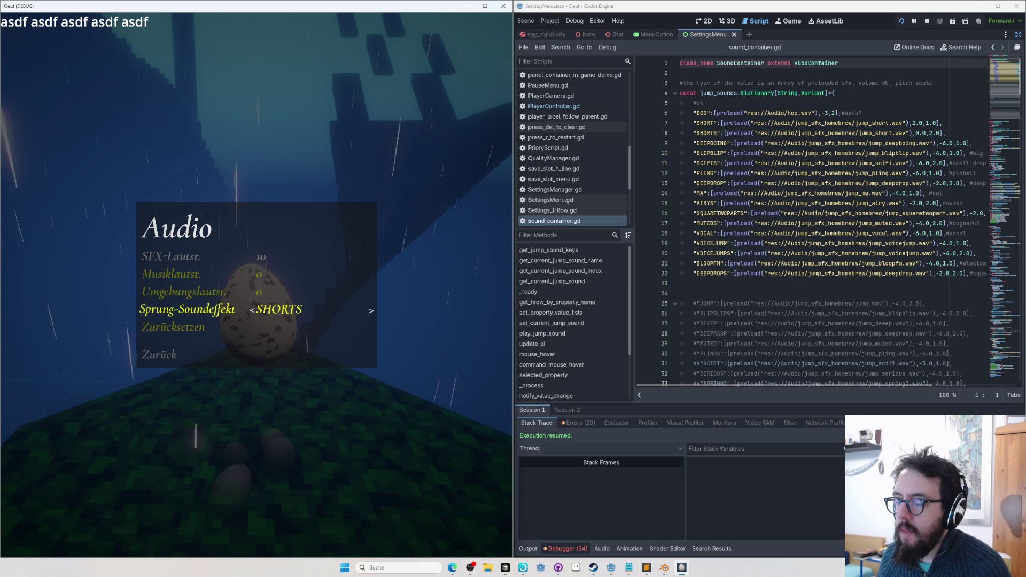
Rename the SHORT key on line 7 to SOPRANO
double_click(706, 134)
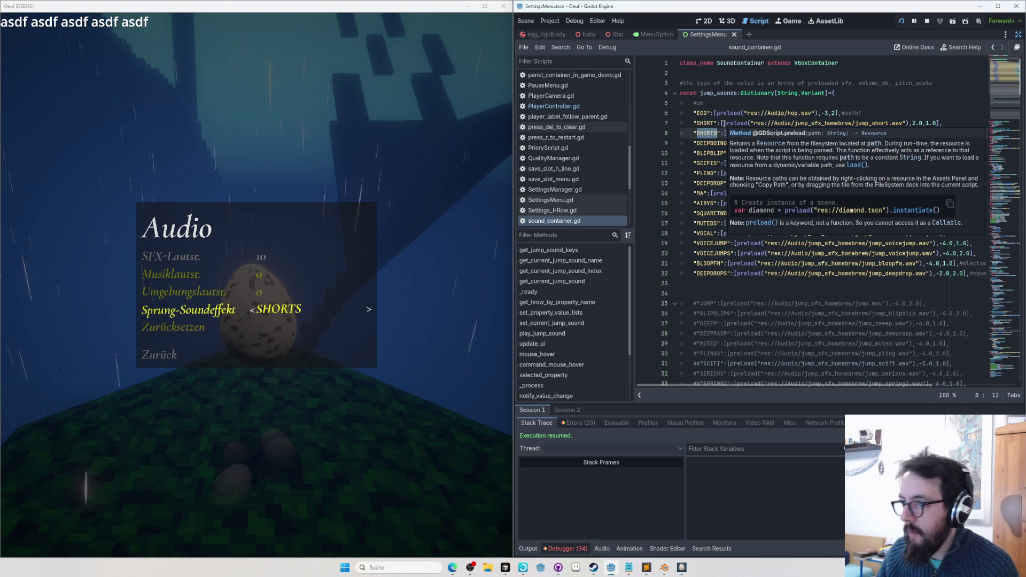
double_click(706, 123)
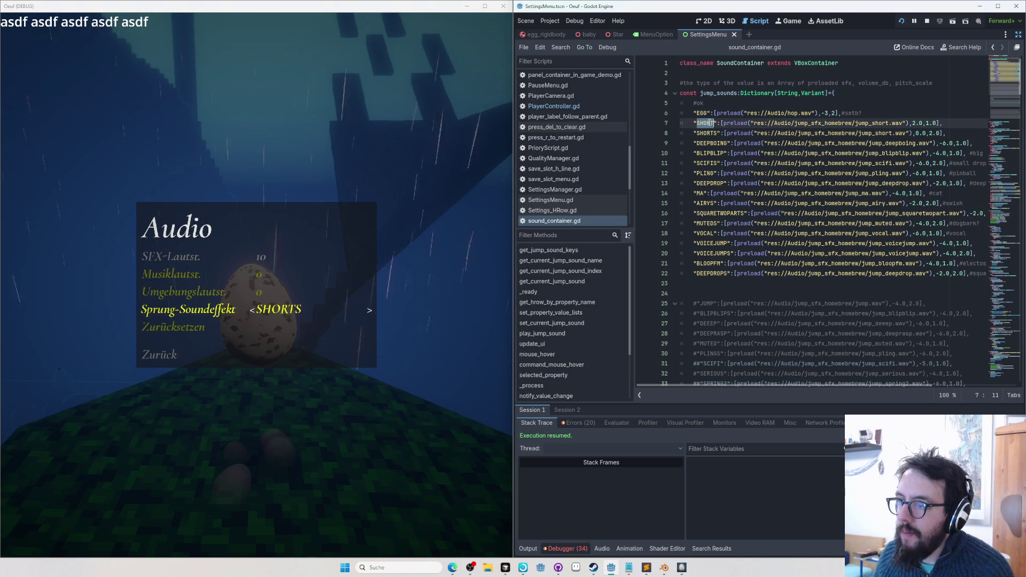
text(oprano)
key(BackSpace)
key(BackSpace)
key(BackSpace)
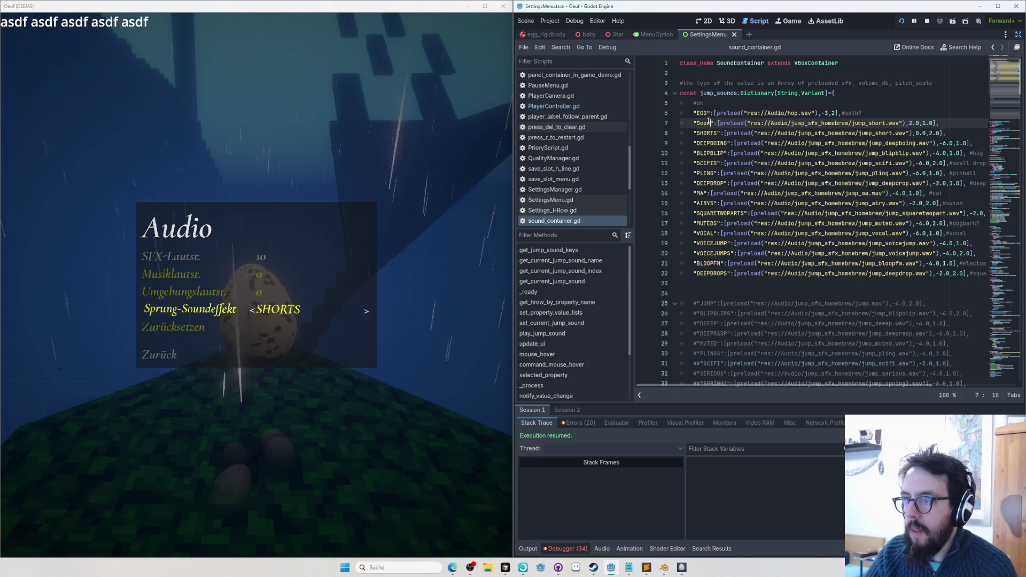
text(U)
key(Down)
key(Right)
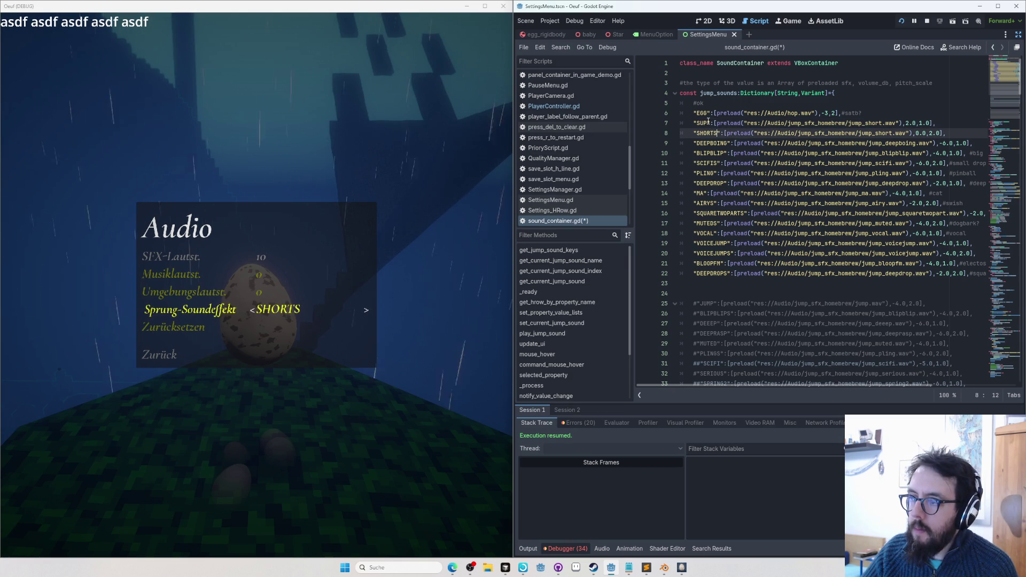
key(Up)
key(Left)
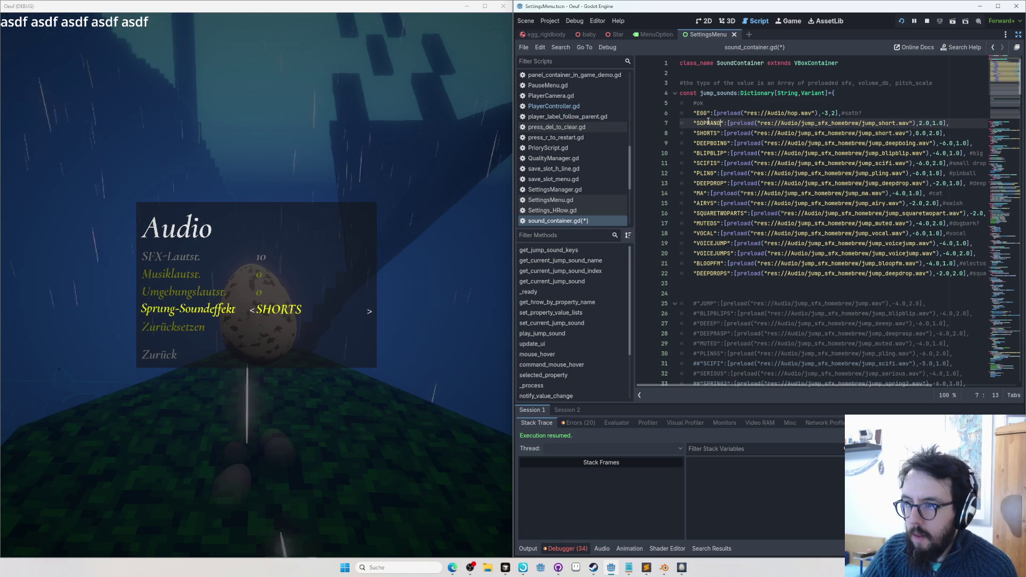
text(OPRANO)
Delete the SHORTS key text on line 8
key(Down)
key(Left)
key(BackSpace)
key(BackSpace)
key(BackSpace)
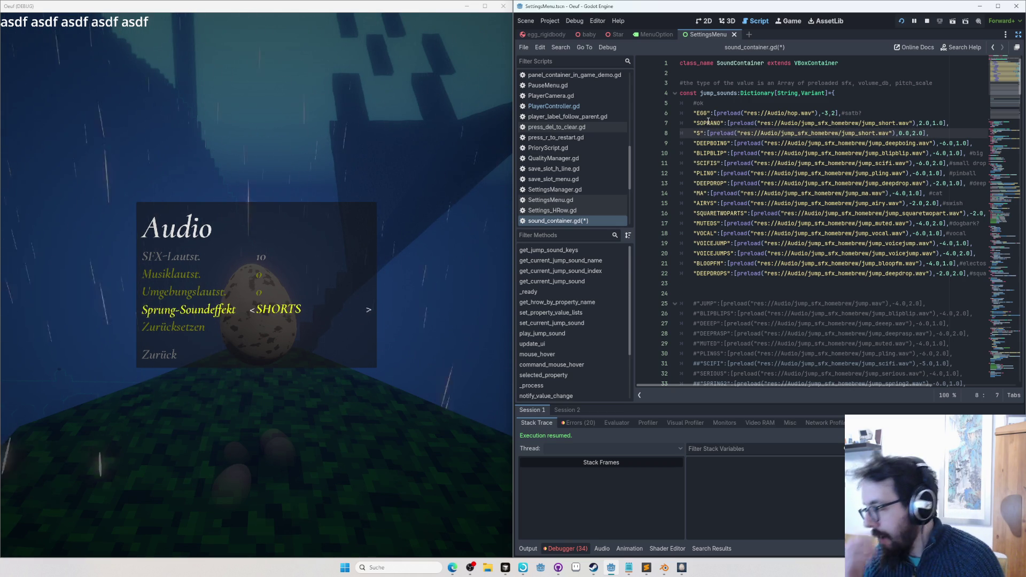
key(BackSpace)
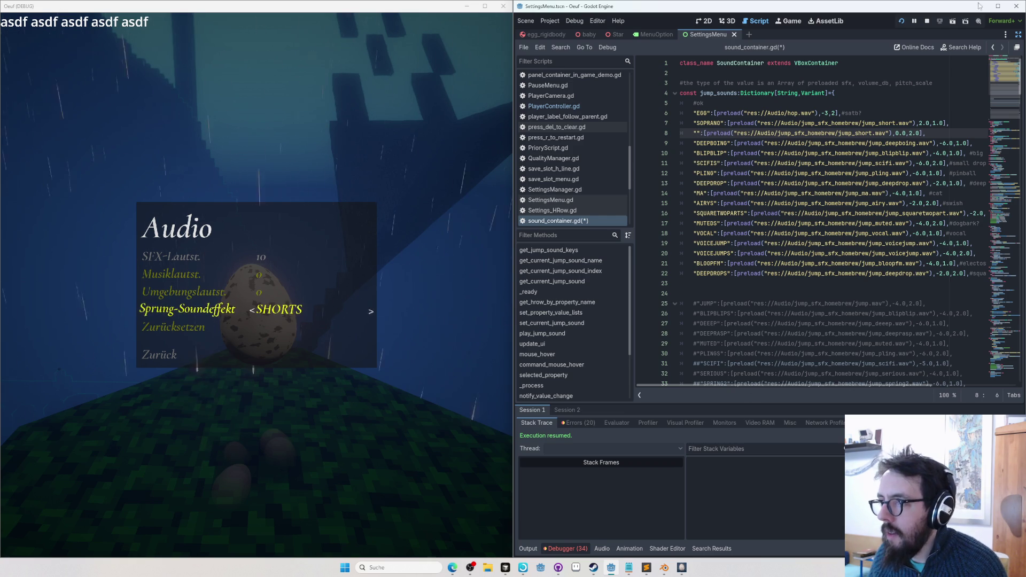
Widen the code panel and go back from the game's Audio settings
drag(634, 198, 562, 198)
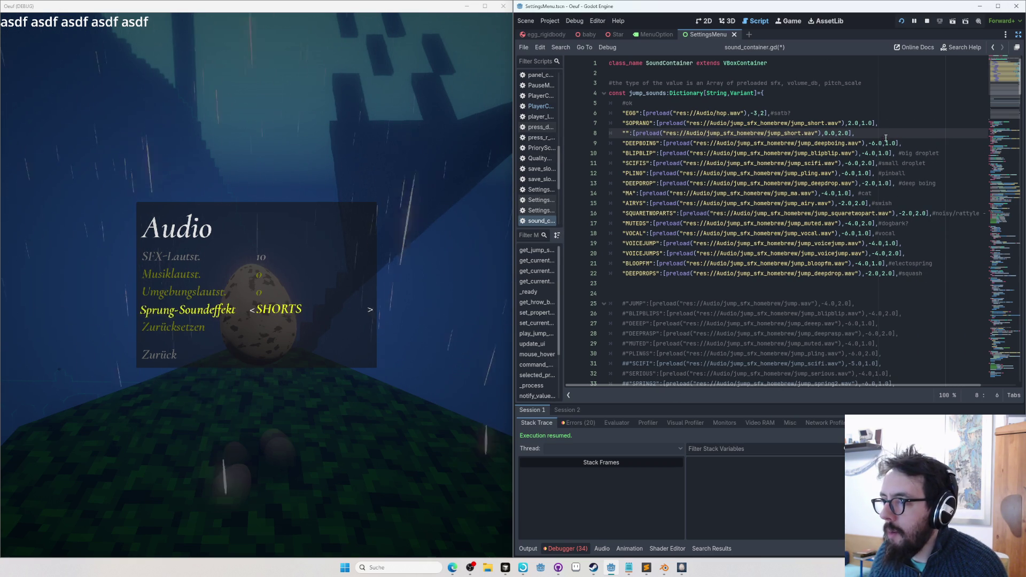
scroll(878, 339, down, 3)
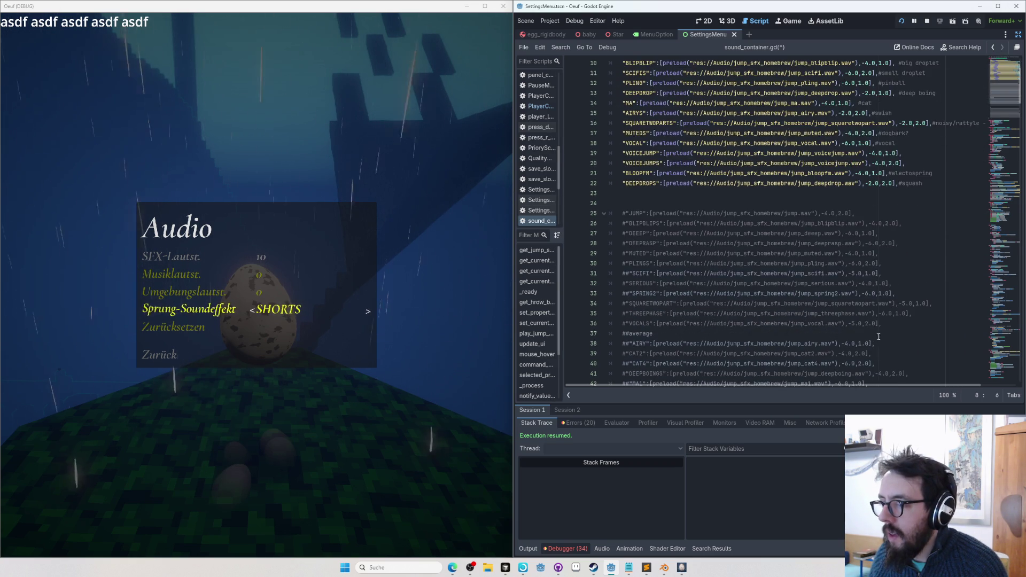
scroll(874, 320, up, 3)
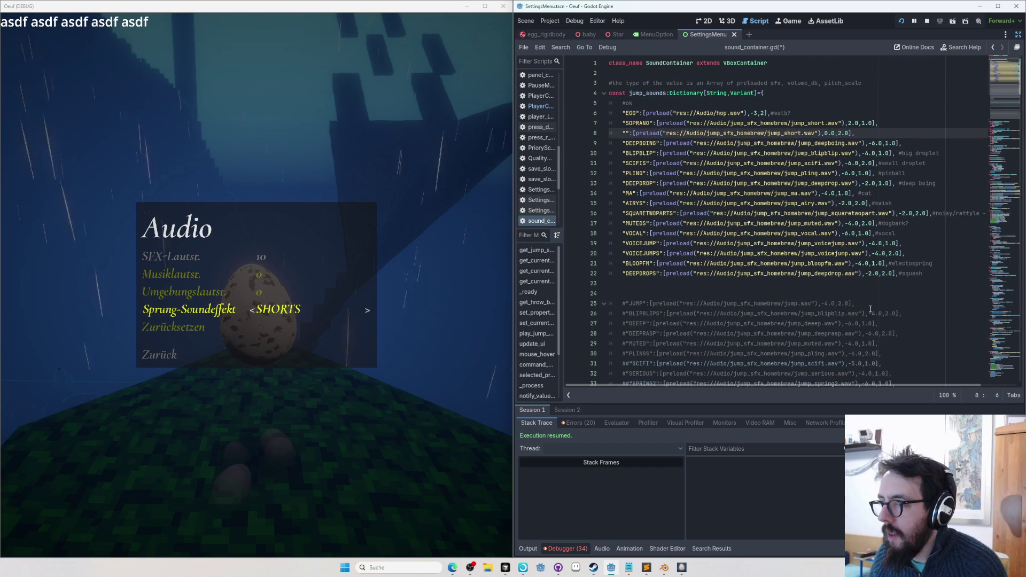
mouse_move(870, 386)
mouse_down()
mouse_move(921, 386)
mouse_move(865, 388)
mouse_up()
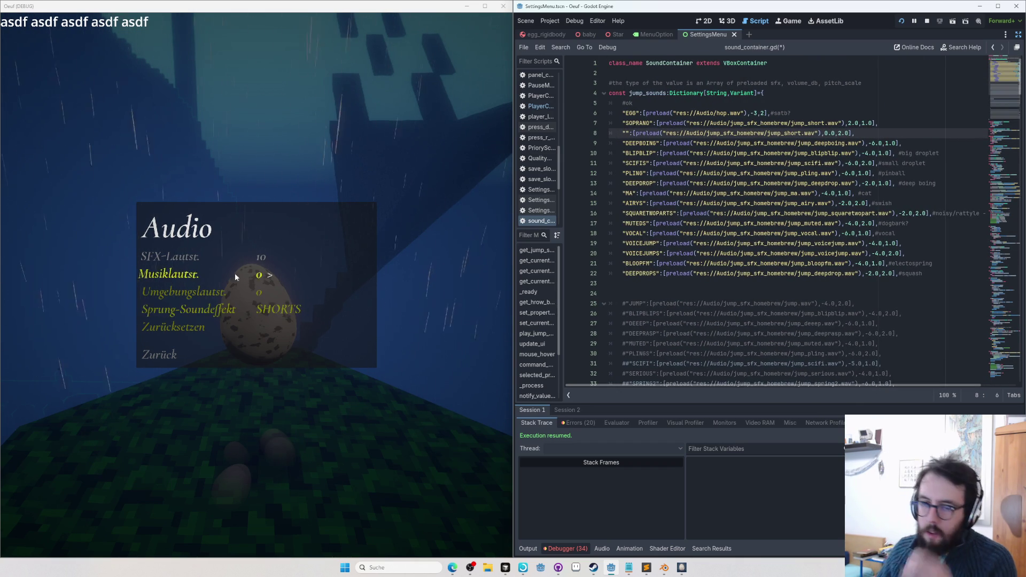
click(157, 355)
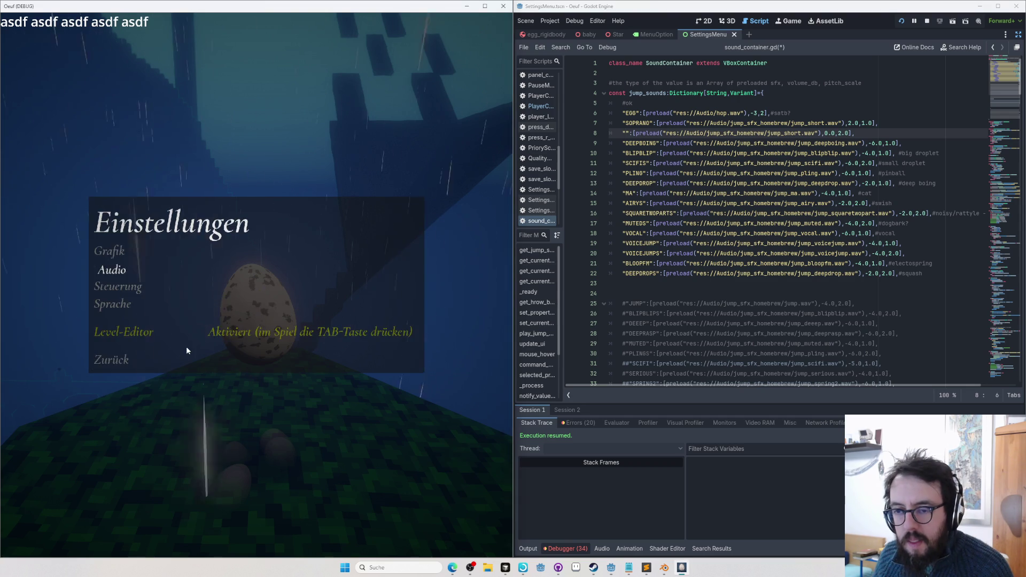
Close the pause menu to resume play, switching between the game and other windows
key(Escape)
key(Escape)
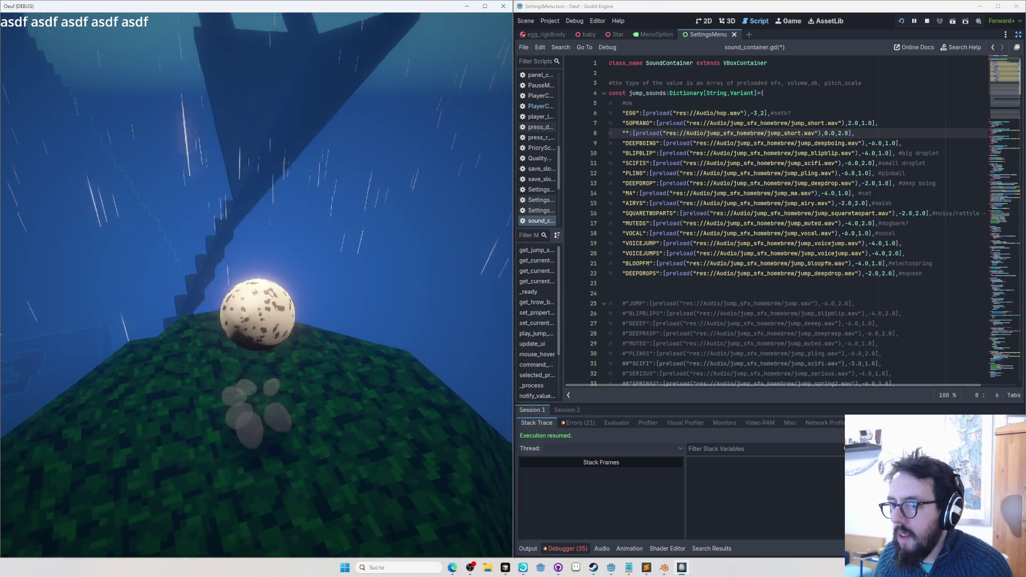
key(alt+Tab)
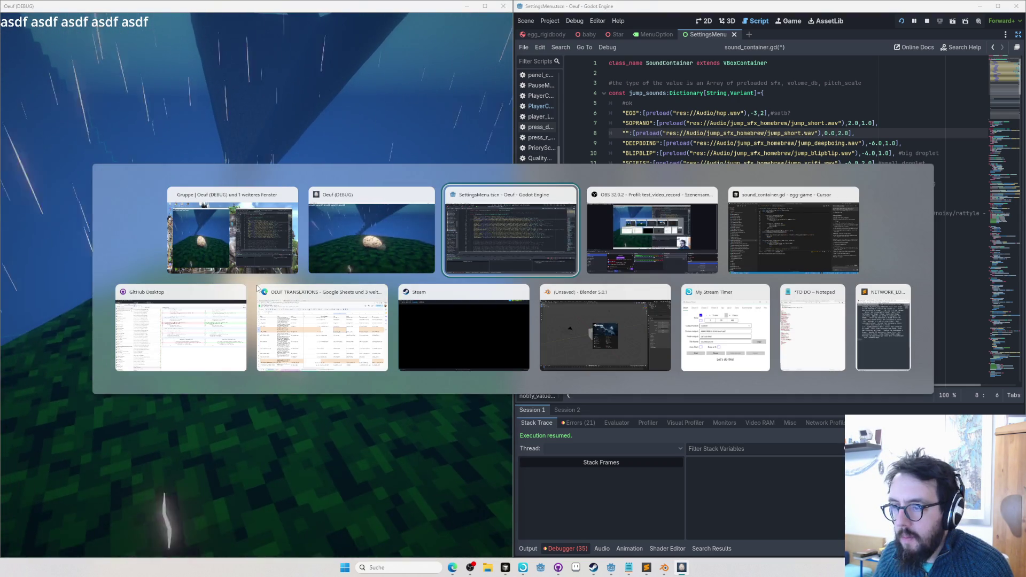
key(Tab)
key(alt+Tab)
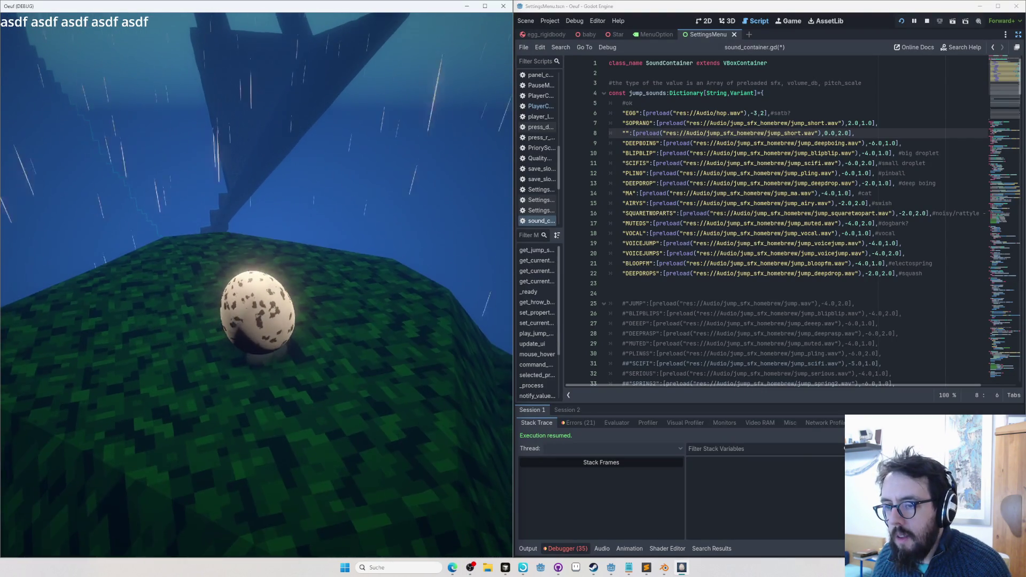
key(alt+Tab)
key(alt+Tab)
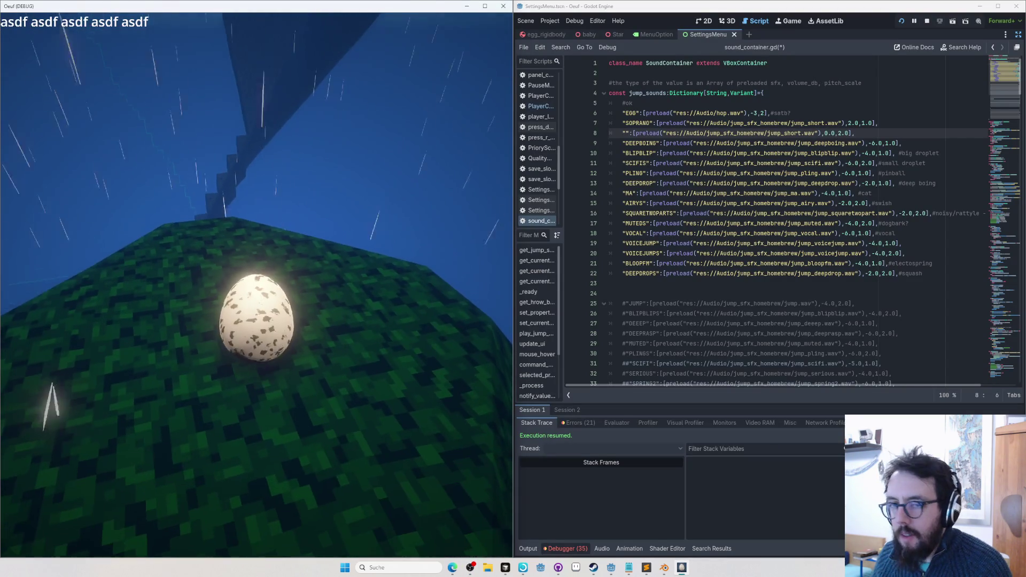
key(alt+Tab)
key(alt+Tab)
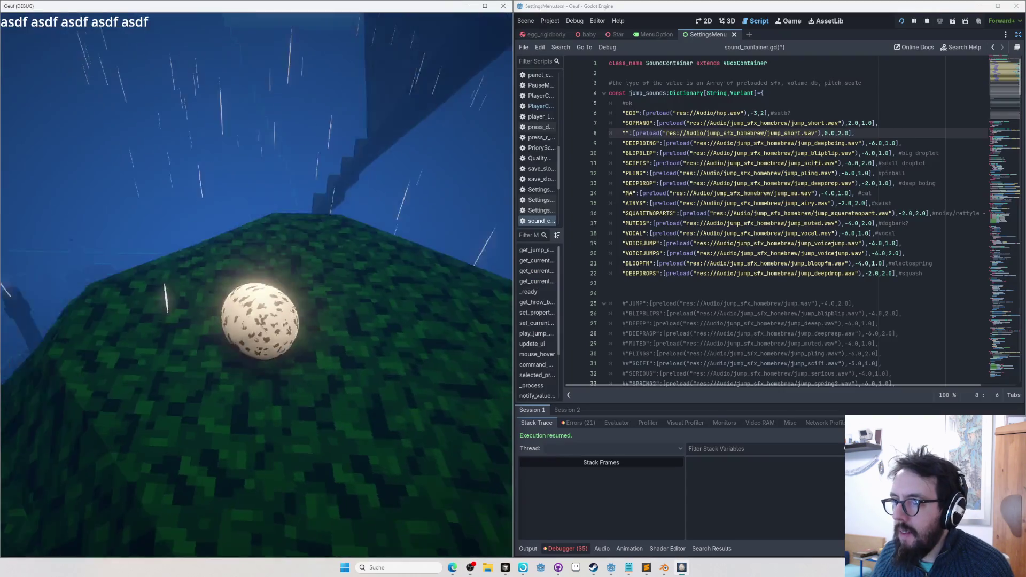
key(alt+Tab)
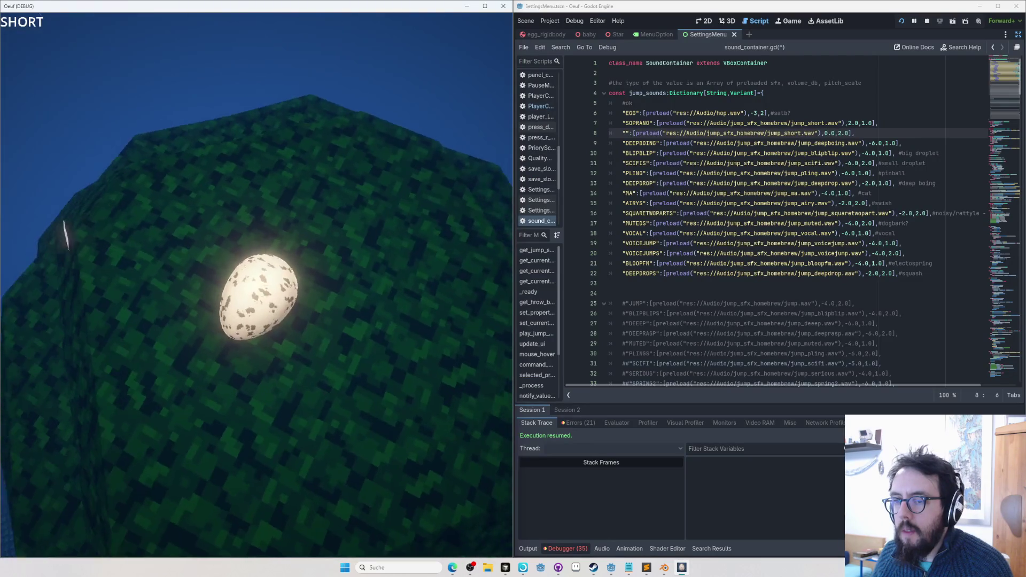
Undo the key renames to restore SHORT, save sound_container.gd, and resume the game
click(710, 196)
key(ctrl+z)
key(ctrl+z)
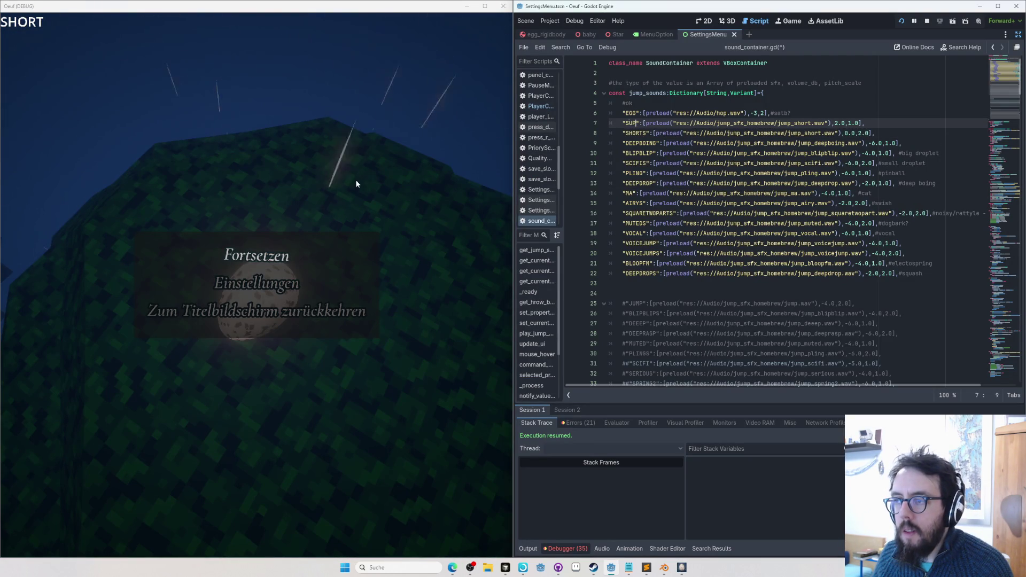
key(ctrl+z)
key(ctrl+z)
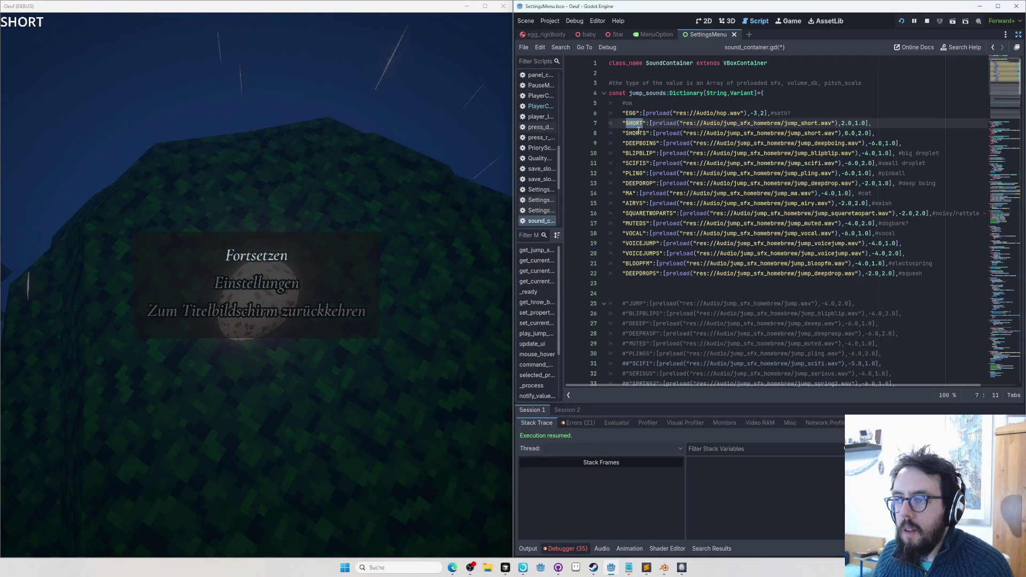
key(ctrl+s)
click(235, 270)
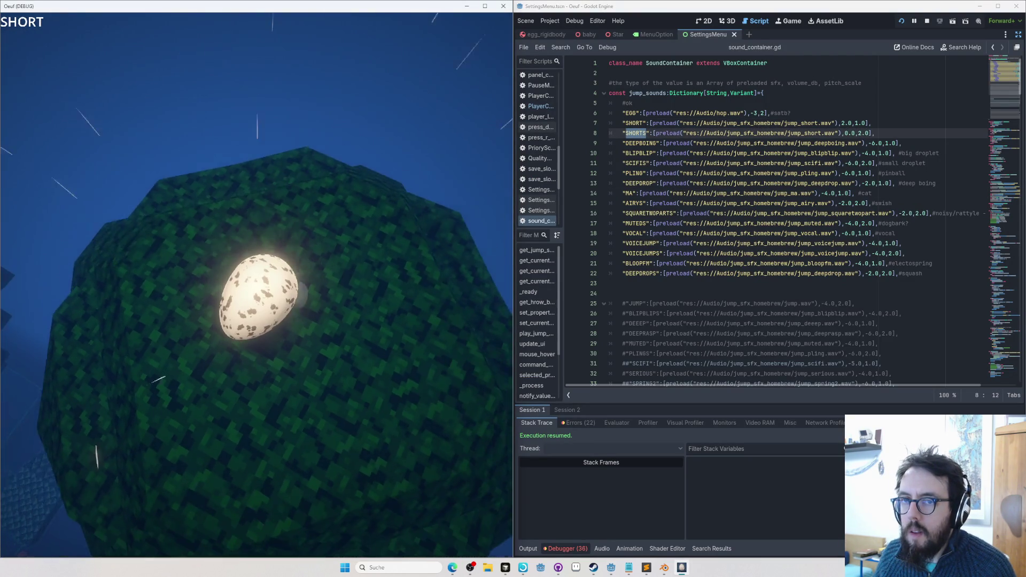
key(alt+Tab)
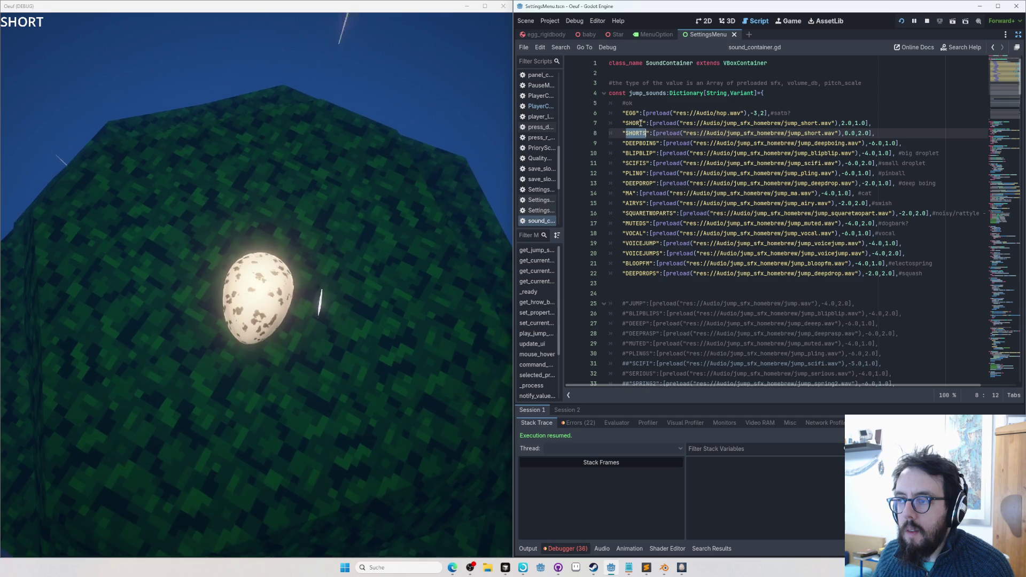
Rename line 7's SHORT key to JOLLY and move to the SHORTS key on line 8
double_click(634, 124)
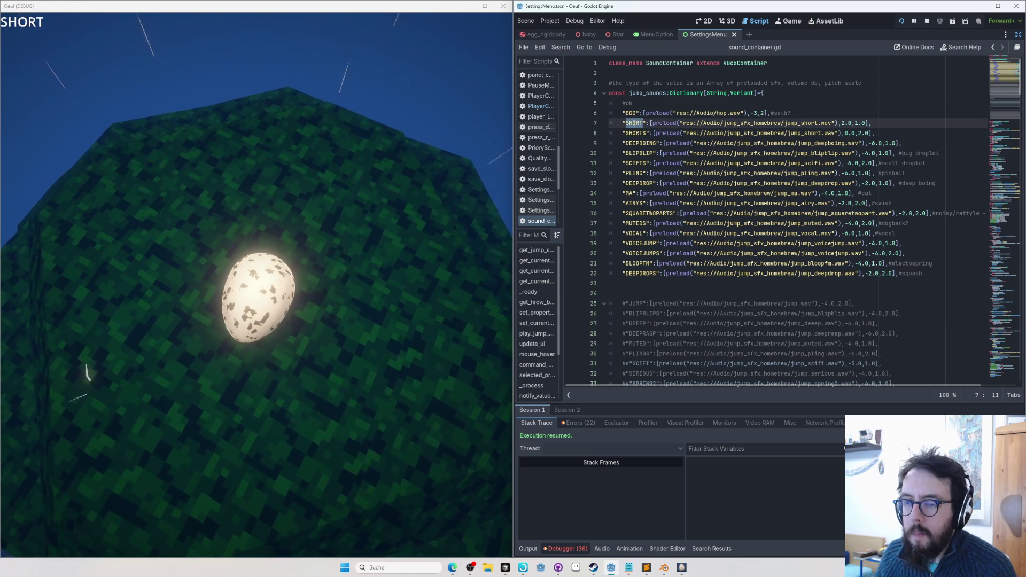
text(JOLLY)
key(Down)
key(Right)
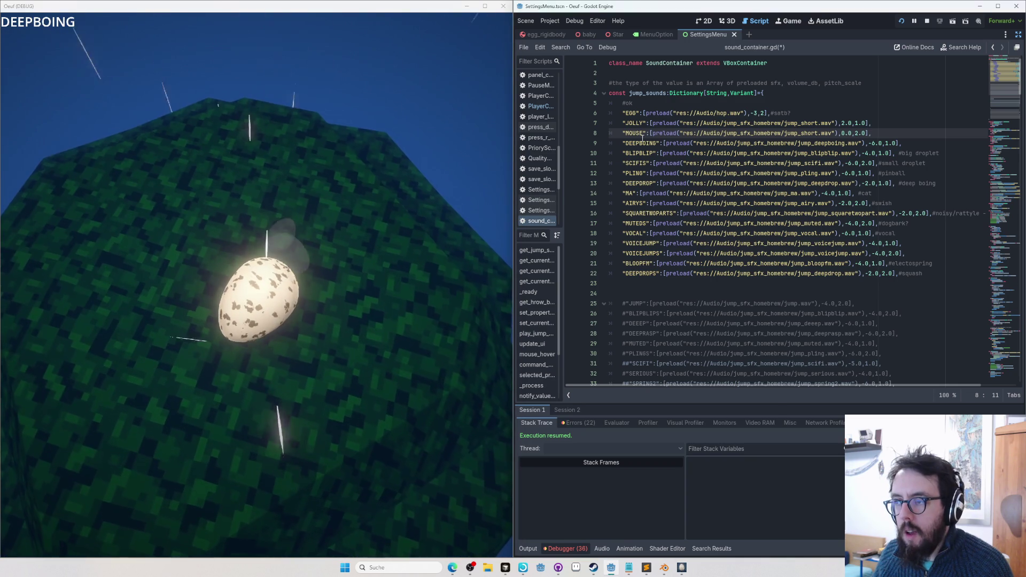
Rename DEEPBOING to SPRING and BLIPBLIP to BLOOP, jumping in game to hear each sound
double_click(636, 143)
text(SPR)
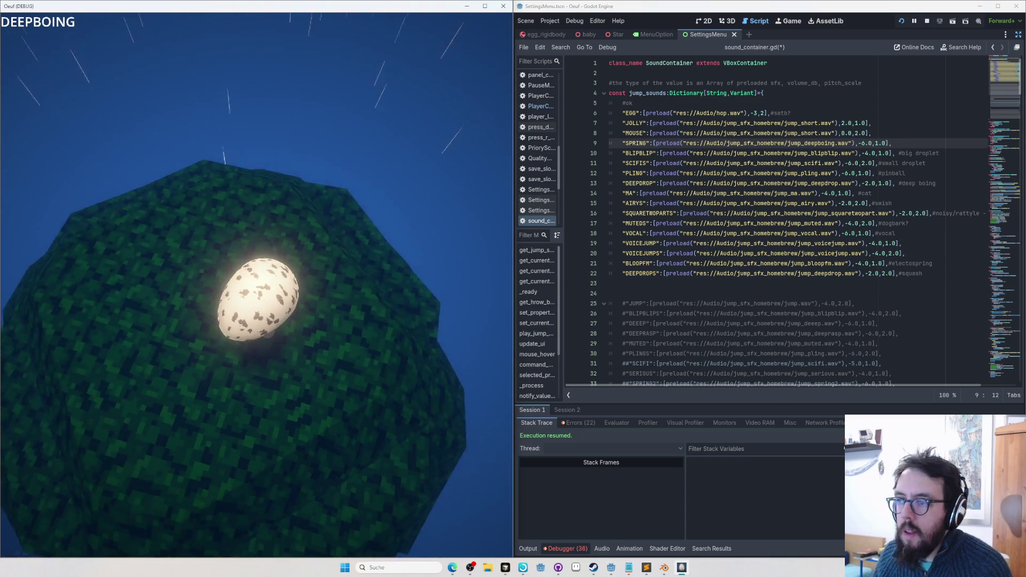
key(space)
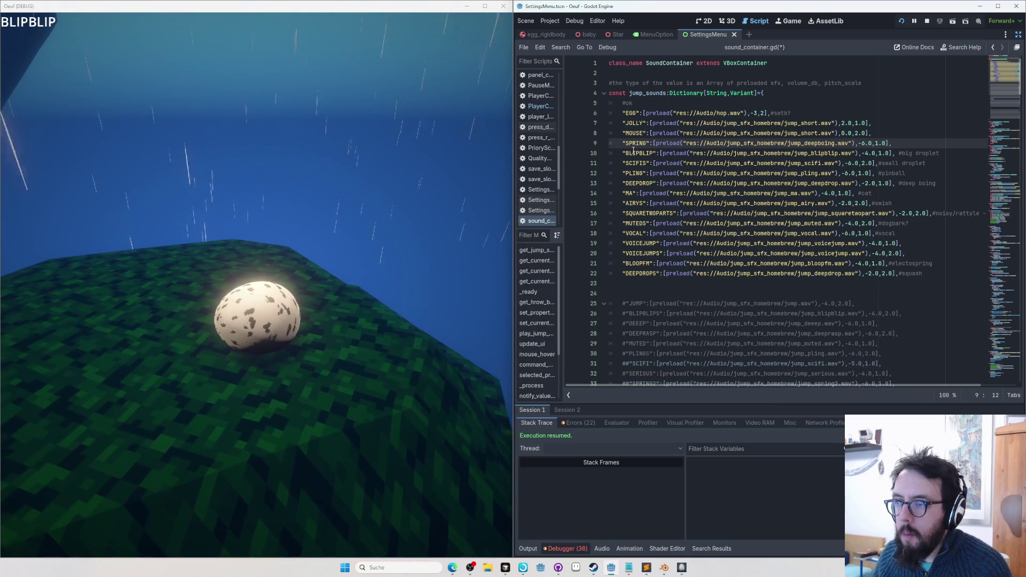
double_click(634, 153)
text(BLOOP)
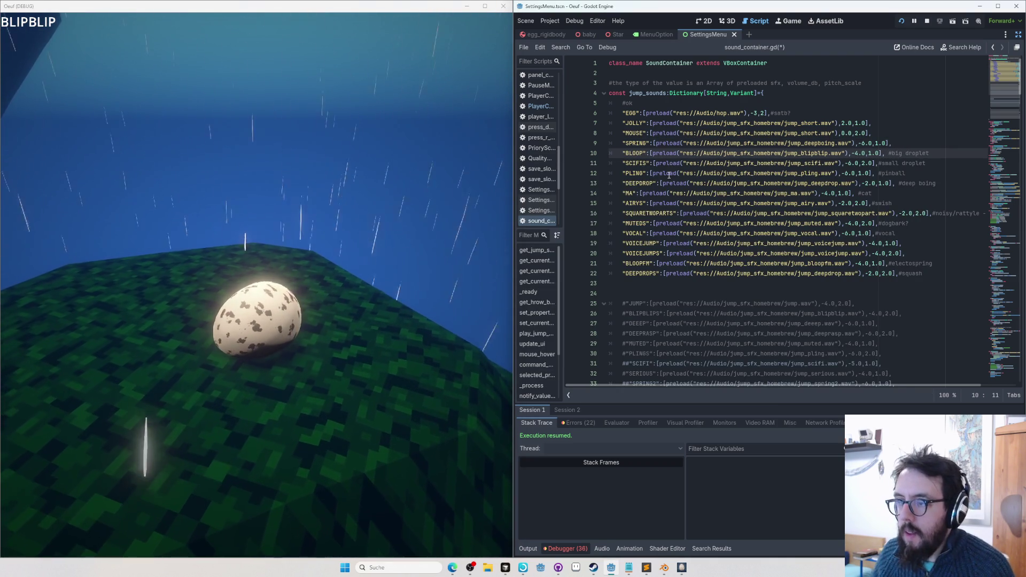
key(alt+Tab)
key(space)
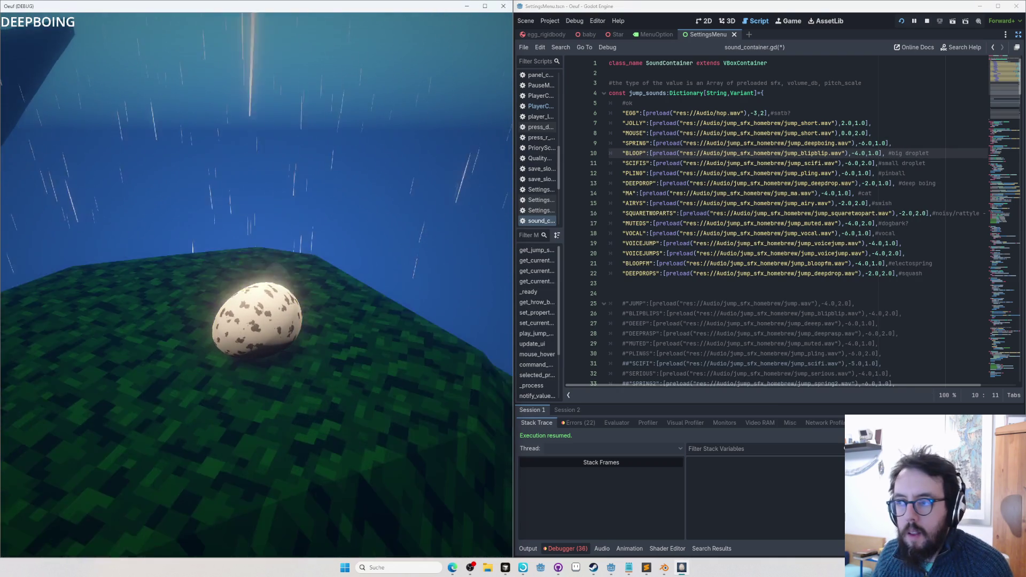
key(space)
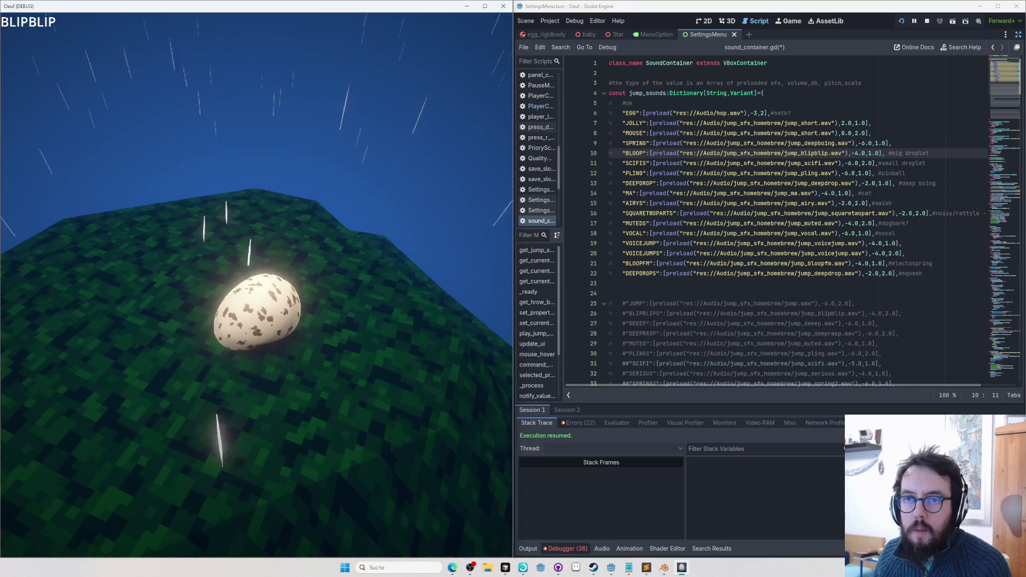
key(space)
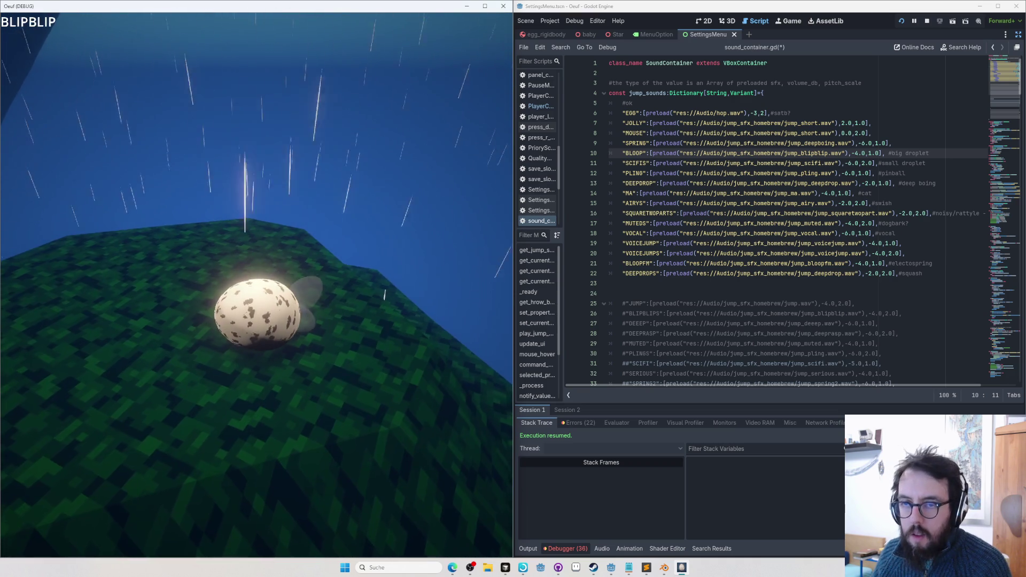
key(space)
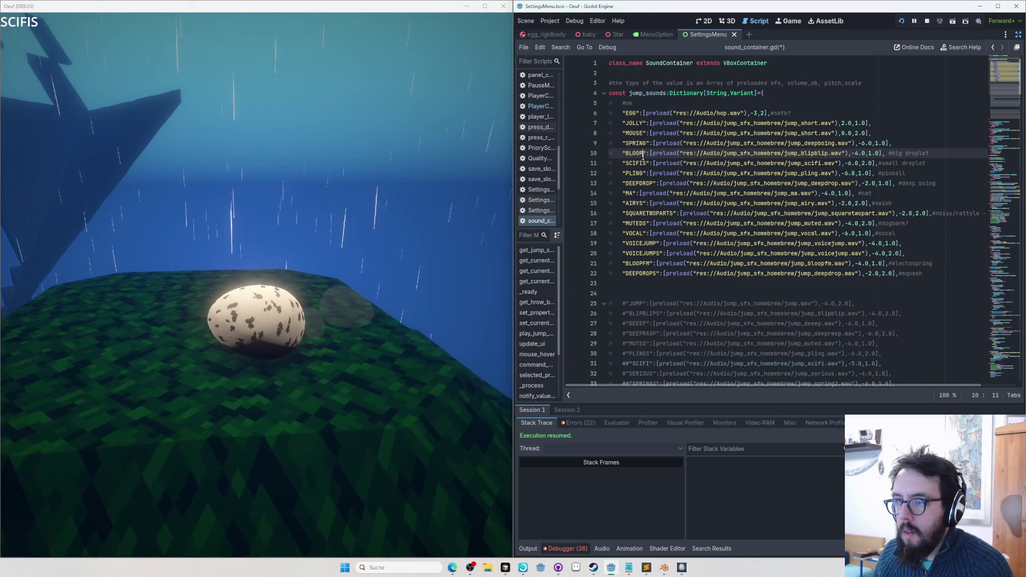
Rename SCIFIS to DROP and PLING to PINBALL, testing jumps, then select DEEPDROP on line 13
double_click(638, 162)
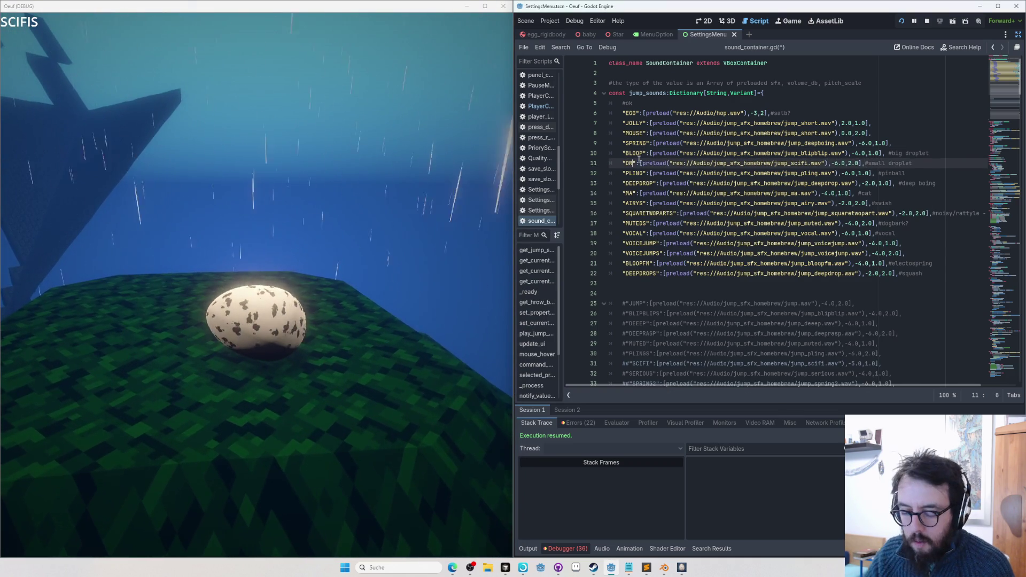
key(alt+Tab)
key(space)
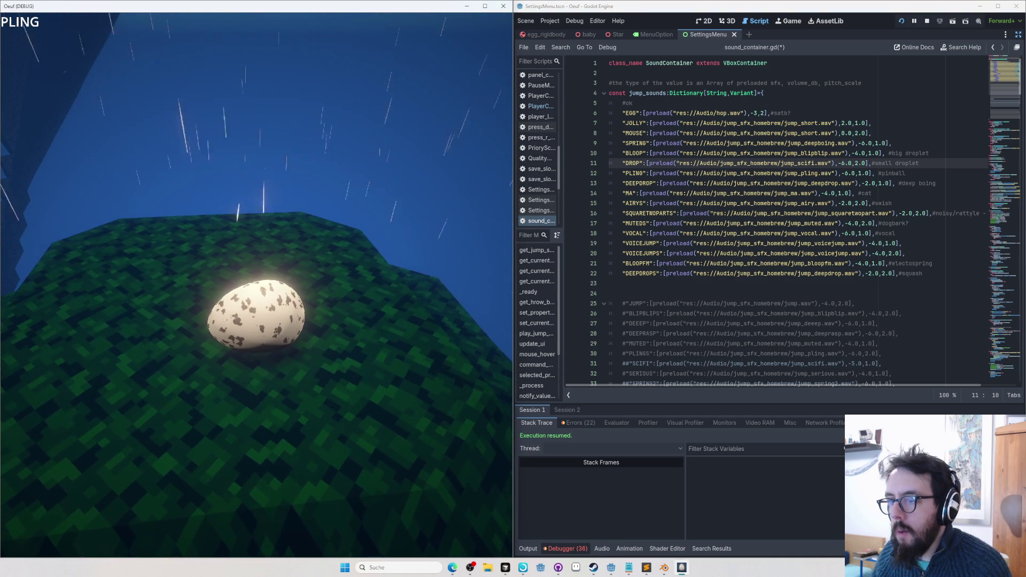
double_click(636, 173)
text(PINBALL)
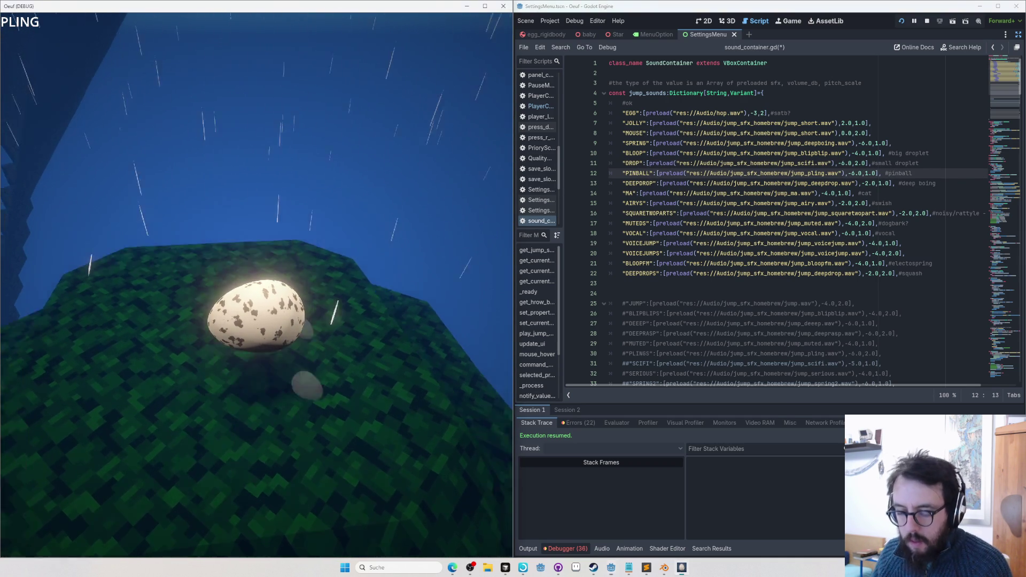
key(alt+Tab)
key(space)
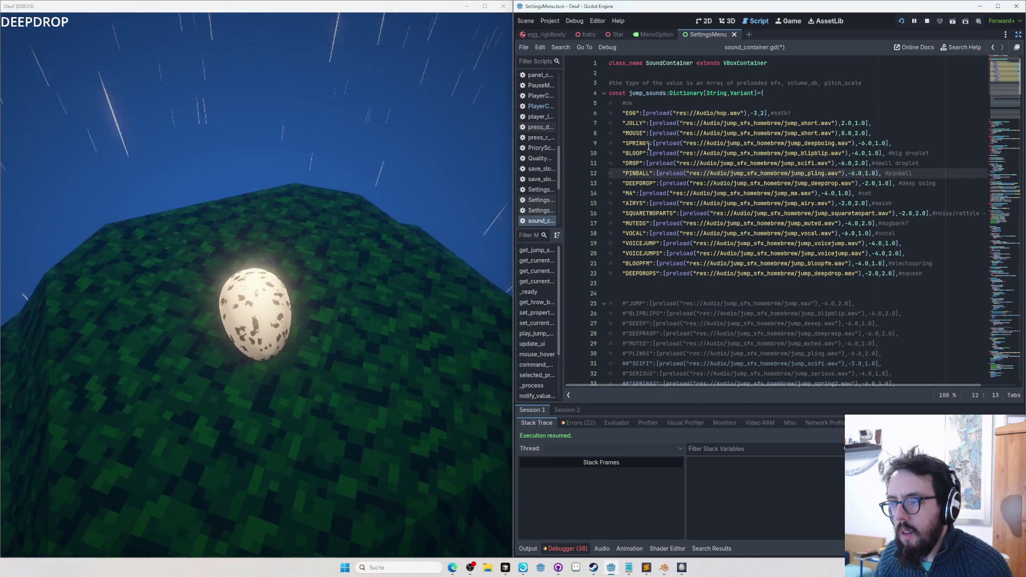
double_click(635, 183)
text(UMPKIN)
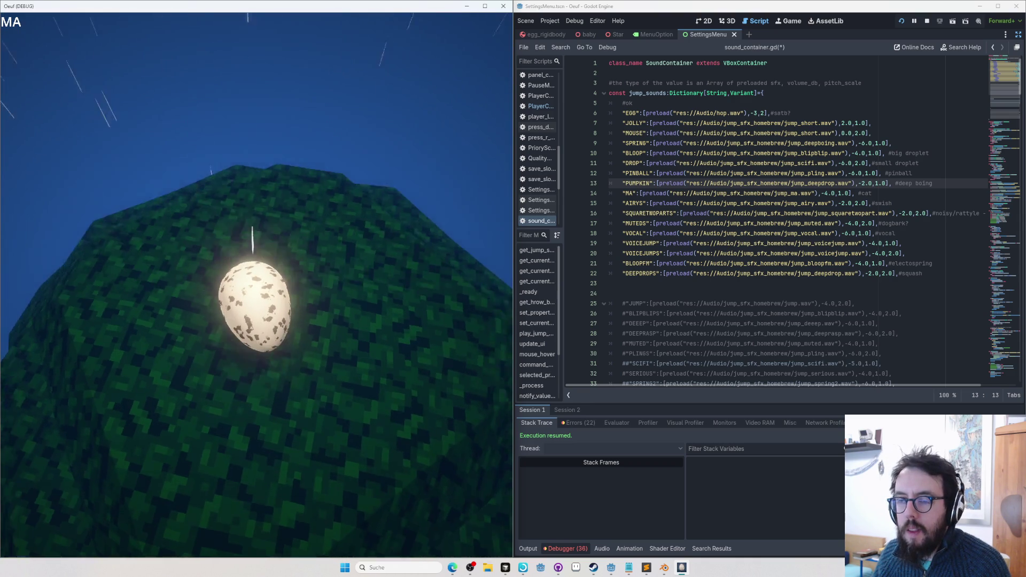
Rename line 13 to PUMPKIN and line 14's MA to CAT, trying MUNCH on line 15
click(629, 193)
text(CAT)
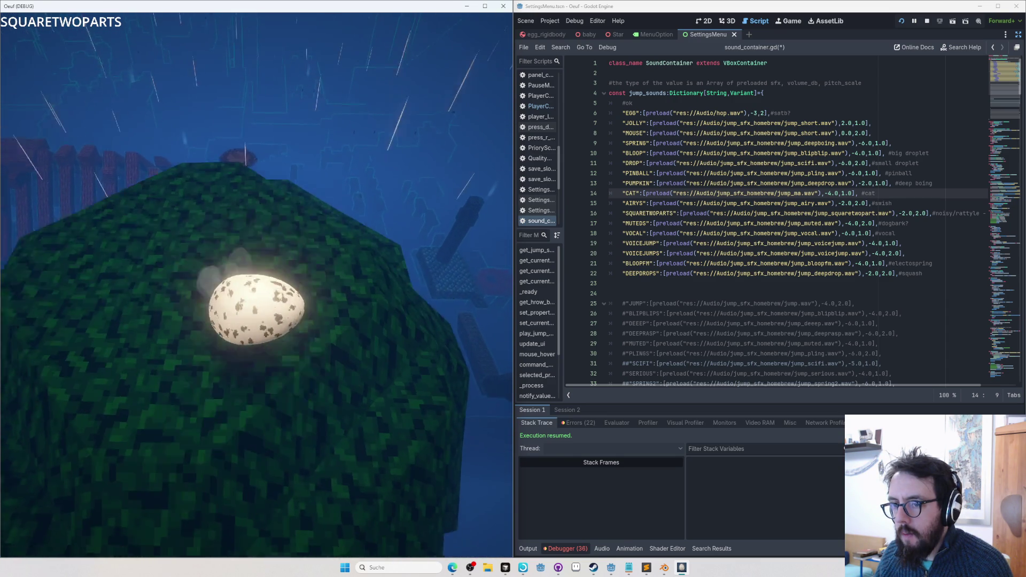
click(640, 193)
text(S)
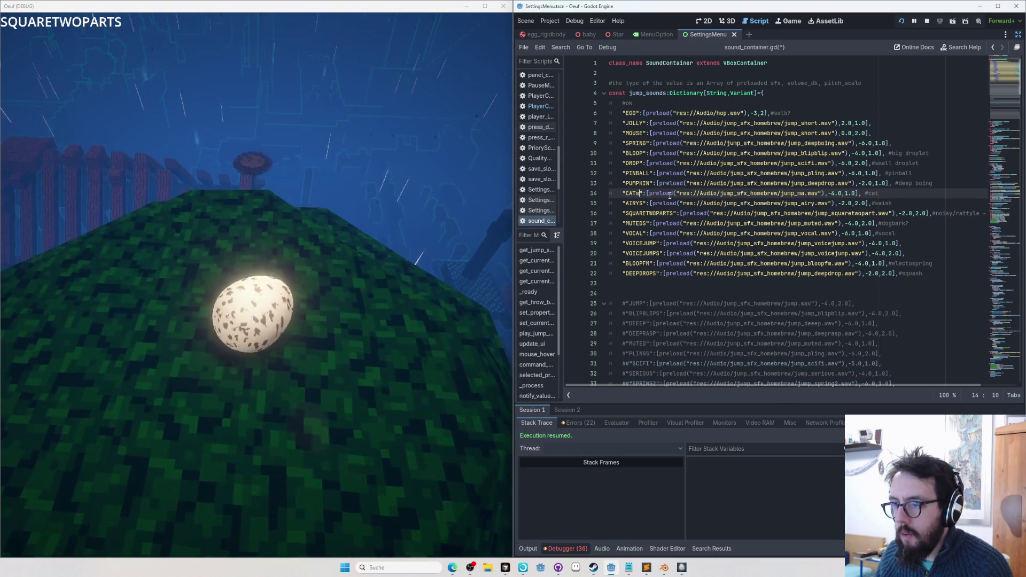
double_click(635, 204)
text(MUN)
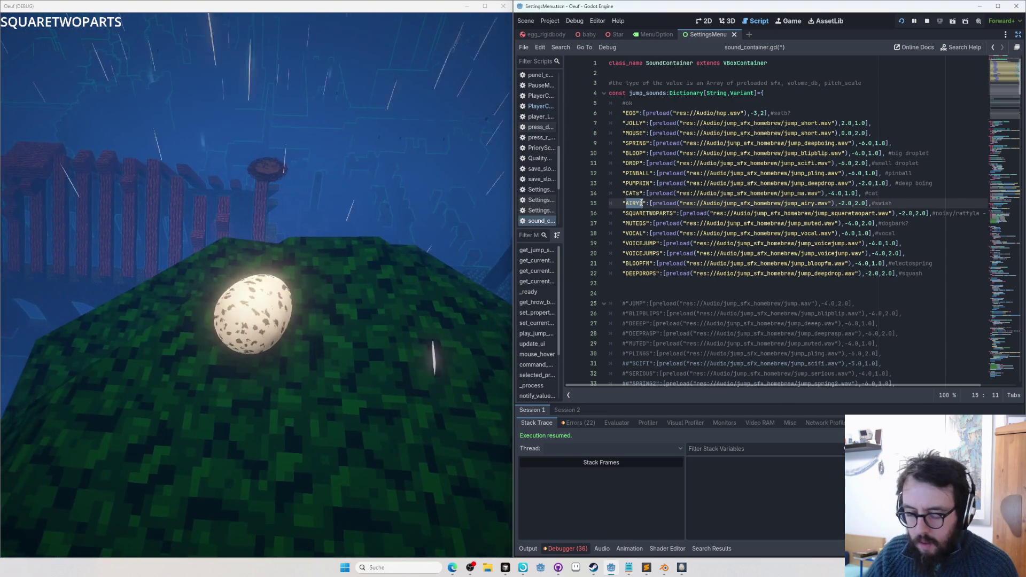
text(CH)
click(641, 193)
key(BackSpace)
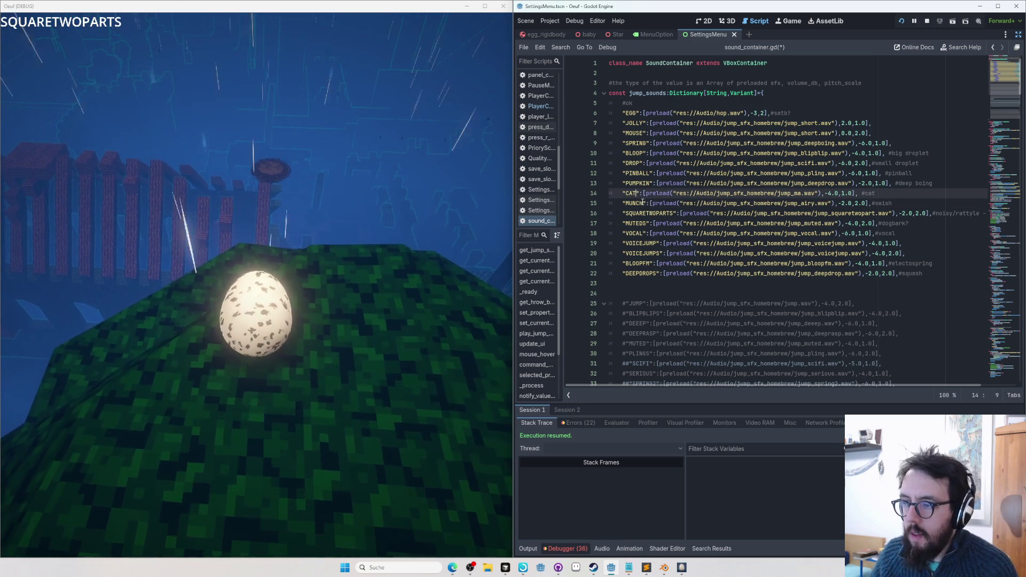
Undo the MUNCH and CAT trials, test the jump sound, and retype CAT on line 14
key(alt+Tab)
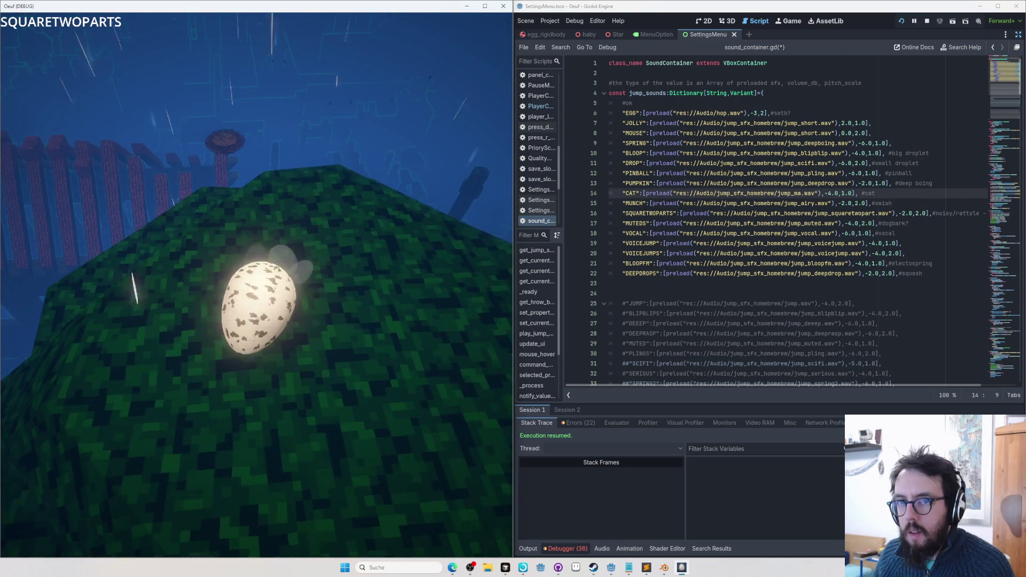
key(alt+Tab)
key(ctrl+z)
key(ctrl+z)
key(ctrl+z)
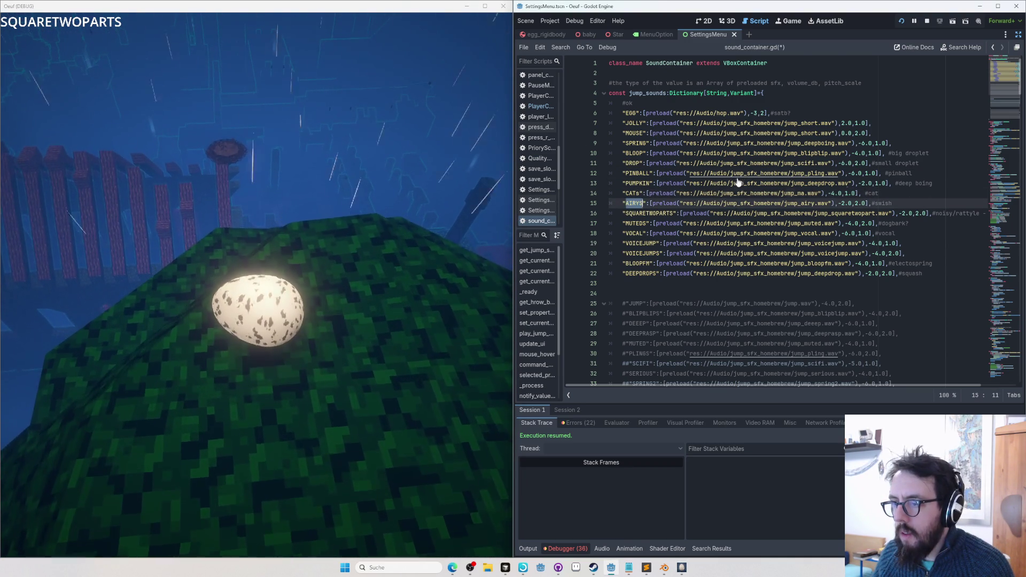
key(ctrl+z)
key(alt+Tab)
key(space)
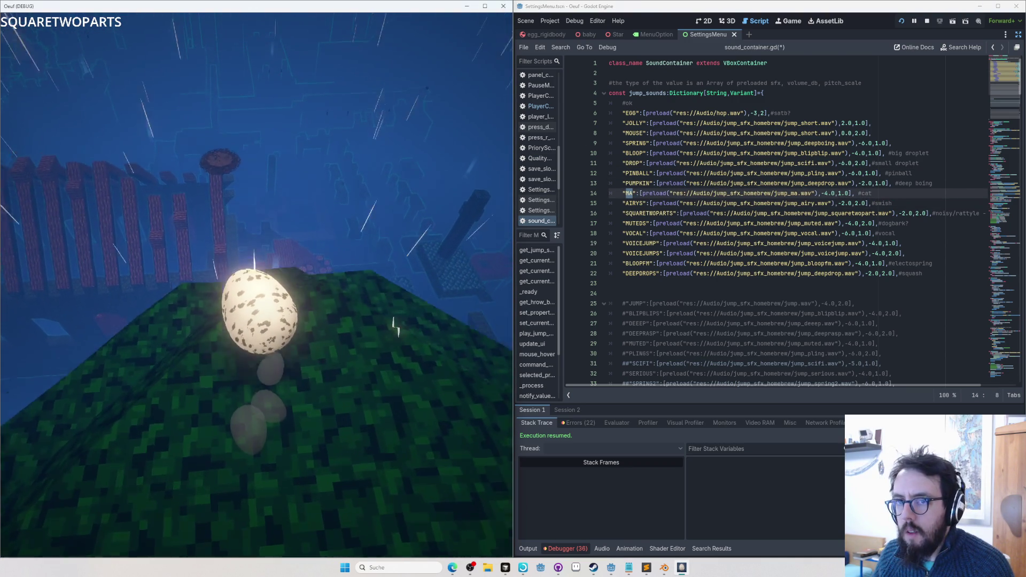
key(alt+Tab)
text(CAT)
key(alt+Tab)
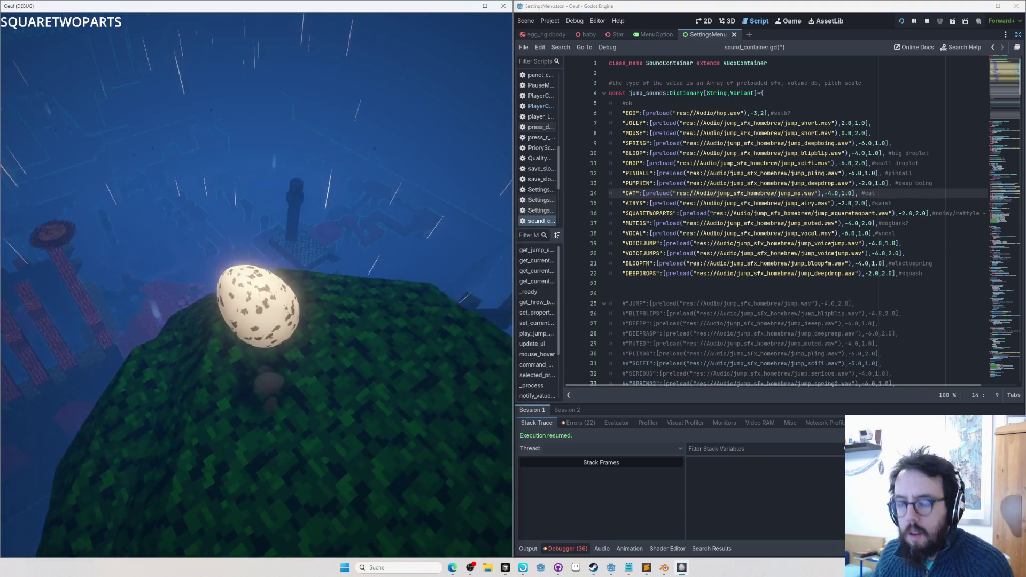
key(Left)
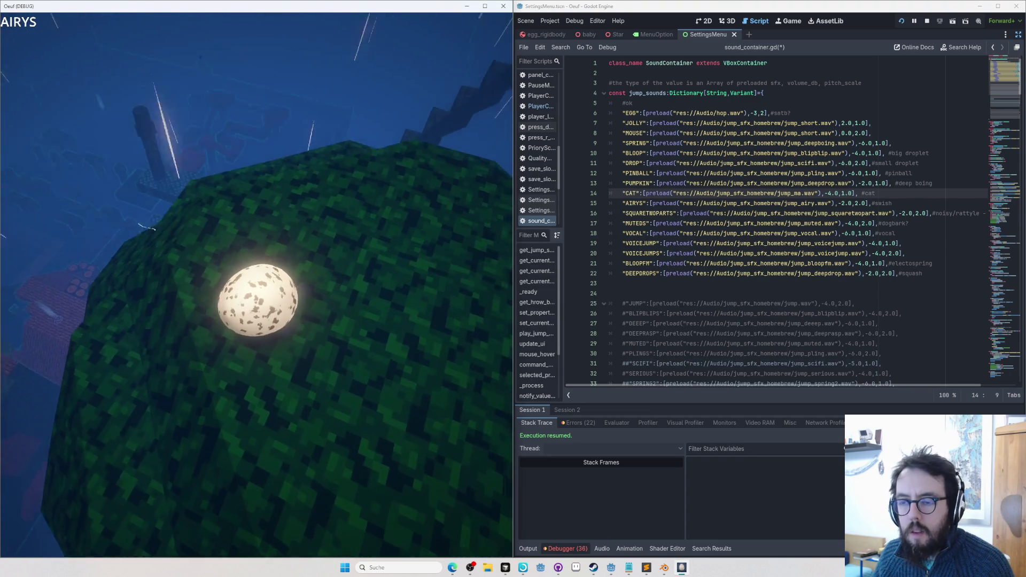